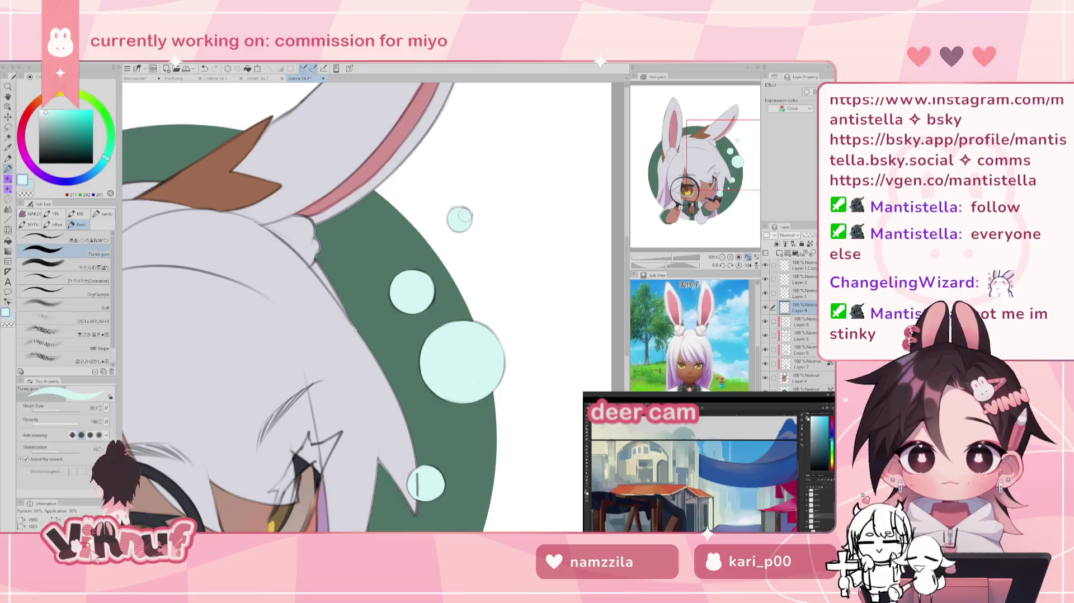
Step: Fit the canvas, select Layer 6, and sample the coat's pale lavender-grey colour
{"action": "left_click", "coordinate": [747, 257]}
{"action": "left_click_drag", "start_coordinate": [746, 246], "coordinate": [722, 206]}
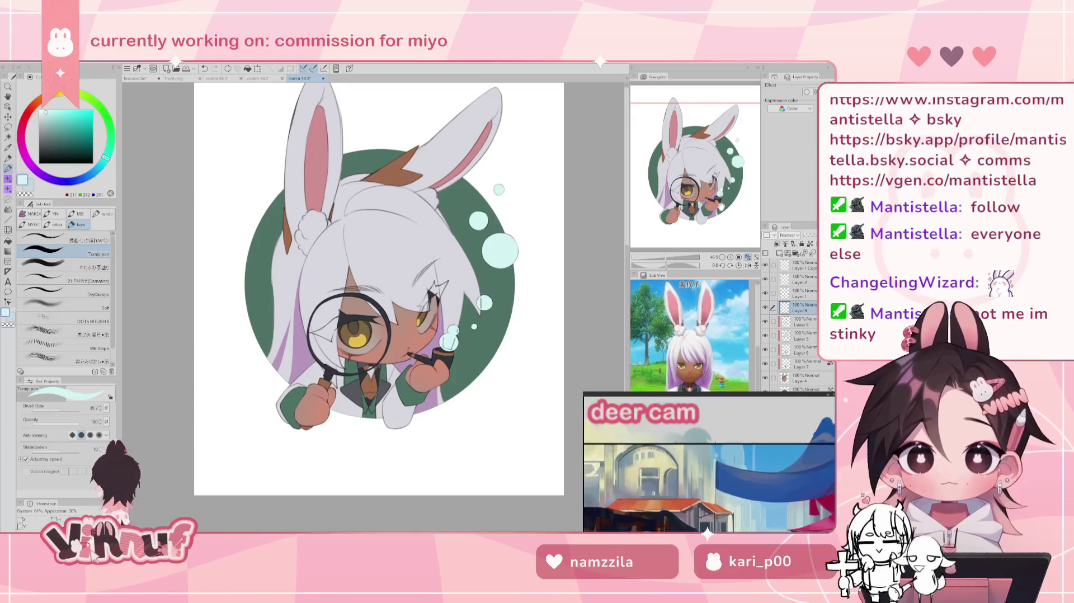
{"action": "mouse_move", "coordinate": [721, 206]}
{"action": "left_mouse_down"}
{"action": "mouse_move", "coordinate": [712, 200]}
{"action": "mouse_move", "coordinate": [673, 247]}
{"action": "left_mouse_up"}
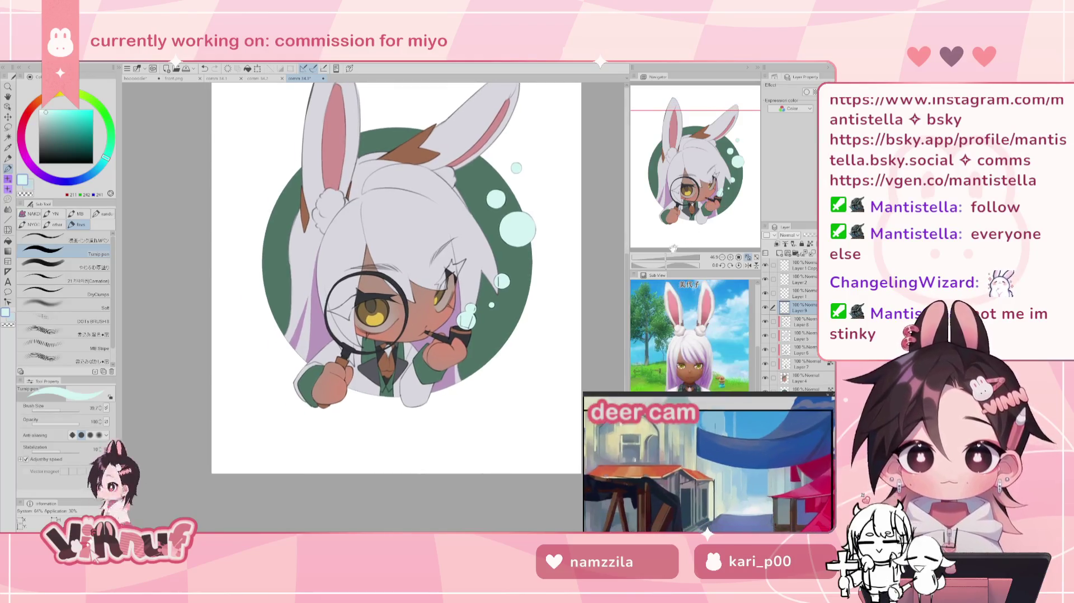
{"action": "scroll", "coordinate": [673, 248], "scroll_direction": "up", "scroll_amount": 2}
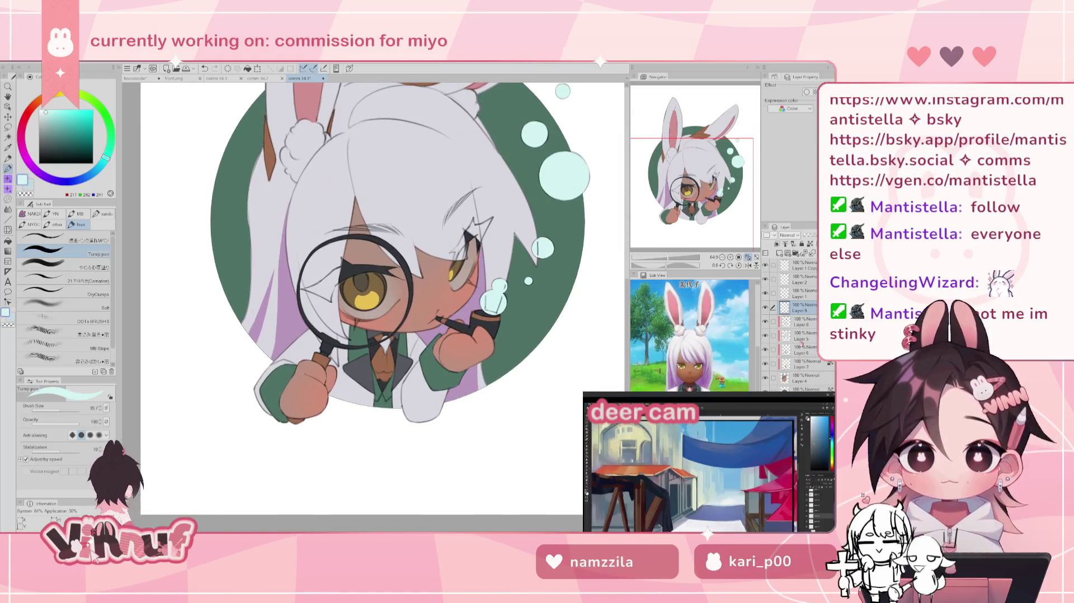
{"action": "left_click", "coordinate": [801, 351]}
{"action": "left_click", "coordinate": [745, 326]}
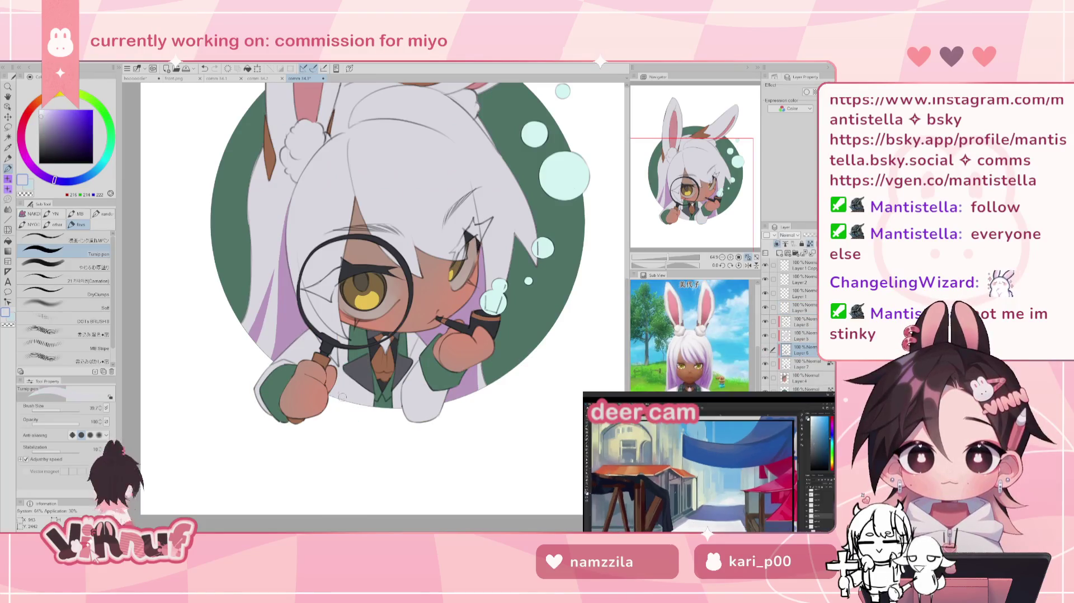
Step: Zoom in close on the jacket and hand
{"action": "scroll", "coordinate": [310, 428], "scroll_direction": "up", "scroll_amount": 2}
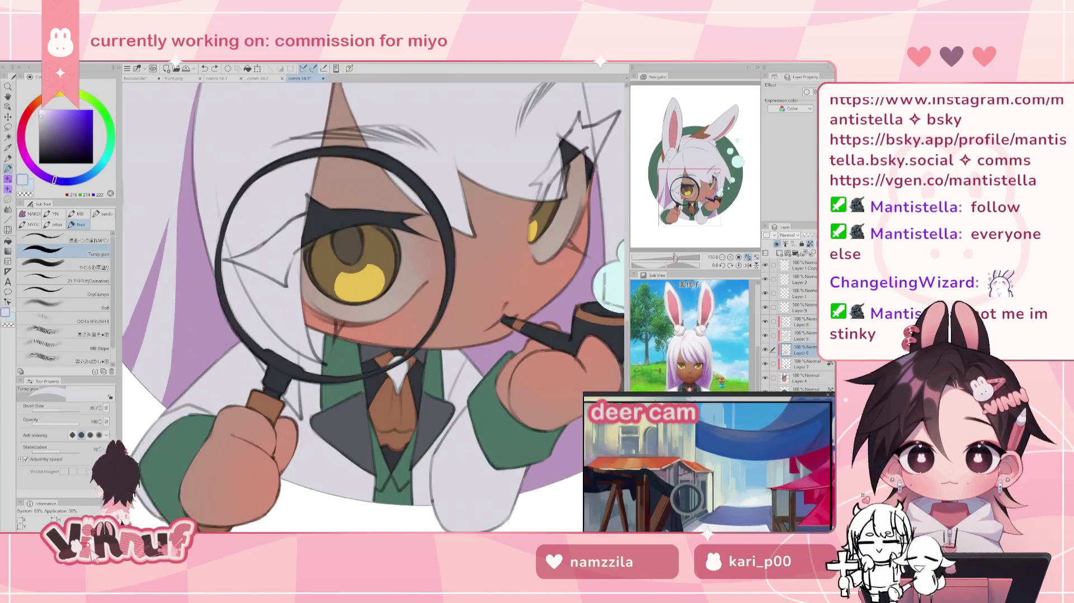
{"action": "scroll", "coordinate": [310, 428], "scroll_direction": "up", "scroll_amount": 1}
{"action": "scroll", "coordinate": [310, 427], "scroll_direction": "up", "scroll_amount": 1}
{"action": "left_click_drag", "start_coordinate": [690, 219], "coordinate": [707, 208]}
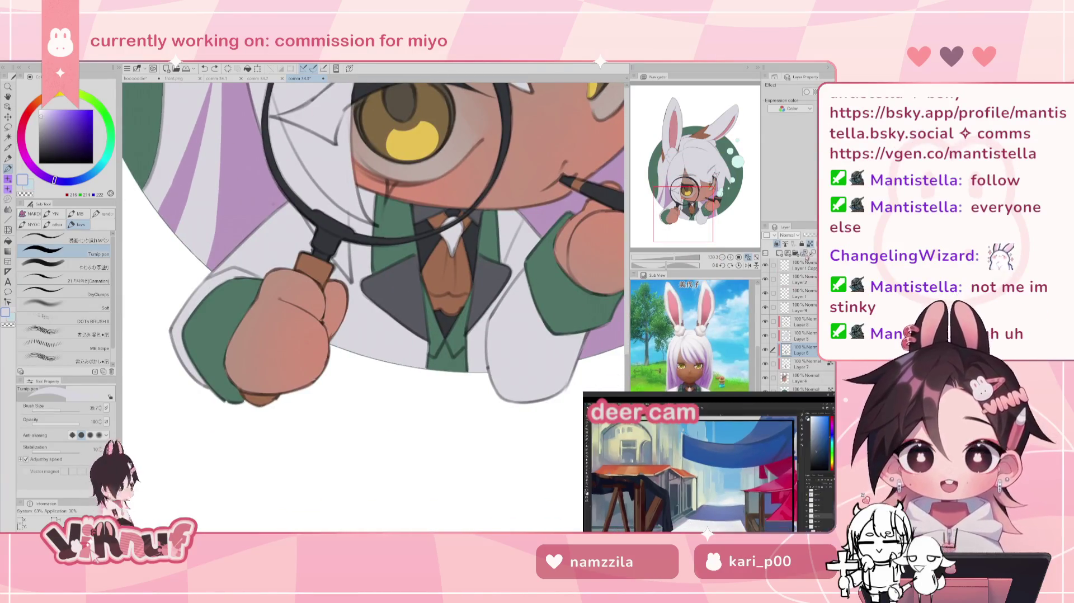
Step: Hide and reshow the jacket and Layer 6 colour fills, ending on Layer 4
{"action": "left_click", "coordinate": [765, 342]}
{"action": "left_click", "coordinate": [765, 342]}
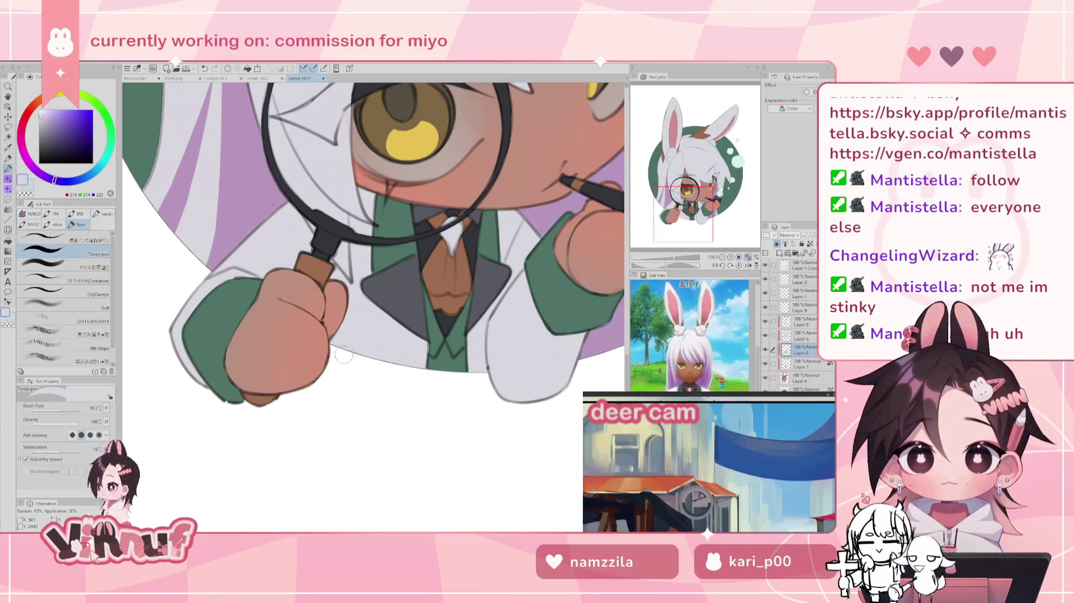
{"action": "left_click", "coordinate": [765, 351]}
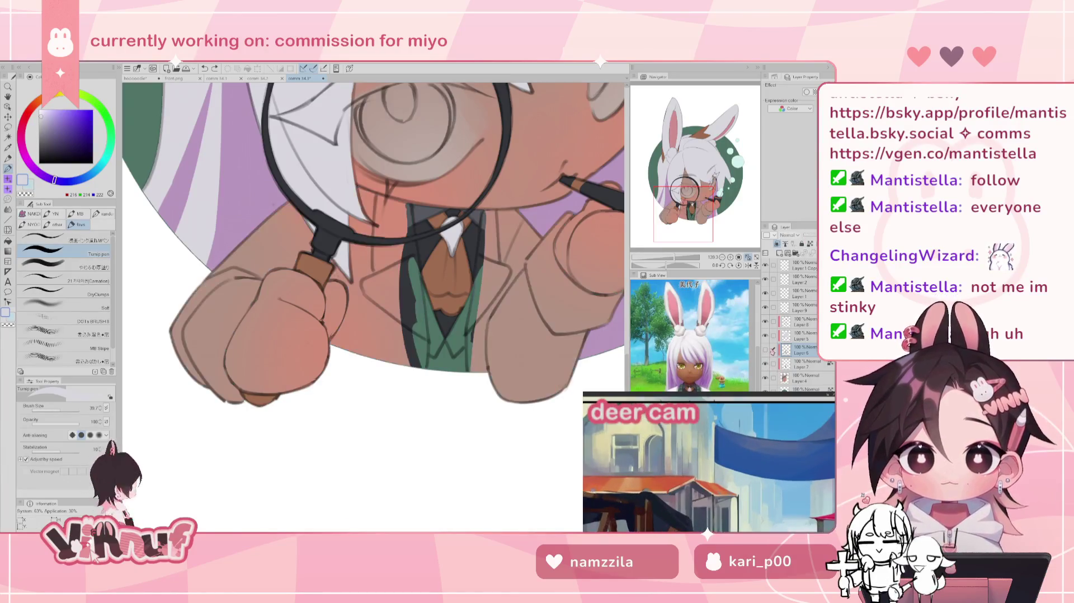
{"action": "left_click", "coordinate": [765, 350]}
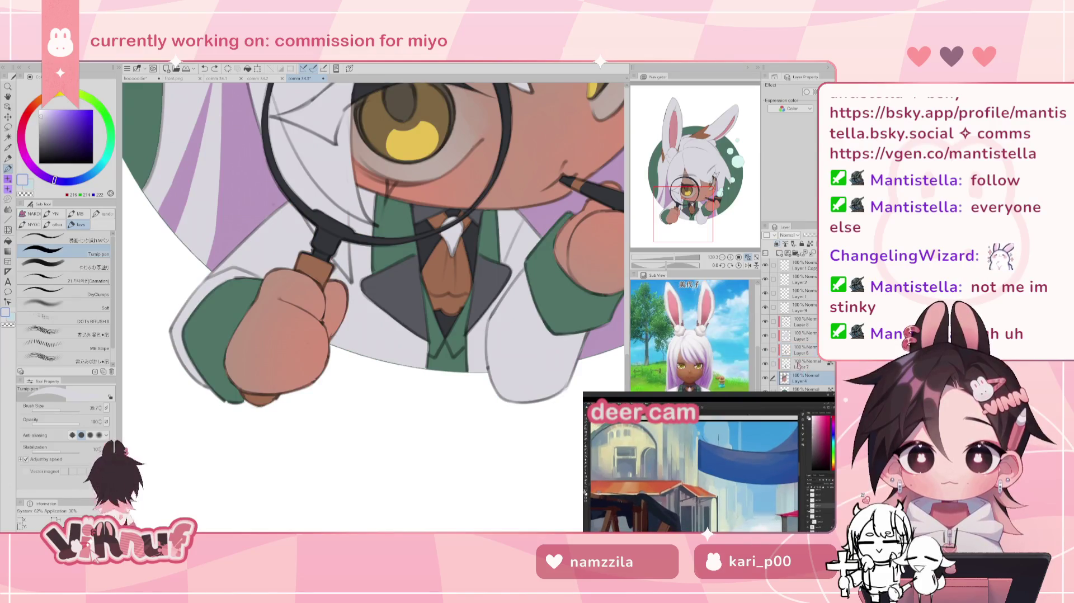
{"action": "left_click", "coordinate": [805, 365]}
{"action": "left_click", "coordinate": [794, 380]}
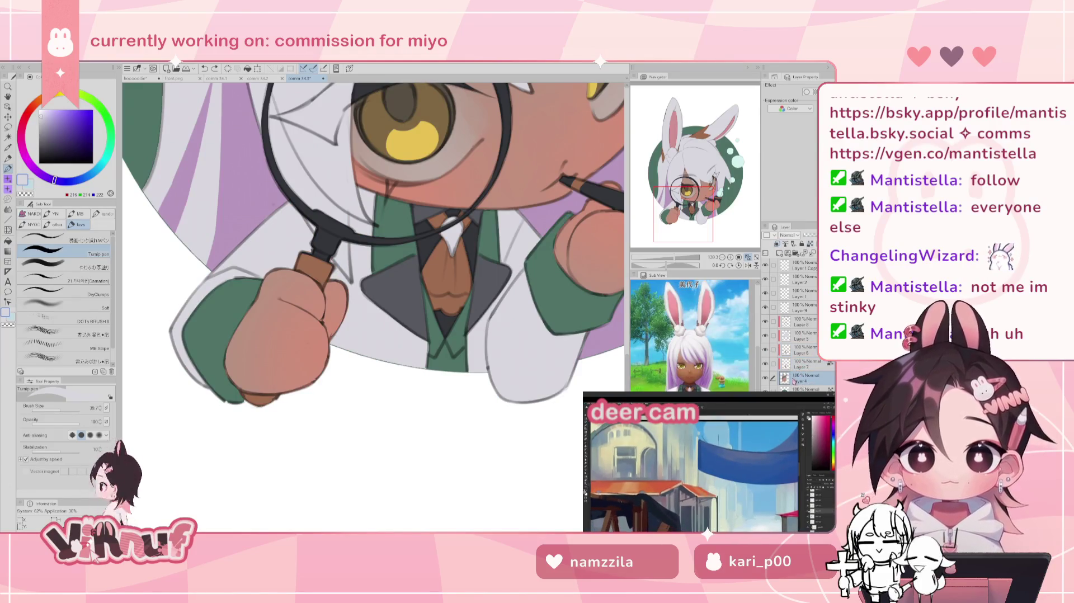
Step: Peek at the sketch under Layers 4 and 7, set brown as drawing colour, and tilt the view
{"action": "left_click", "coordinate": [771, 378], "text": "alt"}
{"action": "left_click", "coordinate": [768, 380], "text": "alt"}
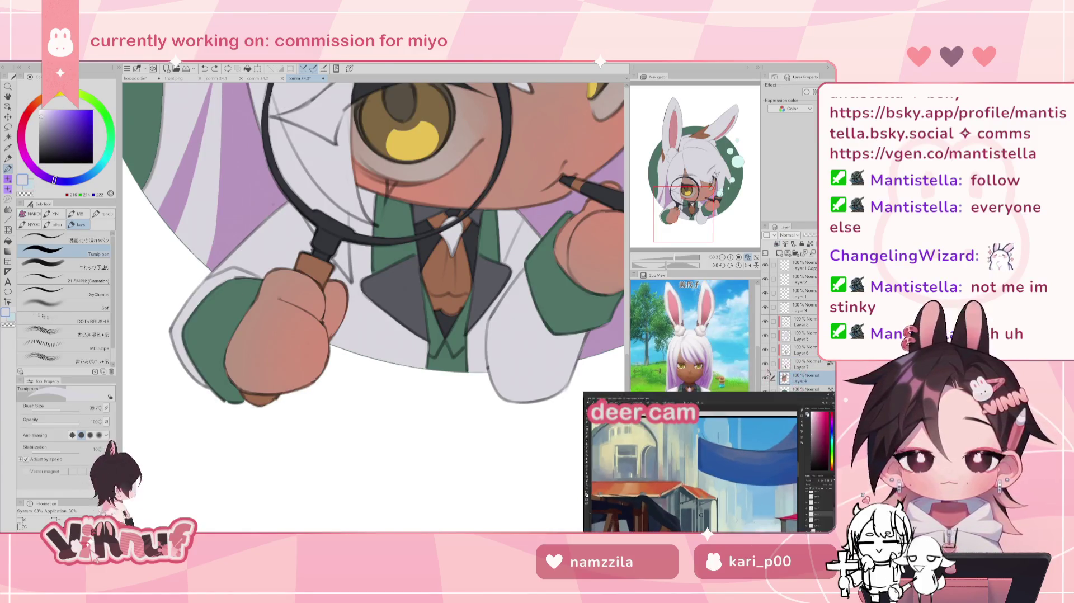
{"action": "left_click", "coordinate": [765, 364]}
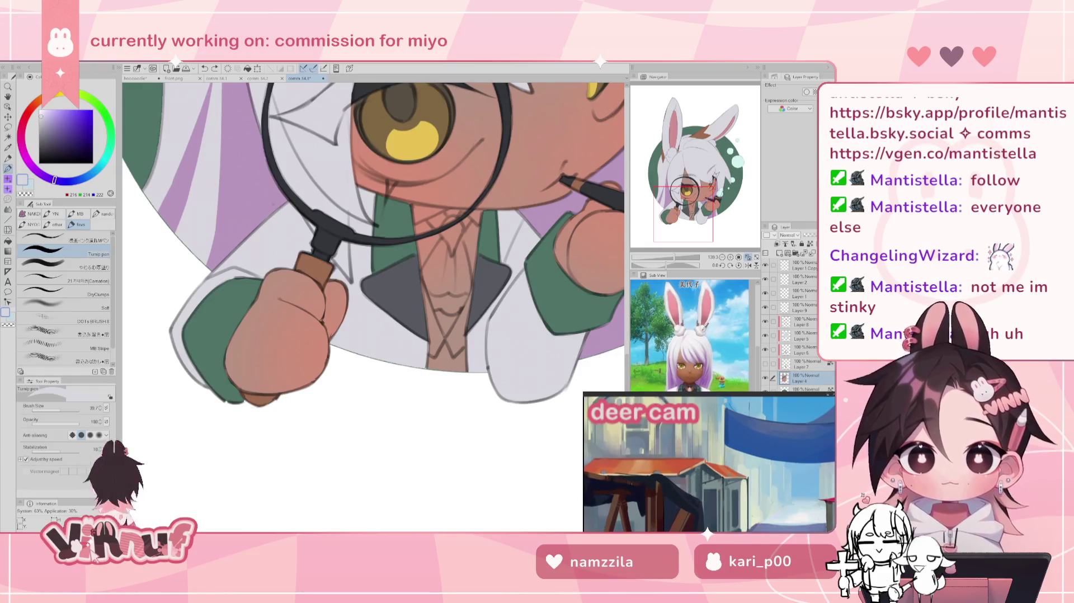
{"action": "left_click", "coordinate": [461, 370], "text": "alt"}
{"action": "left_click", "coordinate": [765, 364]}
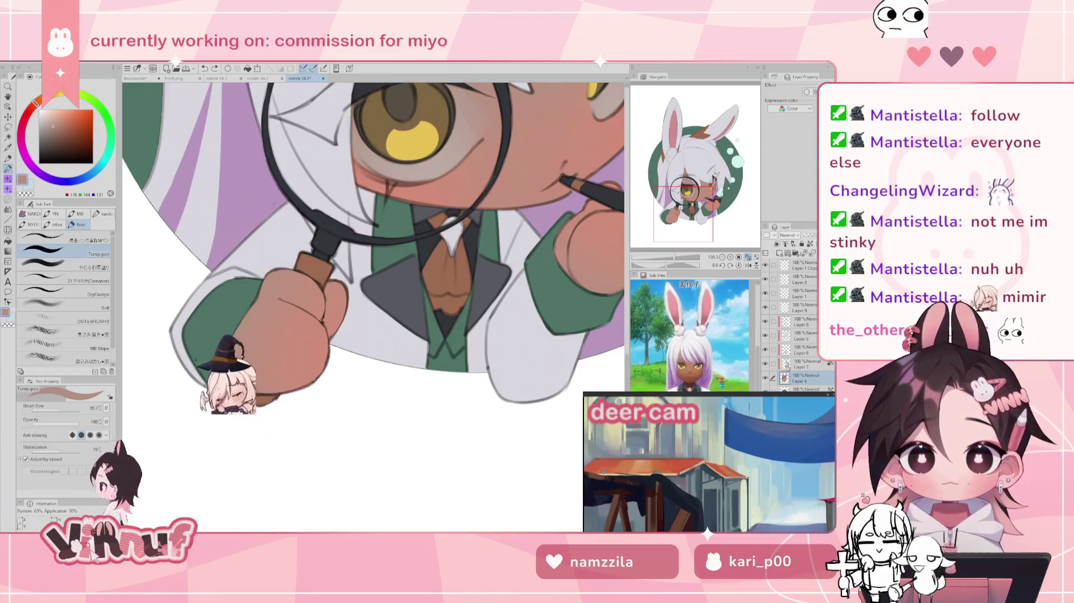
{"action": "left_click_drag", "start_coordinate": [665, 266], "coordinate": [680, 267]}
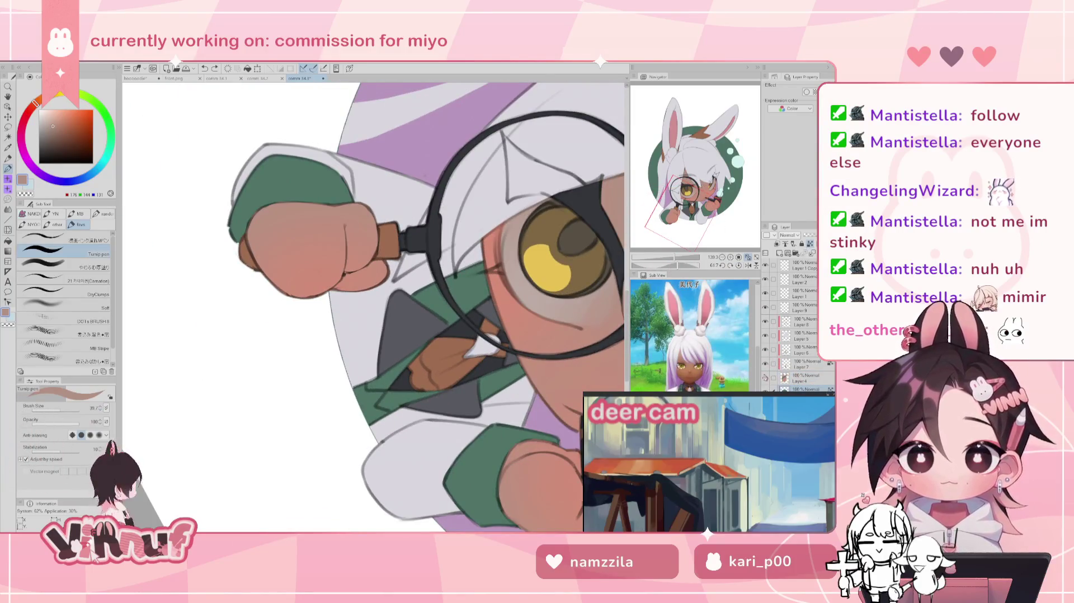
Step: Create a selection from the green circle's layer, clear it, then restore it
{"action": "right_click", "coordinate": [780, 373]}
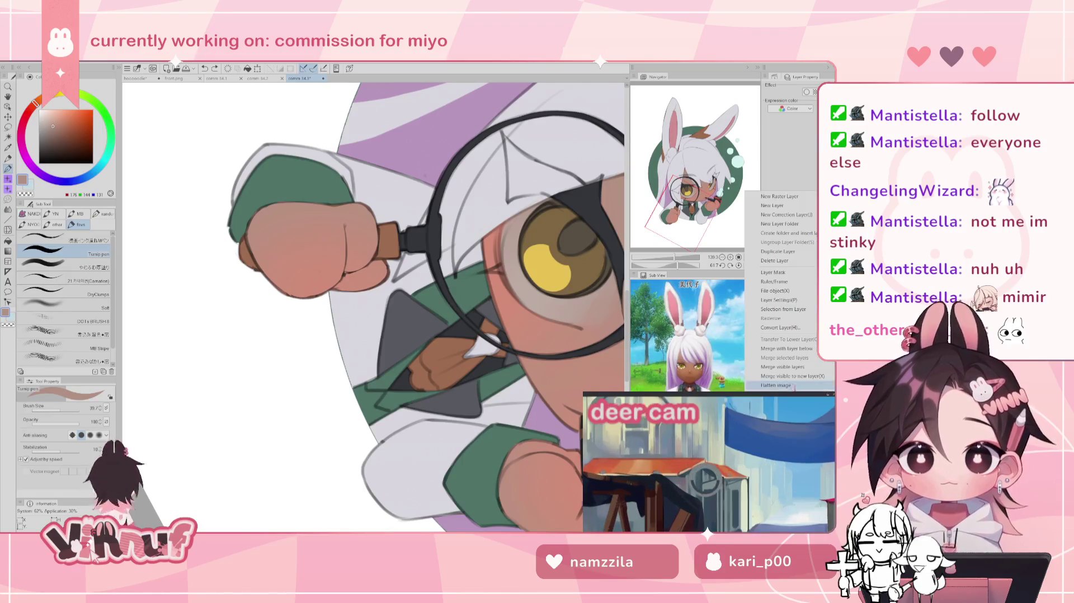
{"action": "mouse_move", "coordinate": [783, 309]}
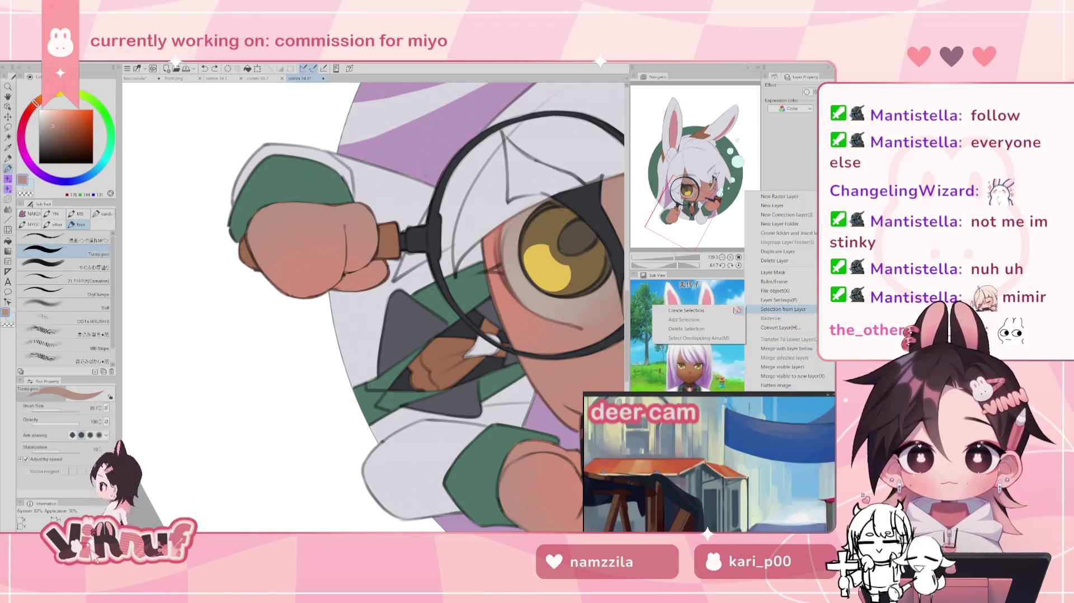
{"action": "left_click", "coordinate": [724, 310]}
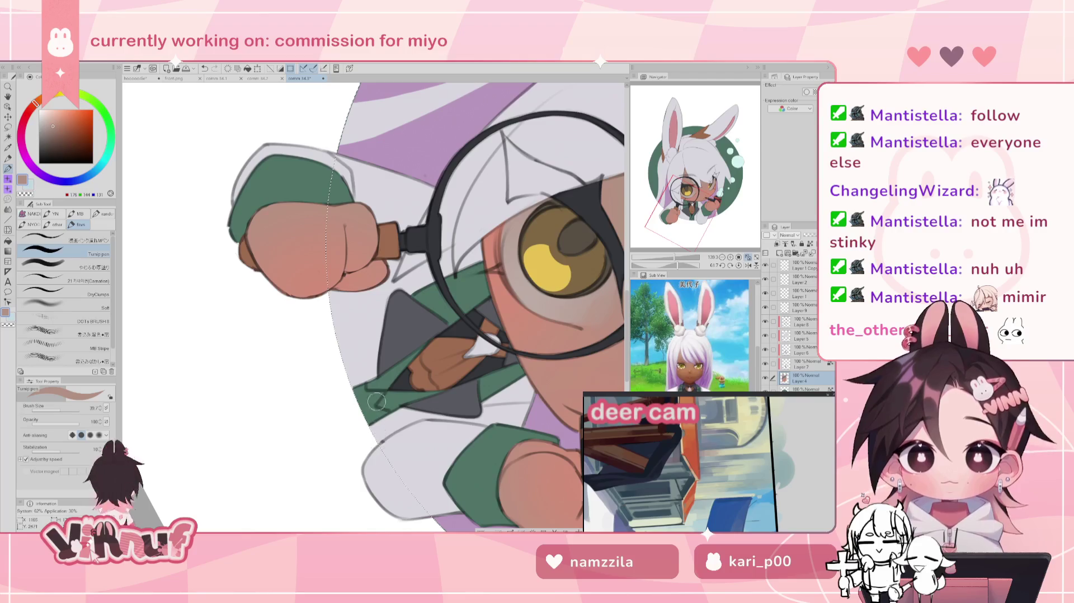
{"action": "key", "text": "ctrl+d"}
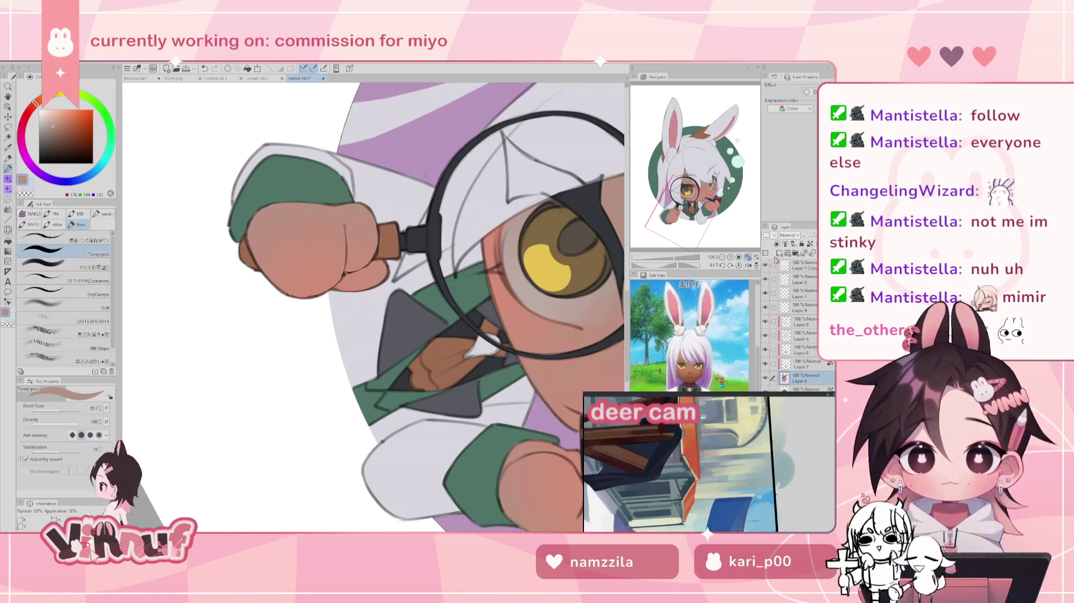
{"action": "key", "text": "ctrl+z"}
Step: Look over the hand and face, then straighten the rotation and fit the canvas
{"action": "left_click_drag", "start_coordinate": [452, 338], "coordinate": [507, 507]}
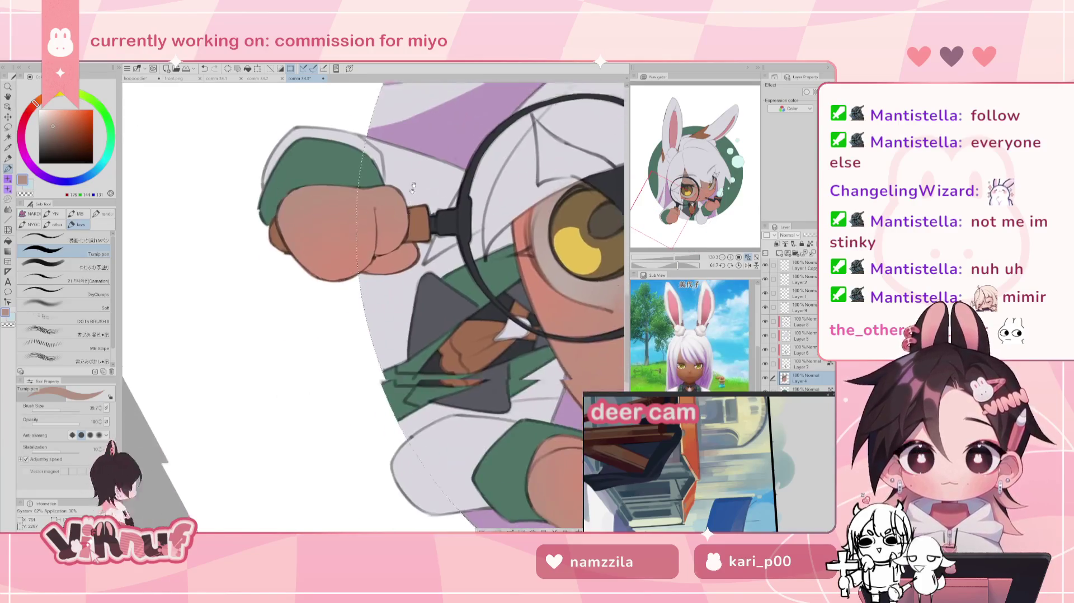
{"action": "left_click_drag", "start_coordinate": [418, 252], "coordinate": [424, 417]}
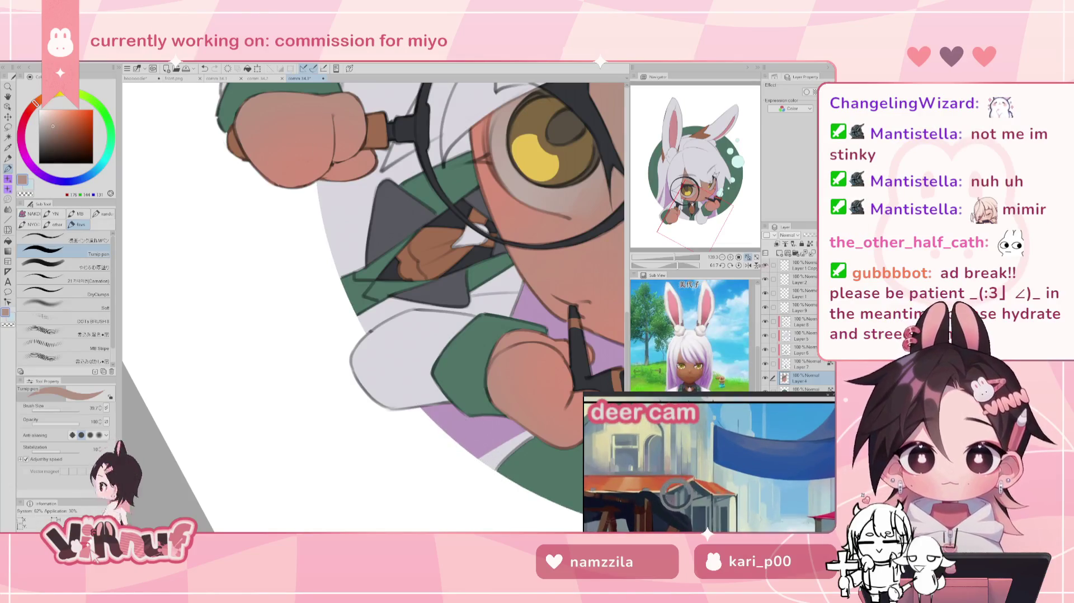
{"action": "left_click", "coordinate": [740, 267]}
{"action": "left_click", "coordinate": [748, 257]}
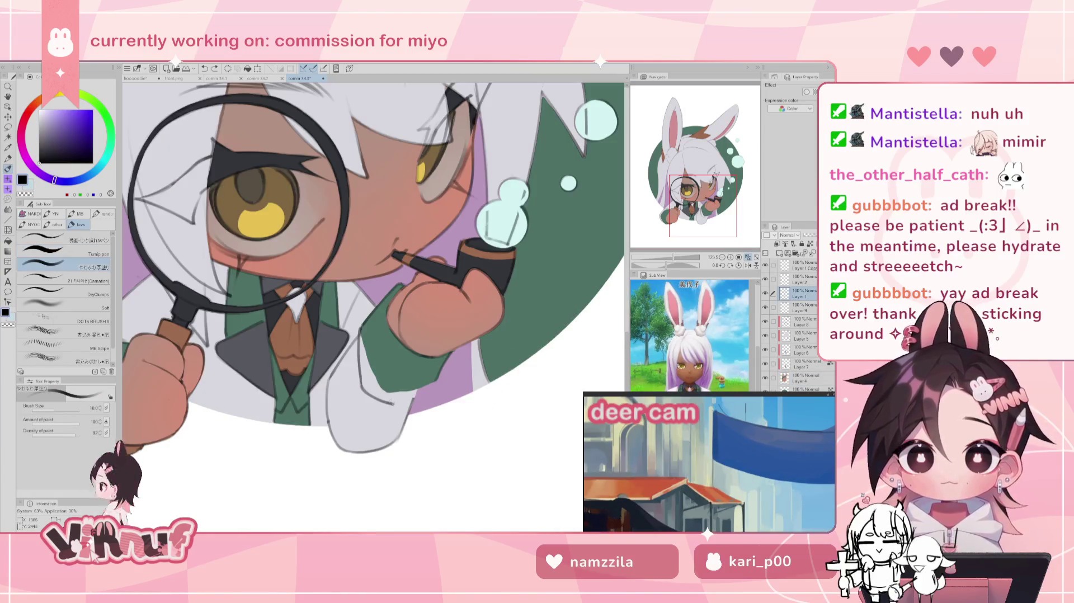
Step: Mirror-check the drawing, then paint over the green sleeve edge on Layer 6 with sampled green
{"action": "key", "text": "h"}
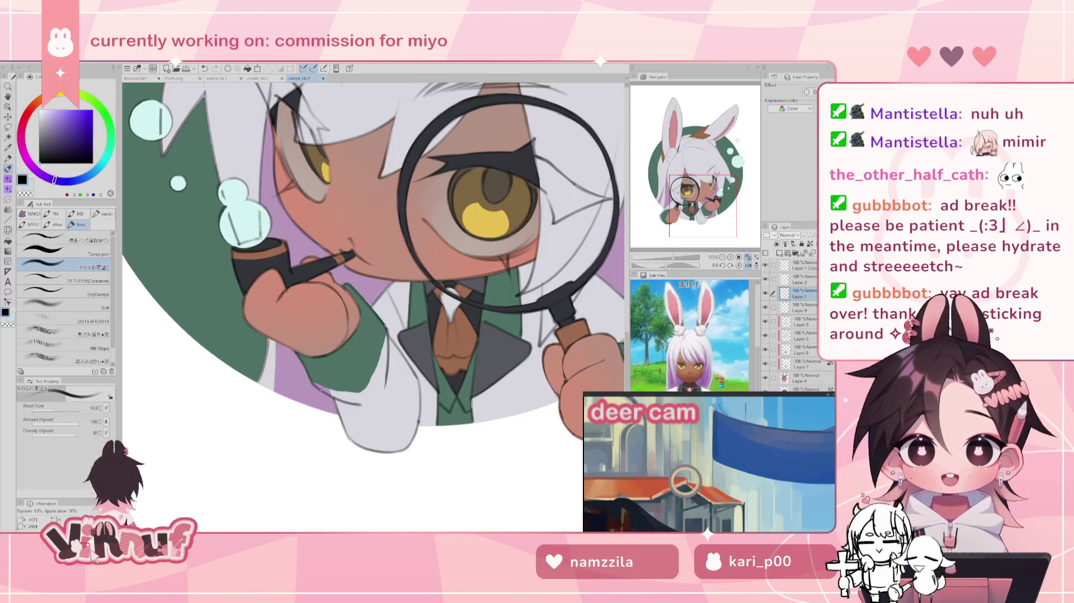
{"action": "key", "text": "h"}
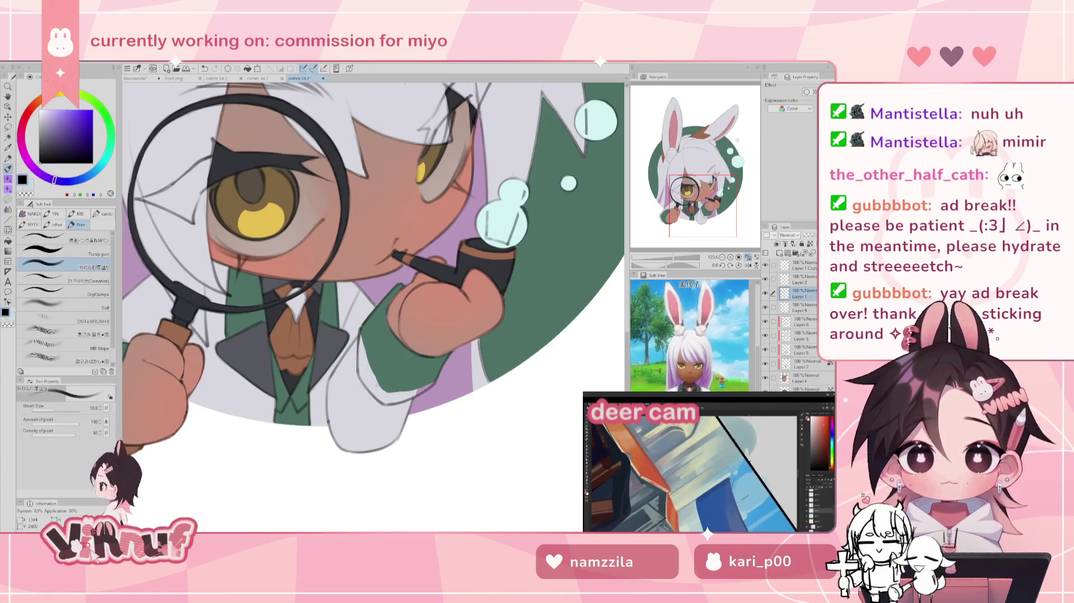
{"action": "key", "text": "h"}
{"action": "key", "text": "h"}
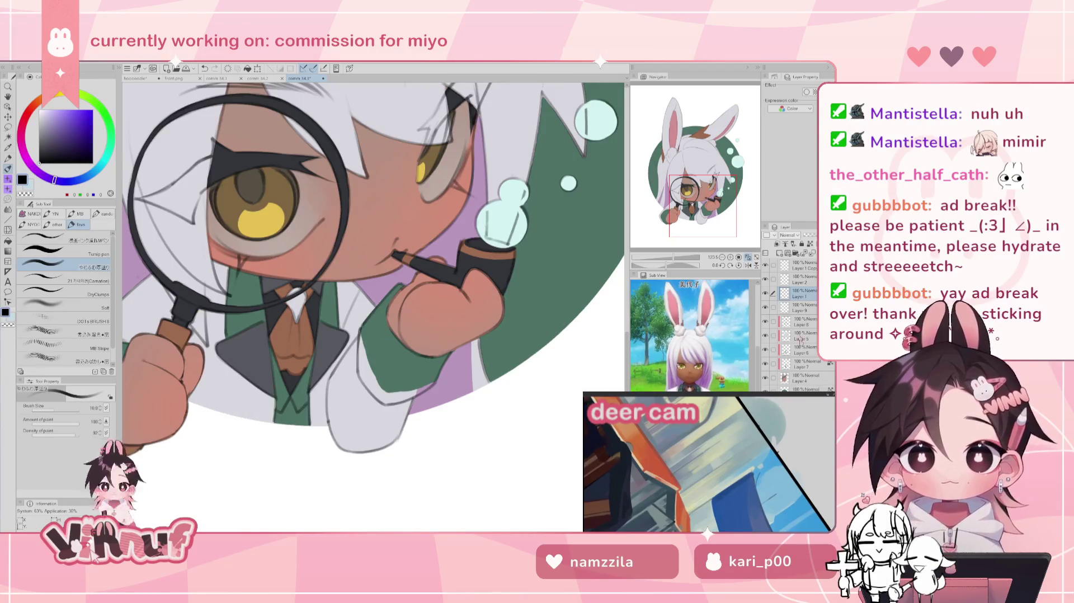
{"action": "left_click", "coordinate": [798, 351]}
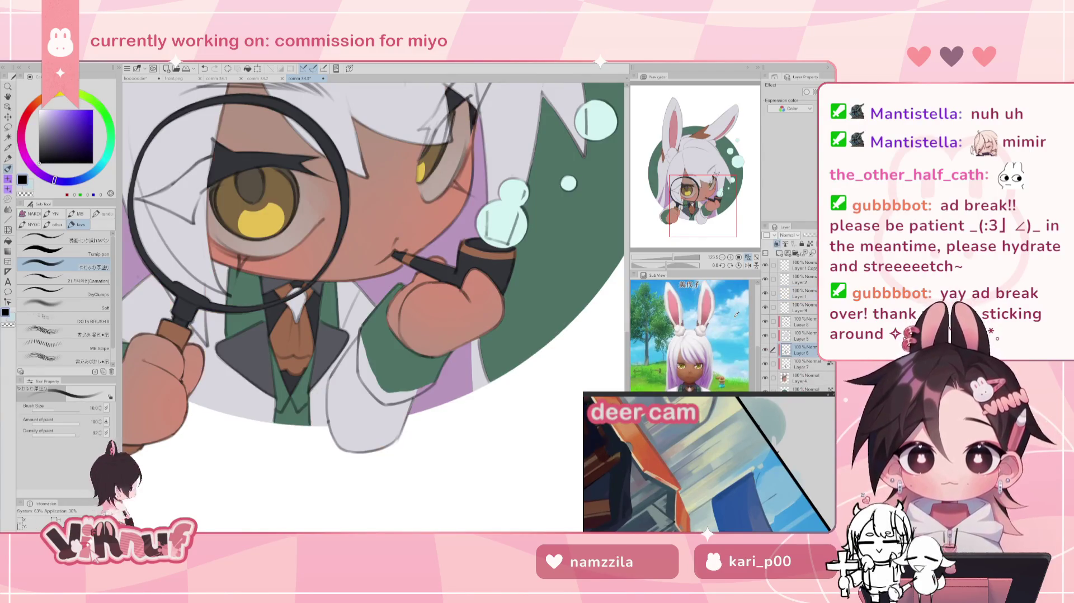
{"action": "left_click", "coordinate": [382, 327], "text": "alt"}
{"action": "left_click", "coordinate": [56, 250]}
{"action": "mouse_move", "coordinate": [363, 379]}
{"action": "left_mouse_down"}
{"action": "mouse_move", "coordinate": [367, 344]}
{"action": "mouse_move", "coordinate": [381, 393]}
{"action": "left_mouse_up"}
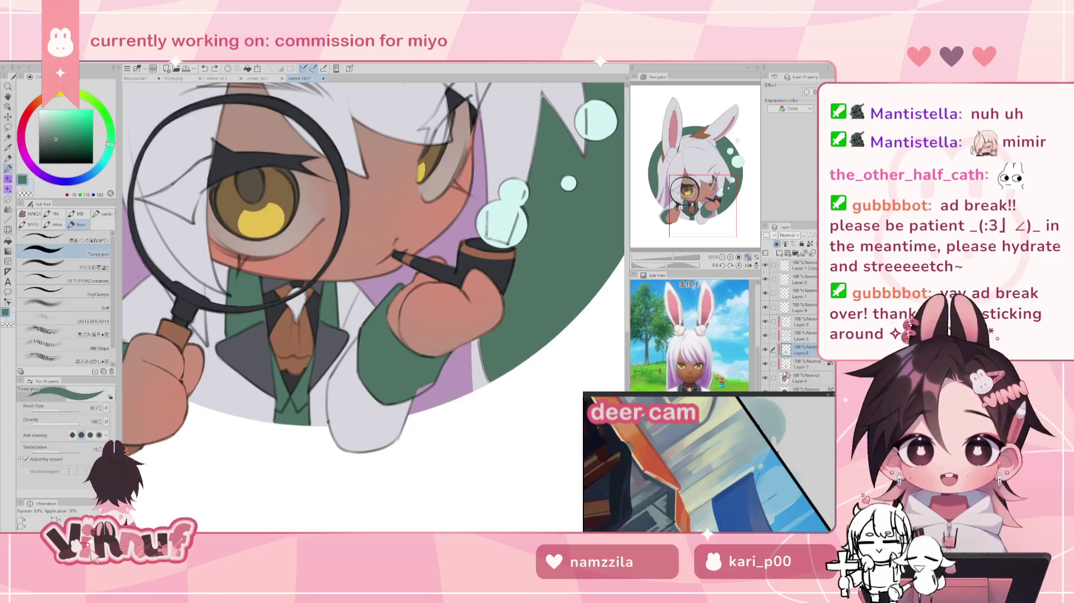
Step: Sample the skin tone near the vest on Layer 4 while peeking under Layer 7
{"action": "left_click", "coordinate": [765, 364]}
{"action": "left_click", "coordinate": [805, 378]}
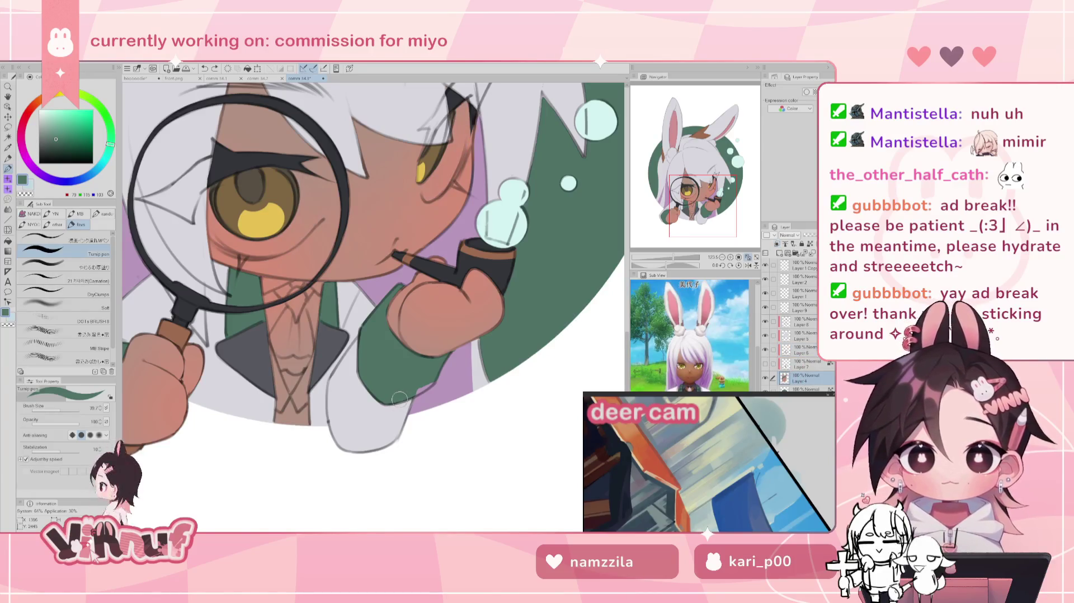
{"action": "left_click", "coordinate": [301, 420], "text": "alt"}
{"action": "left_click", "coordinate": [765, 364]}
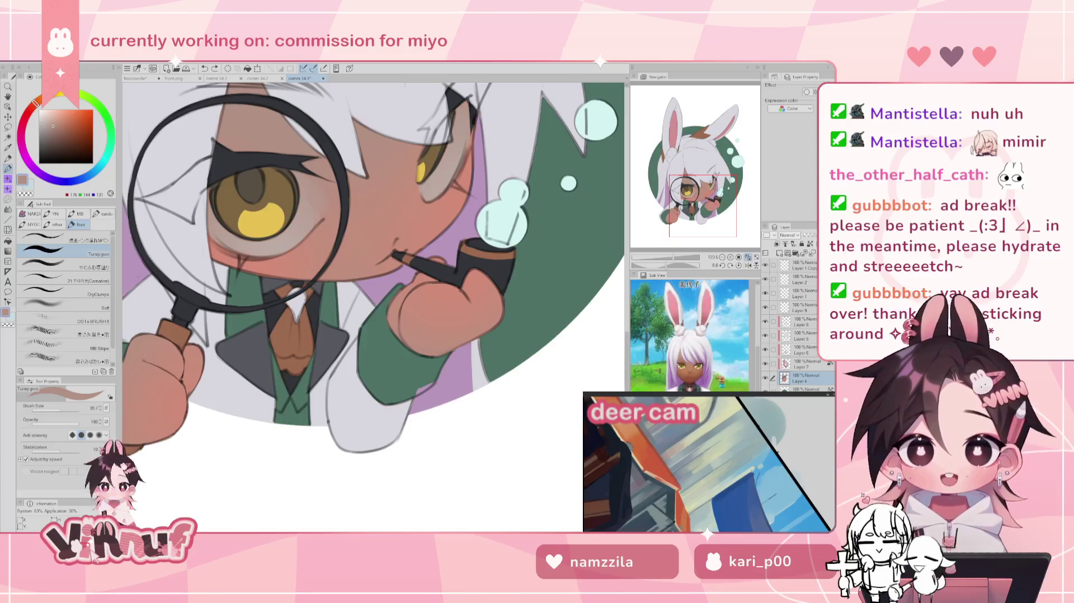
{"action": "key", "text": "h"}
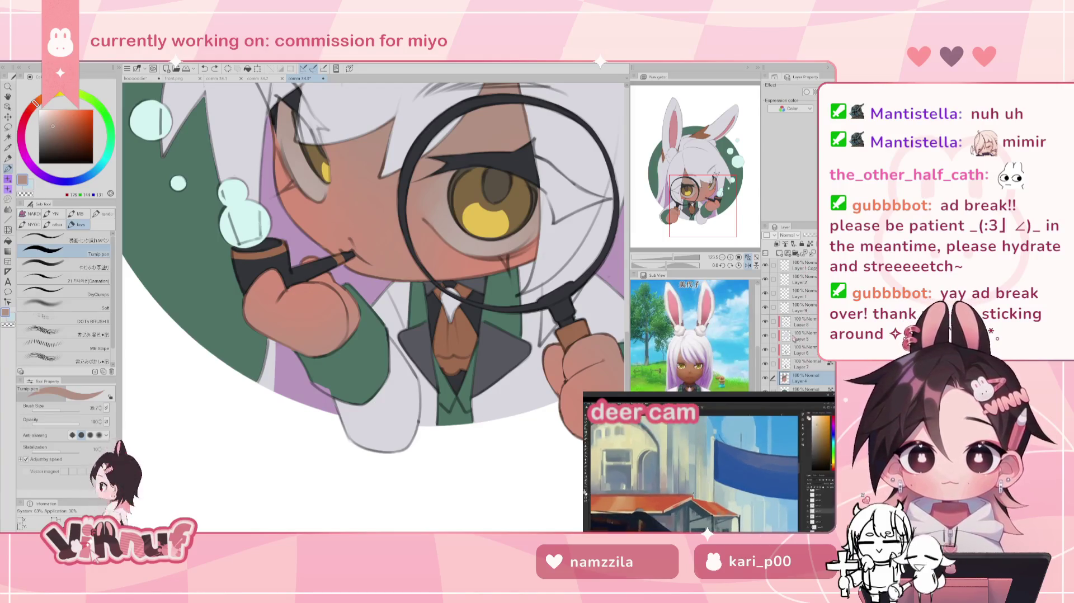
Step: Erase the stray line along the jacket edge on Layer 5, then fit the view
{"action": "left_click", "coordinate": [765, 338]}
{"action": "key", "text": "e"}
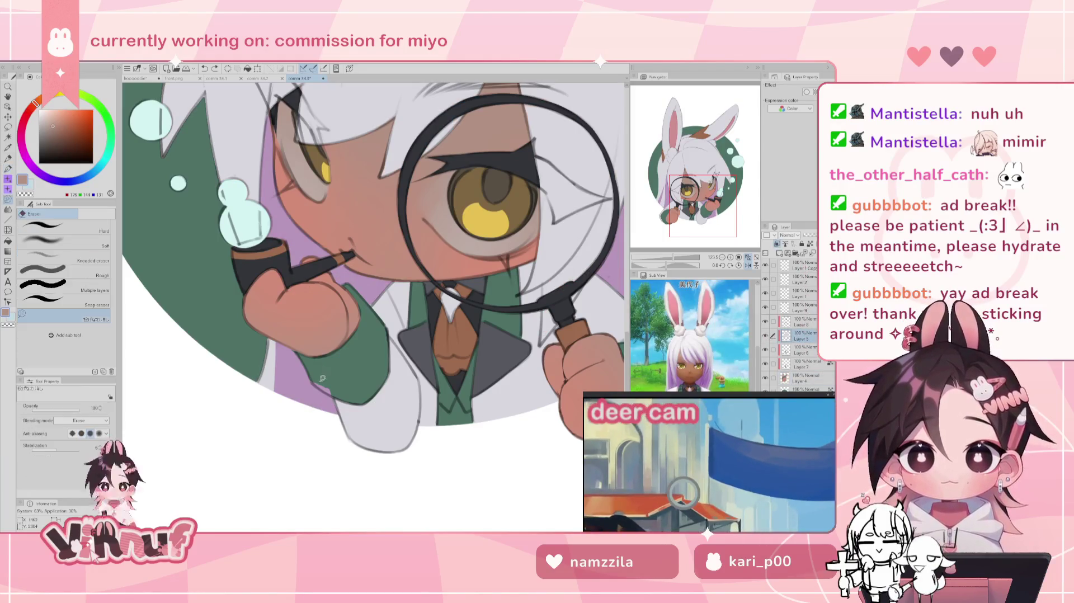
{"action": "left_click_drag", "start_coordinate": [336, 386], "coordinate": [313, 377]}
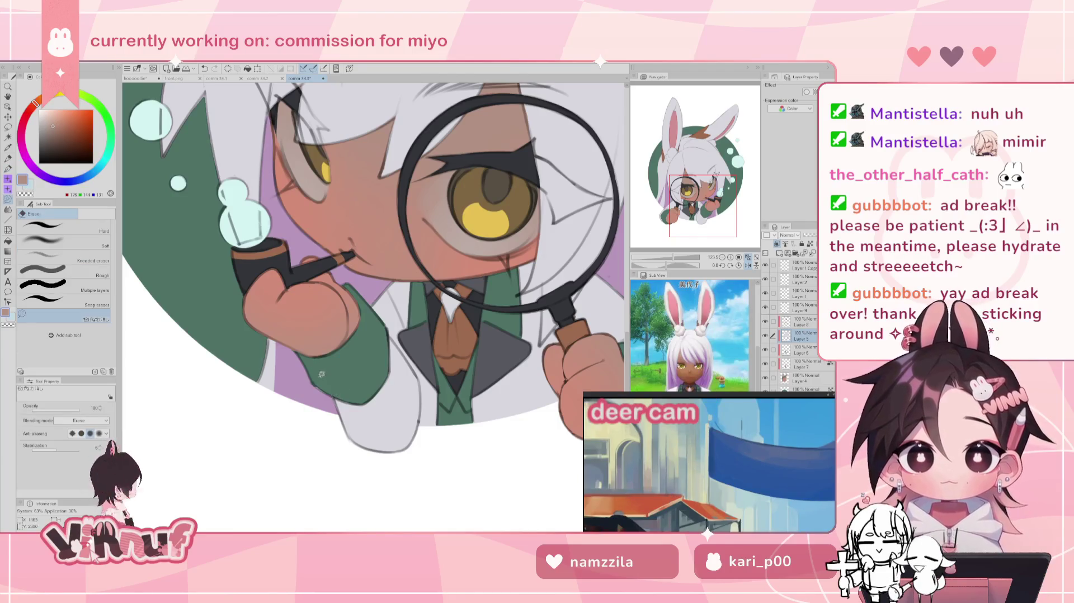
{"action": "left_click", "coordinate": [802, 352]}
{"action": "key", "text": "ctrl+0"}
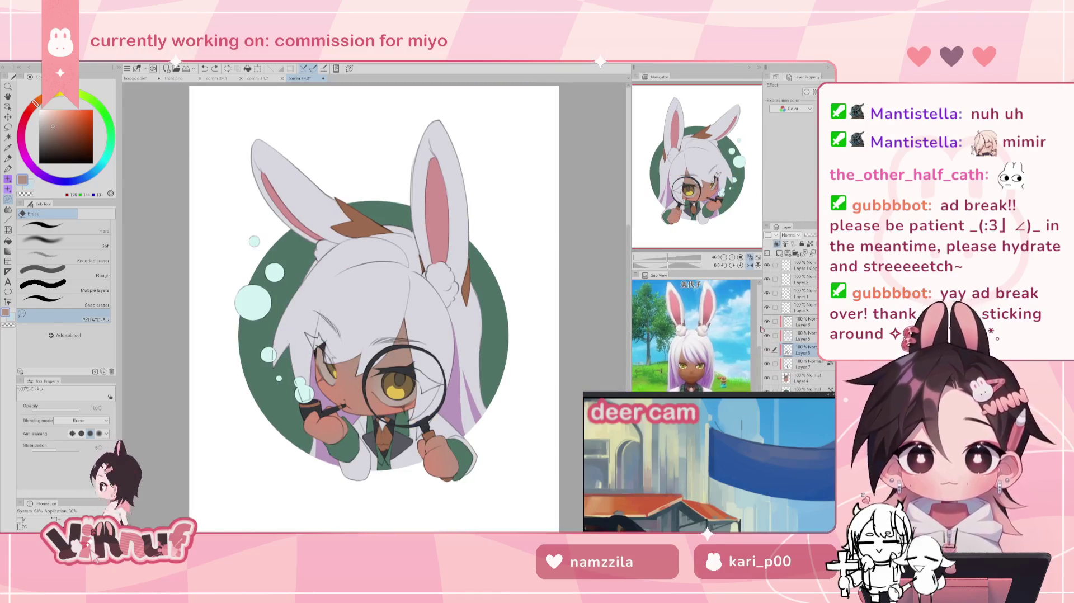
Step: Return to the pen, sample the sleeve's dark green, and zoom onto the chest and hands
{"action": "key", "text": "p"}
{"action": "scroll", "coordinate": [462, 418], "scroll_direction": "up", "scroll_amount": 3}
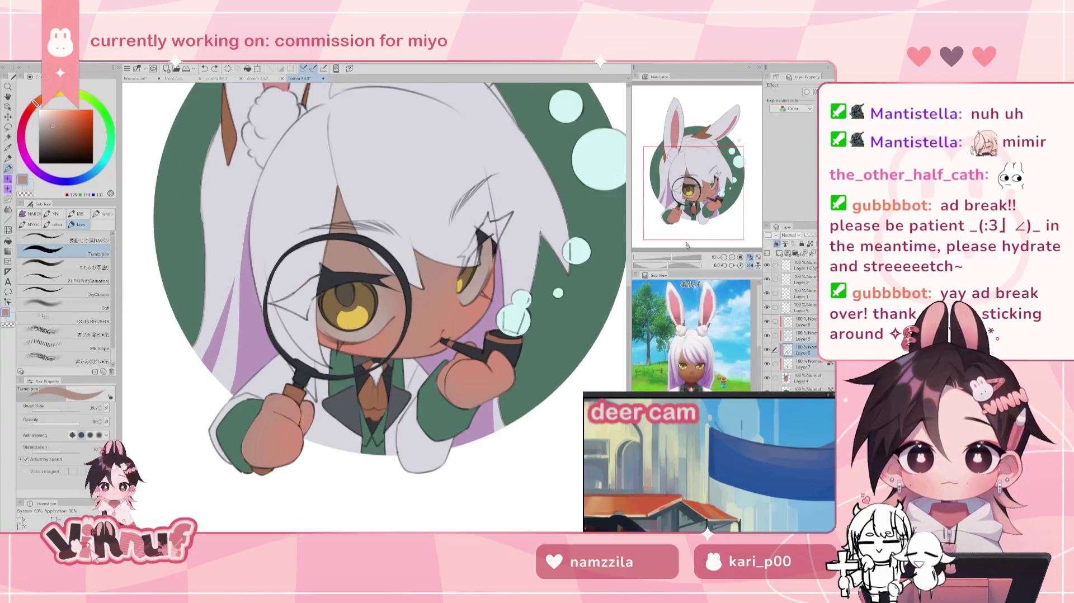
{"action": "left_click", "coordinate": [462, 417], "text": "alt"}
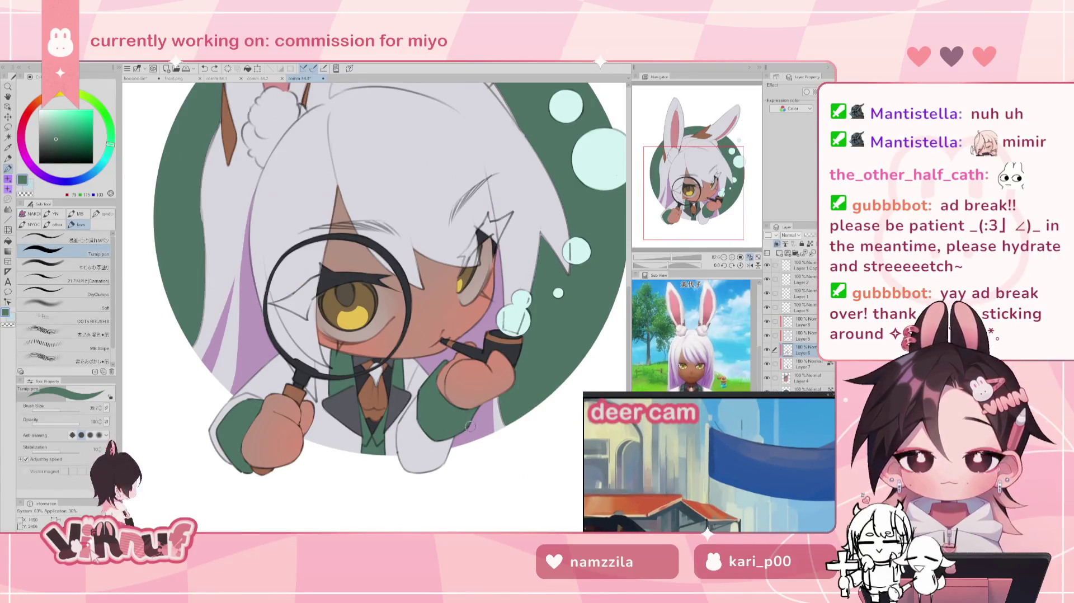
{"action": "key", "text": "ctrl+0"}
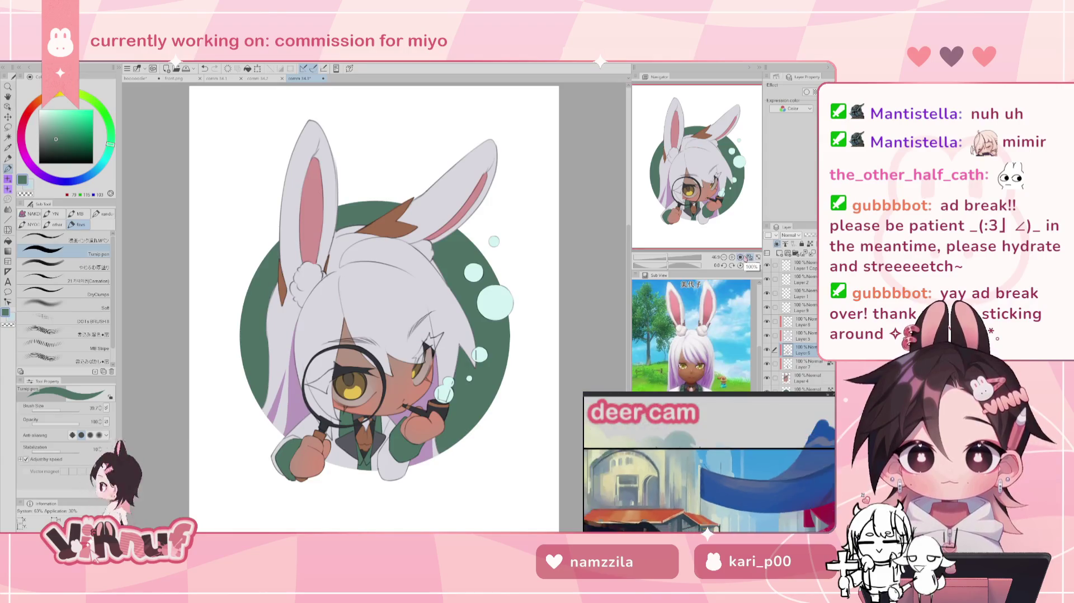
{"action": "scroll", "coordinate": [694, 185], "scroll_direction": "up", "scroll_amount": 5}
{"action": "mouse_move", "coordinate": [693, 185]}
{"action": "left_mouse_down"}
{"action": "mouse_move", "coordinate": [687, 212]}
{"action": "mouse_move", "coordinate": [731, 184]}
{"action": "left_mouse_up"}
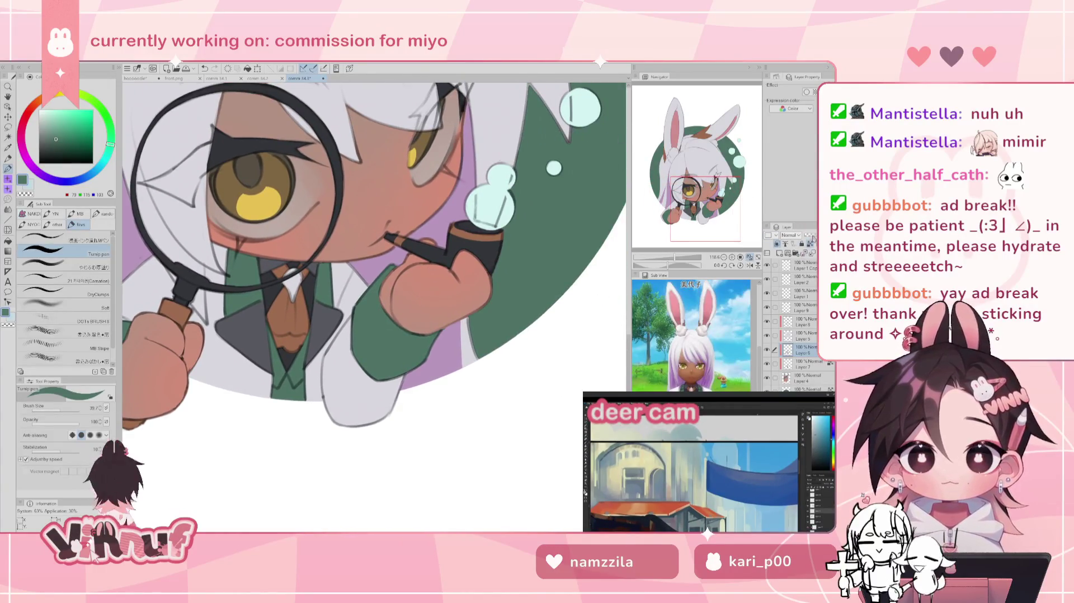
Step: Outline the green sleeve edge beside the hand in the dark line-art colour, then mirror-check
{"action": "left_click", "coordinate": [270, 291], "text": "alt"}
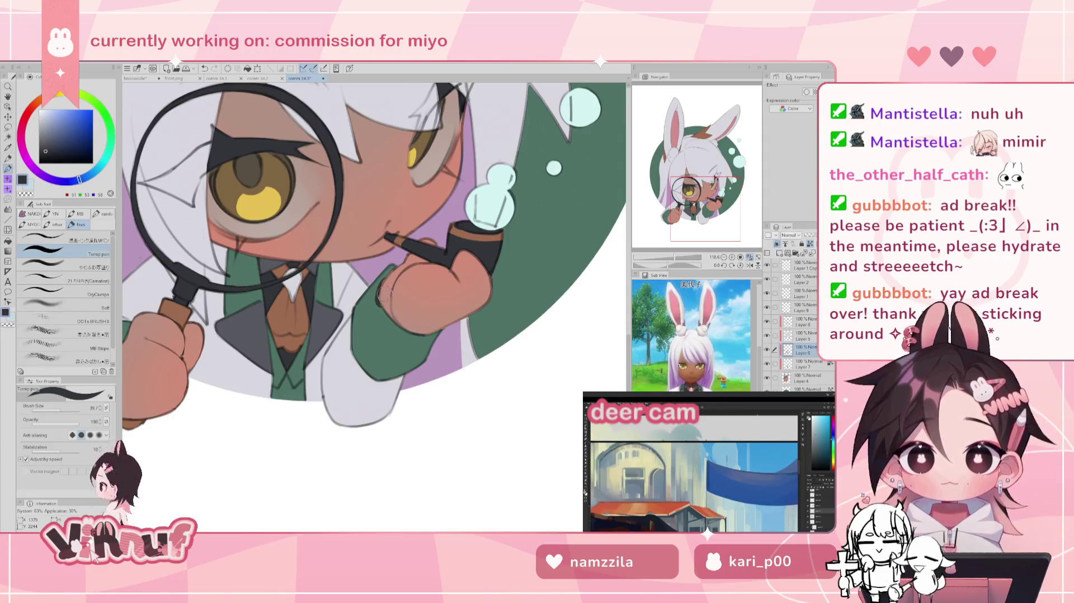
{"action": "mouse_move", "coordinate": [391, 270]}
{"action": "left_mouse_down"}
{"action": "mouse_move", "coordinate": [380, 292]}
{"action": "mouse_move", "coordinate": [398, 337]}
{"action": "left_mouse_up"}
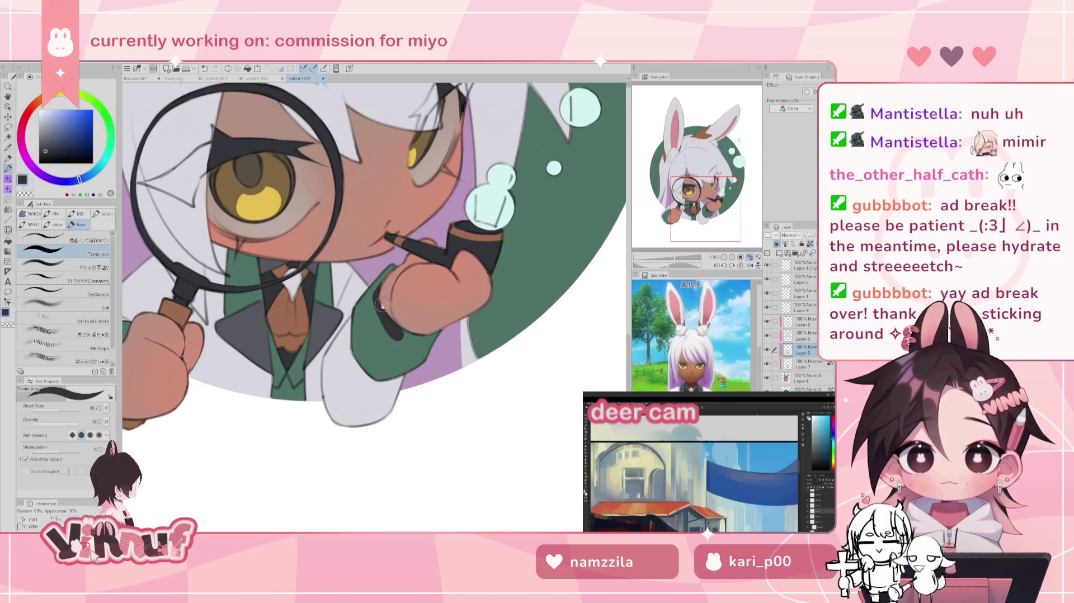
{"action": "left_click_drag", "start_coordinate": [381, 286], "coordinate": [407, 327]}
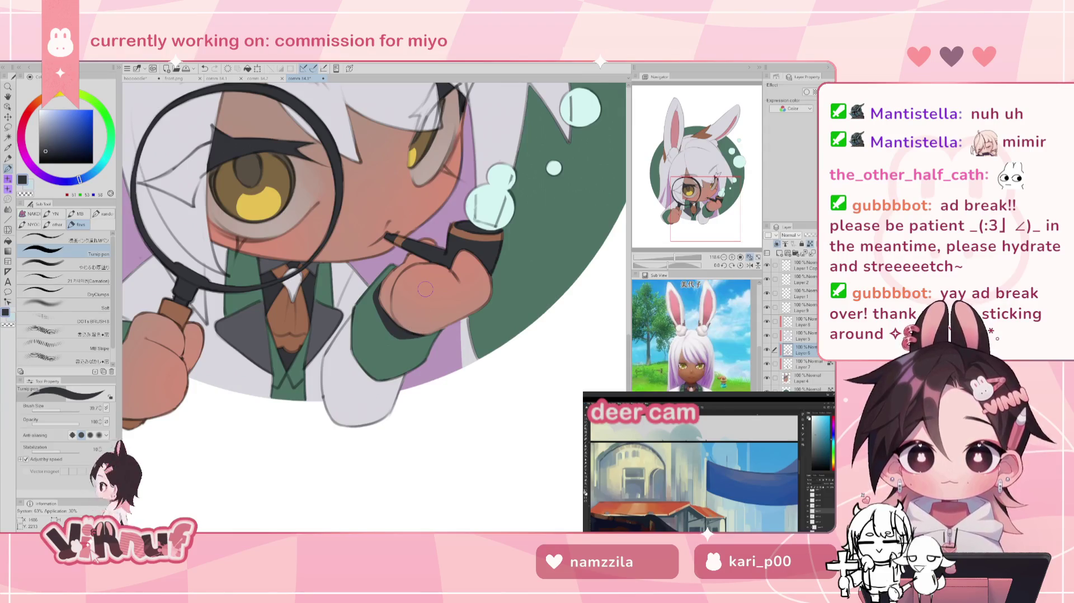
{"action": "left_click_drag", "start_coordinate": [336, 252], "coordinate": [508, 240]}
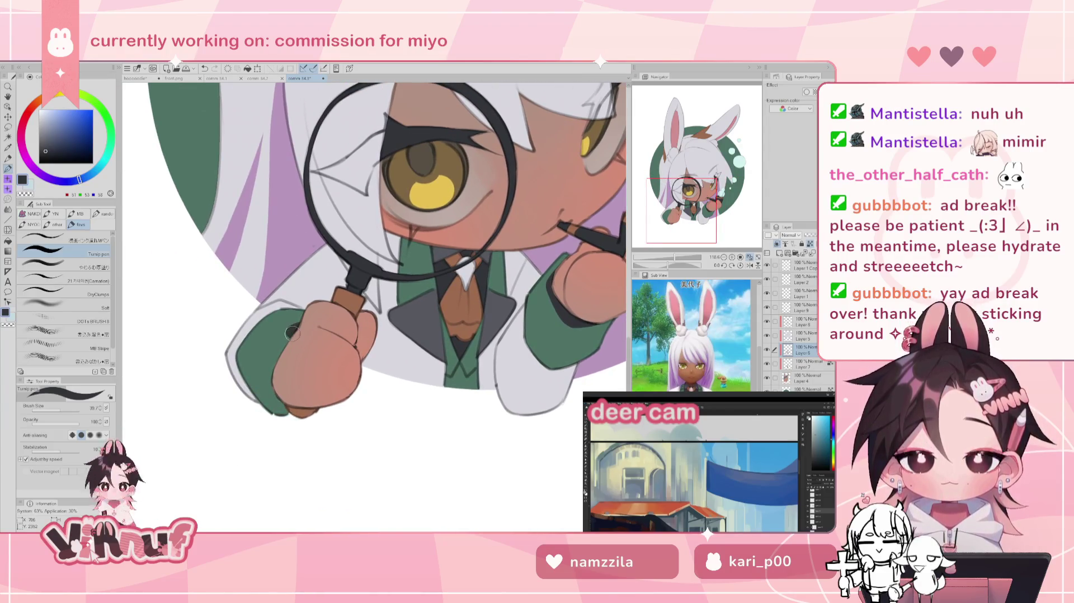
{"action": "left_click_drag", "start_coordinate": [300, 320], "coordinate": [276, 367]}
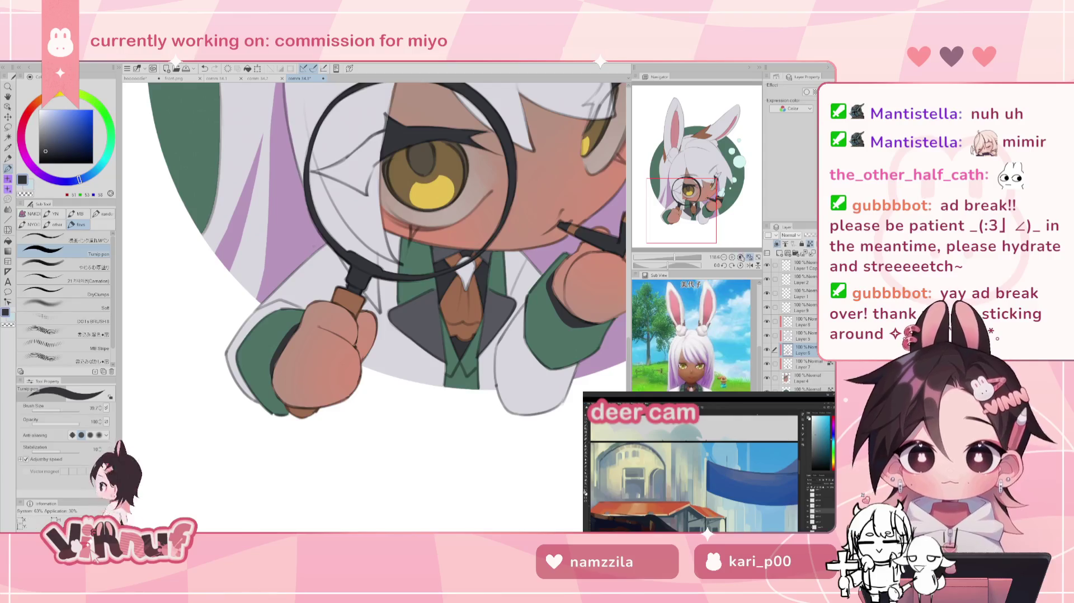
{"action": "left_click", "coordinate": [750, 257]}
{"action": "key", "text": "h"}
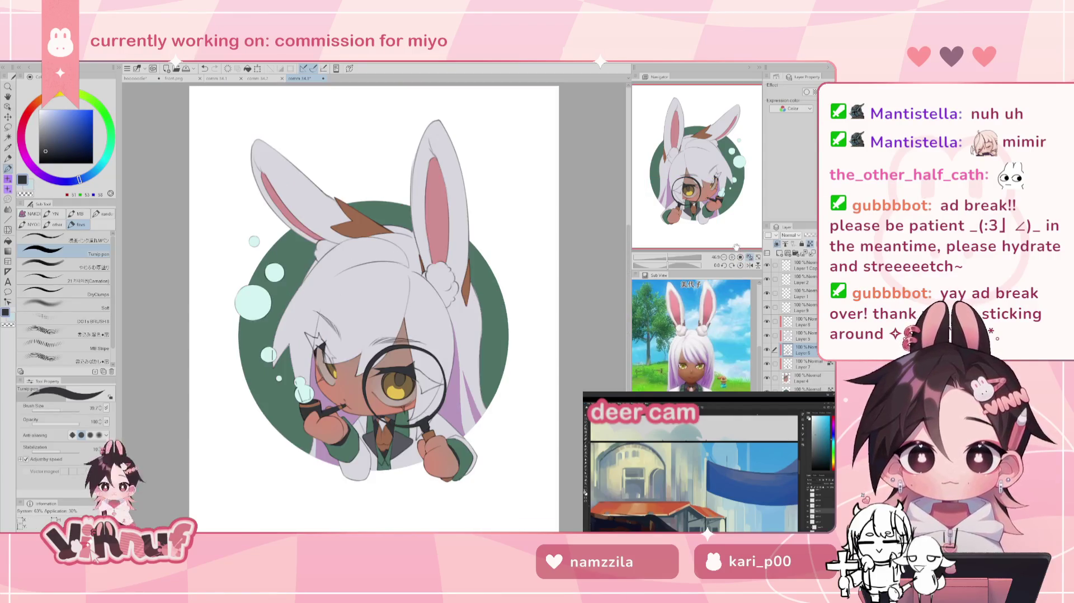
{"action": "key", "text": "h"}
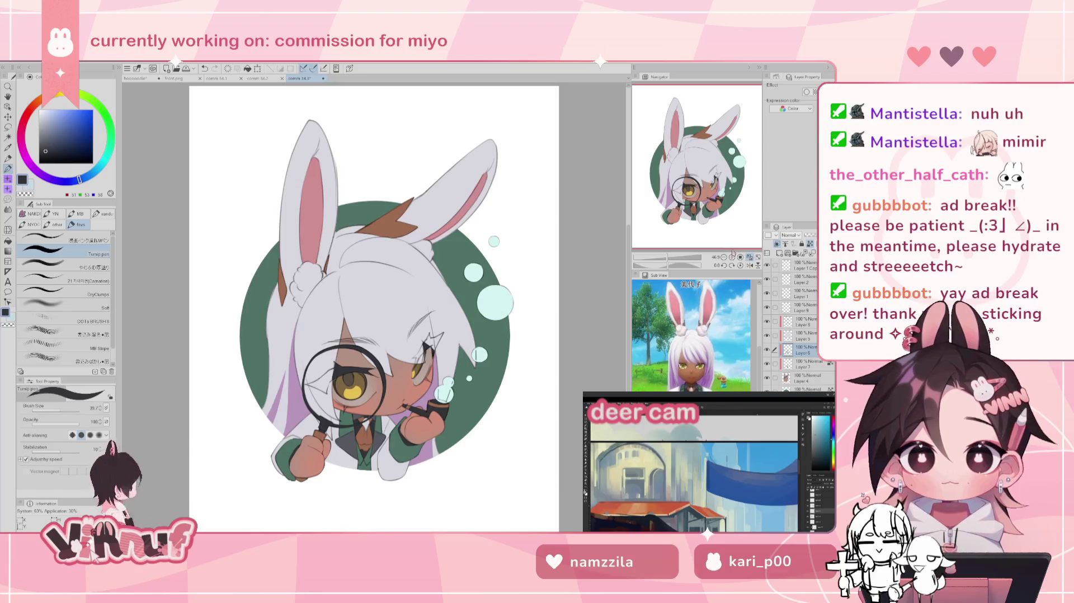
Step: On Layer 7, zoom to the face, set a light warm tan, and choose the やわらか厚塗り brush
{"action": "left_click", "coordinate": [800, 364]}
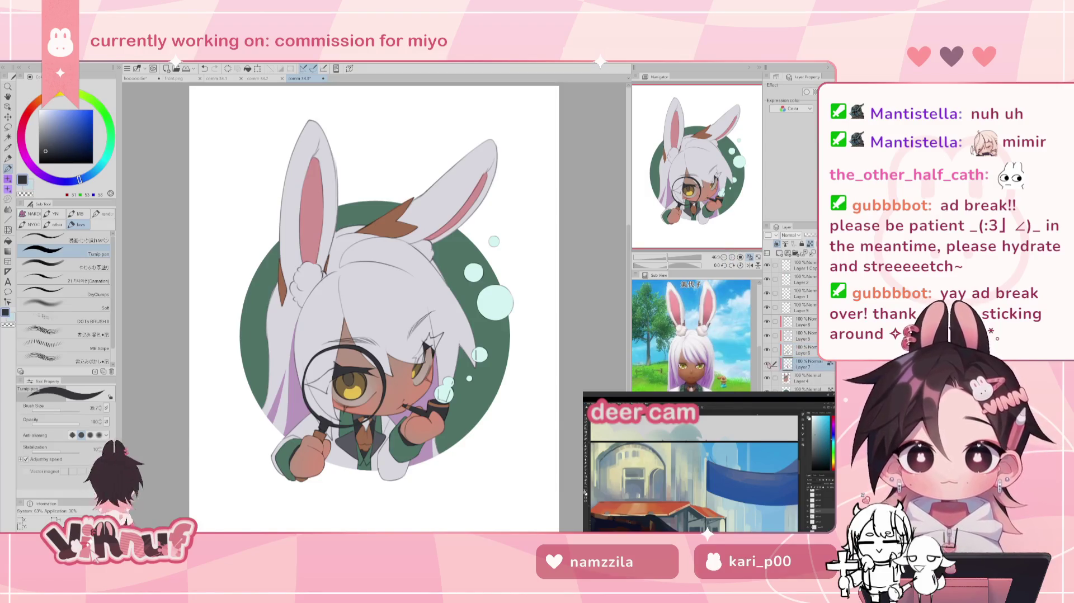
{"action": "scroll", "coordinate": [687, 231], "scroll_direction": "up", "scroll_amount": 5}
{"action": "left_click_drag", "start_coordinate": [687, 231], "coordinate": [689, 259]}
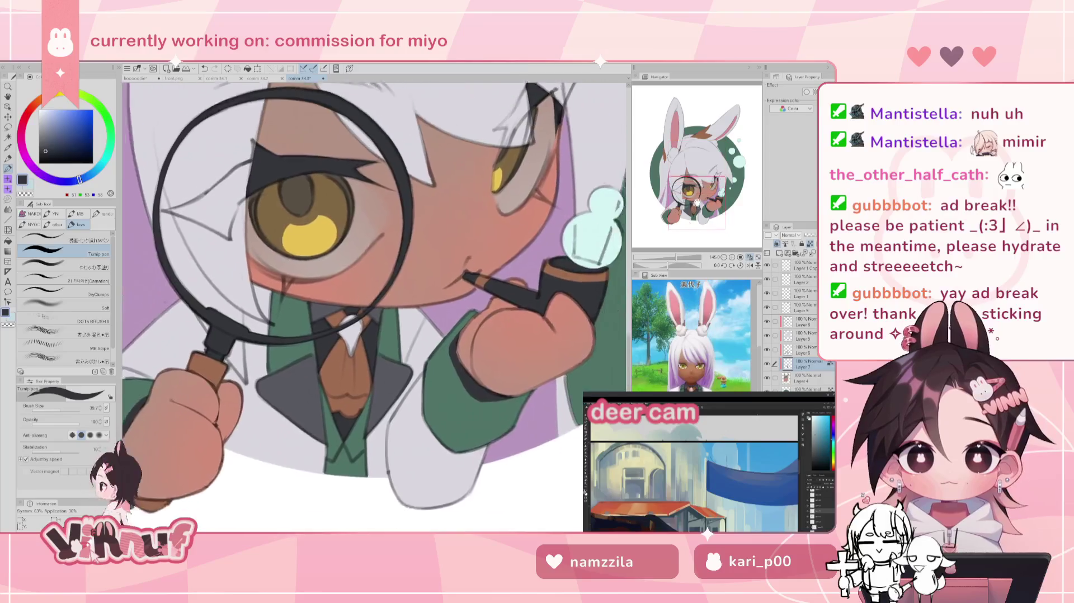
{"action": "left_click", "coordinate": [466, 226], "text": "alt"}
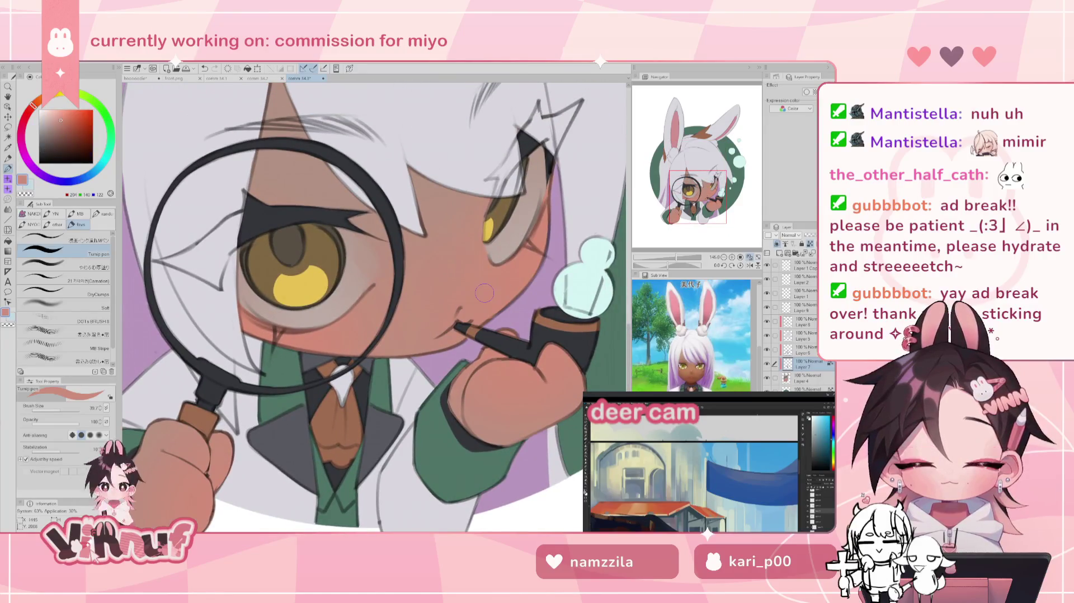
{"action": "left_click_drag", "start_coordinate": [33, 105], "coordinate": [41, 97]}
{"action": "left_click", "coordinate": [58, 117]}
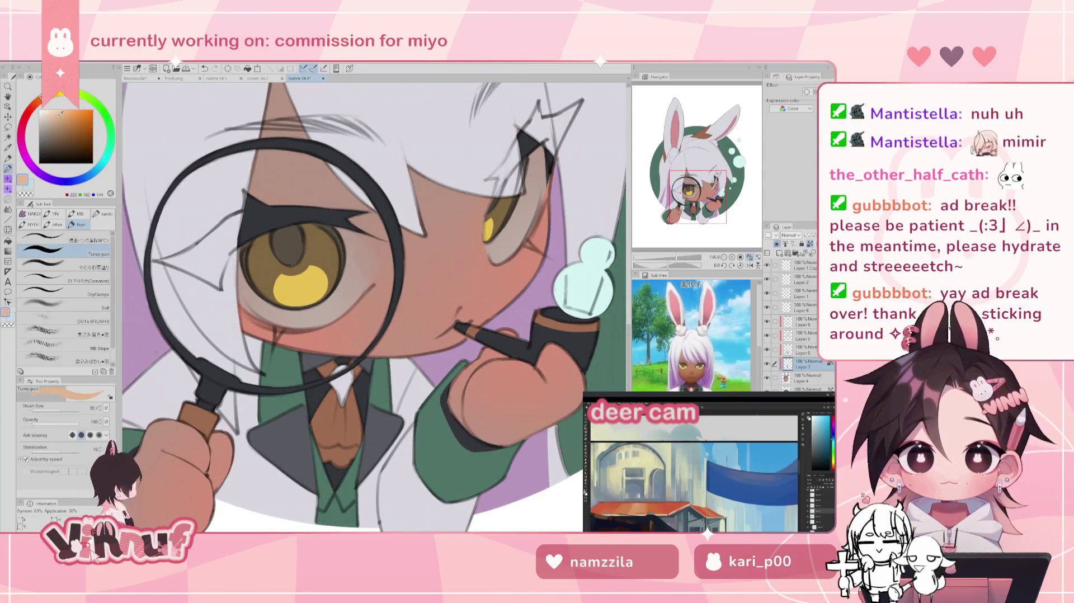
{"action": "left_click", "coordinate": [78, 264]}
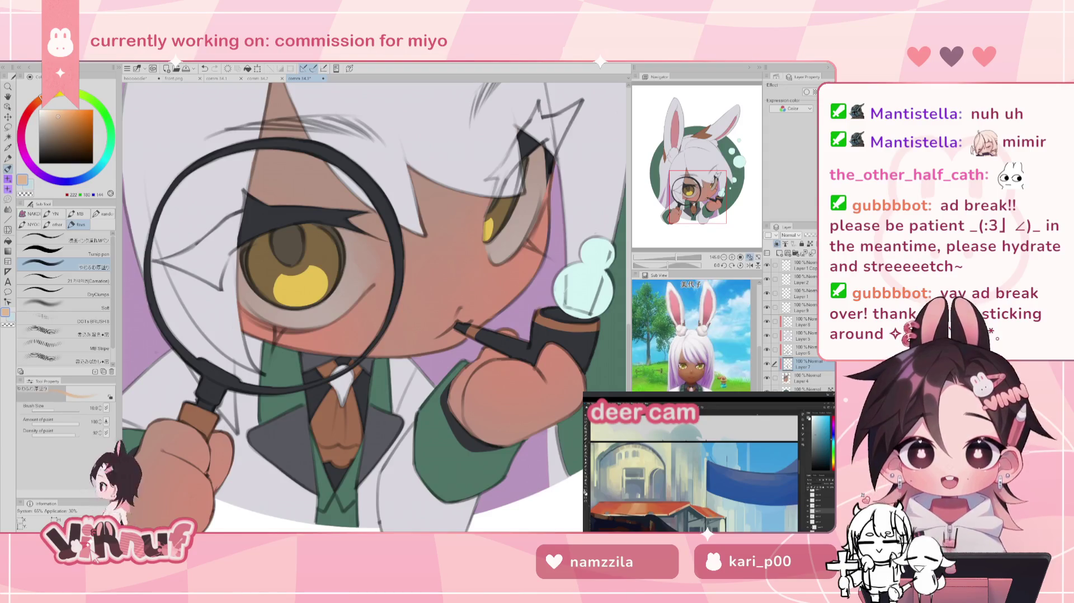
{"action": "left_click", "coordinate": [772, 365]}
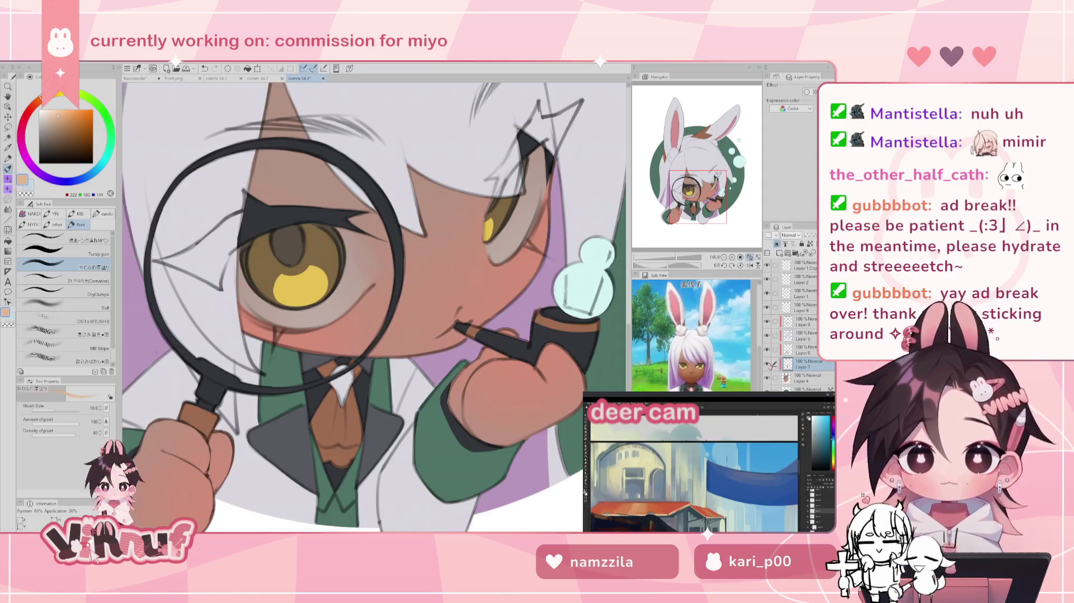
Step: Paint a small tan nose stroke between the eye and mouth, then mirror the view to check
{"action": "left_click", "coordinate": [772, 365]}
{"action": "scroll", "coordinate": [687, 242], "scroll_direction": "down", "scroll_amount": 5}
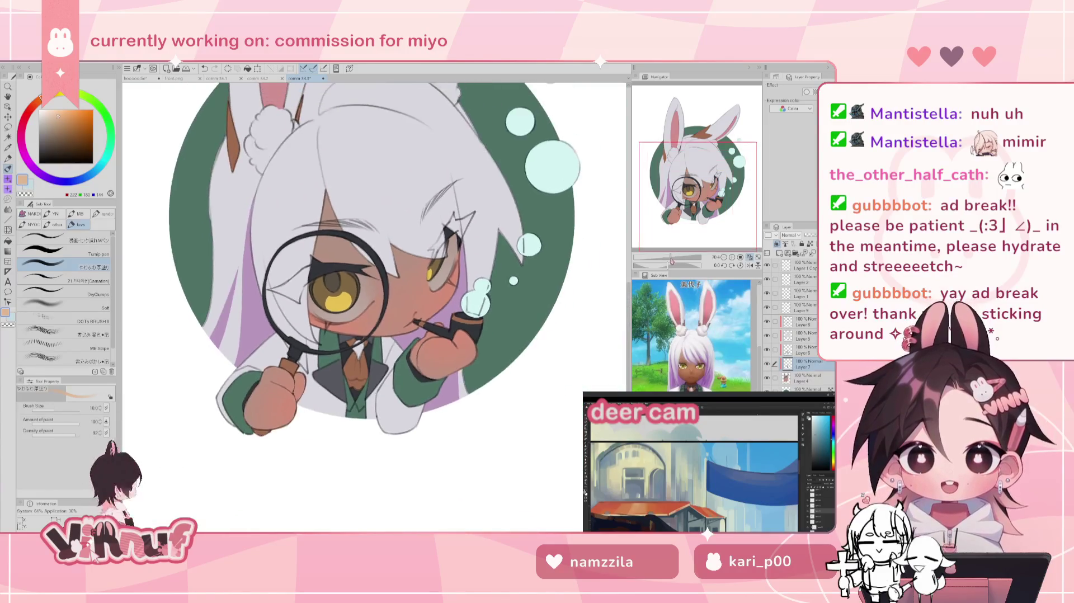
{"action": "scroll", "coordinate": [686, 242], "scroll_direction": "up", "scroll_amount": 3}
{"action": "scroll", "coordinate": [441, 299], "scroll_direction": "up", "scroll_amount": 3}
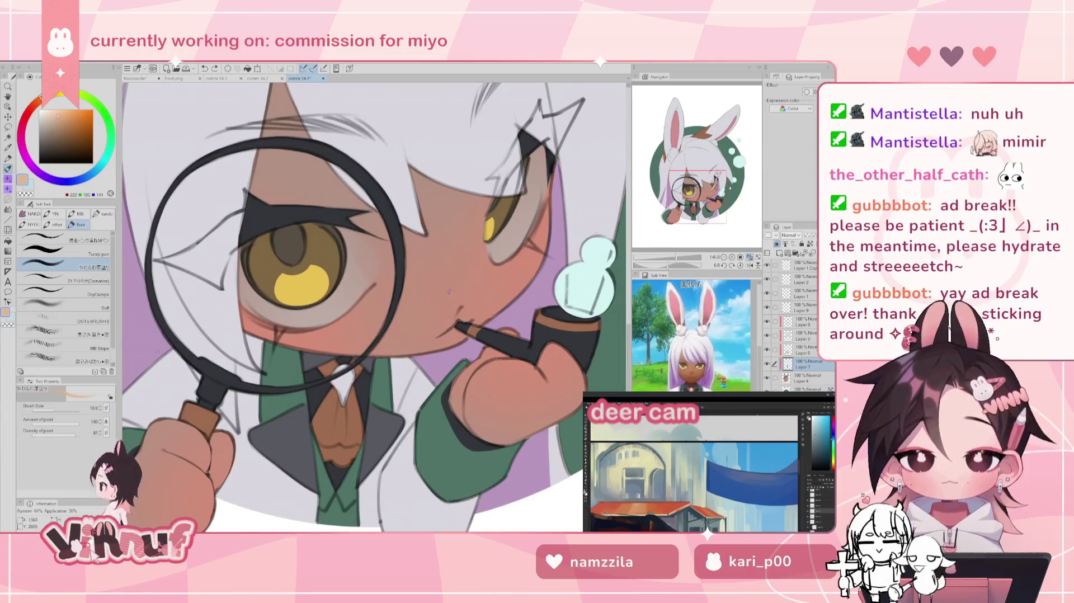
{"action": "left_click_drag", "start_coordinate": [447, 287], "coordinate": [456, 298]}
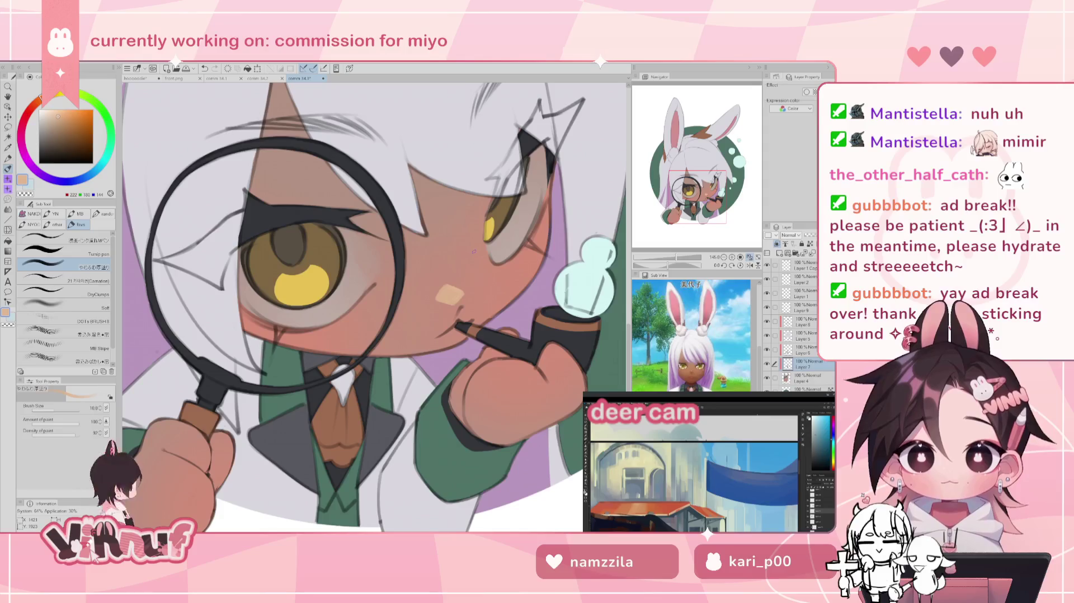
{"action": "key", "text": "h"}
{"action": "key", "text": "h"}
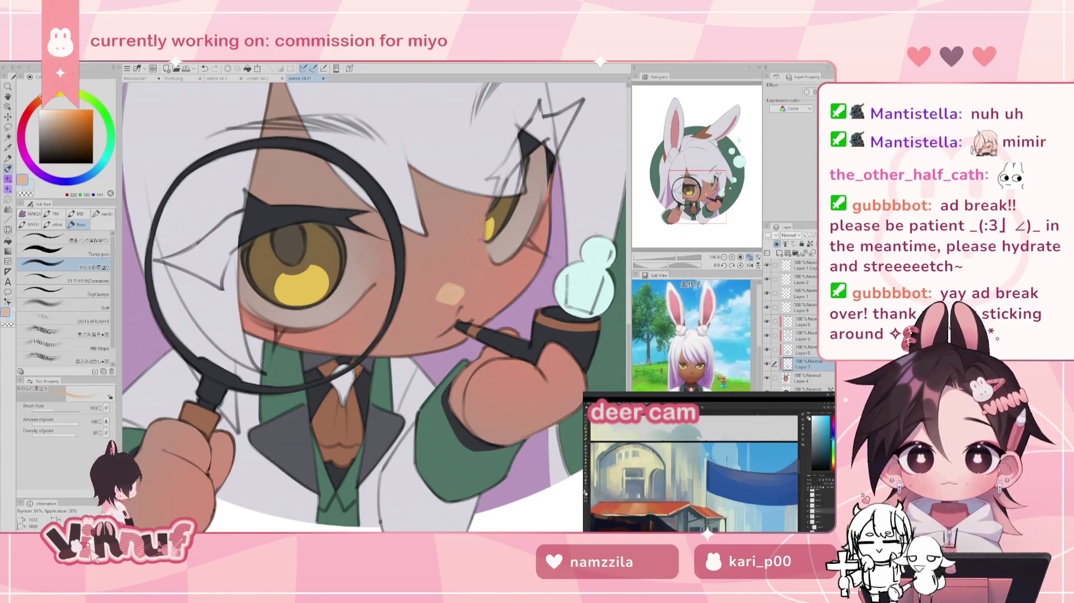
Step: Lasso the nose mark and nudge its shape with Liquify at brush size 193, then deselect
{"action": "key", "text": "m"}
{"action": "left_click_drag", "start_coordinate": [475, 268], "coordinate": [478, 258]}
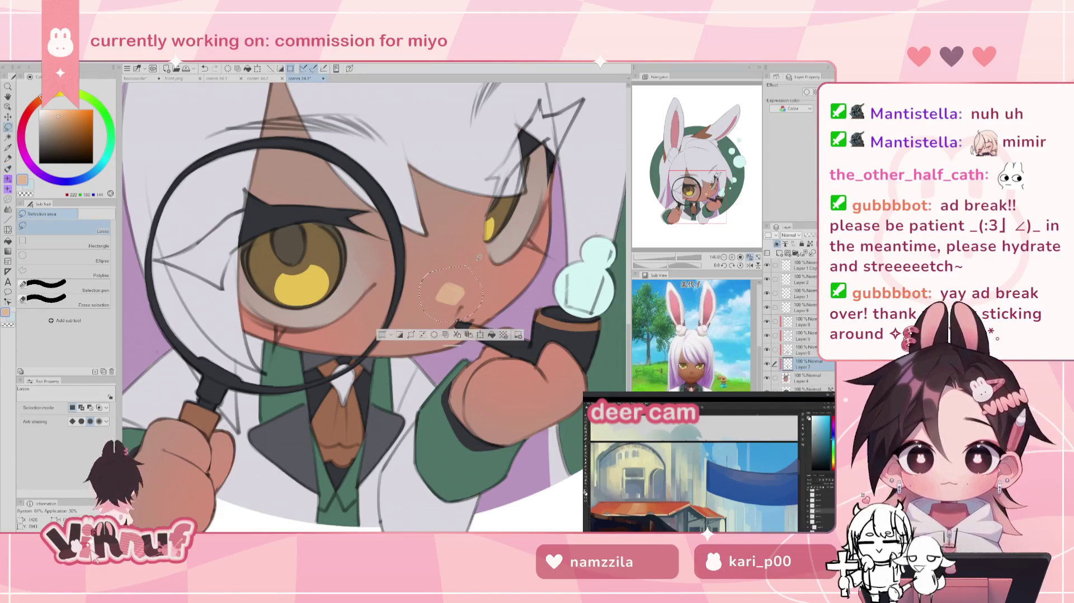
{"action": "key", "text": "j"}
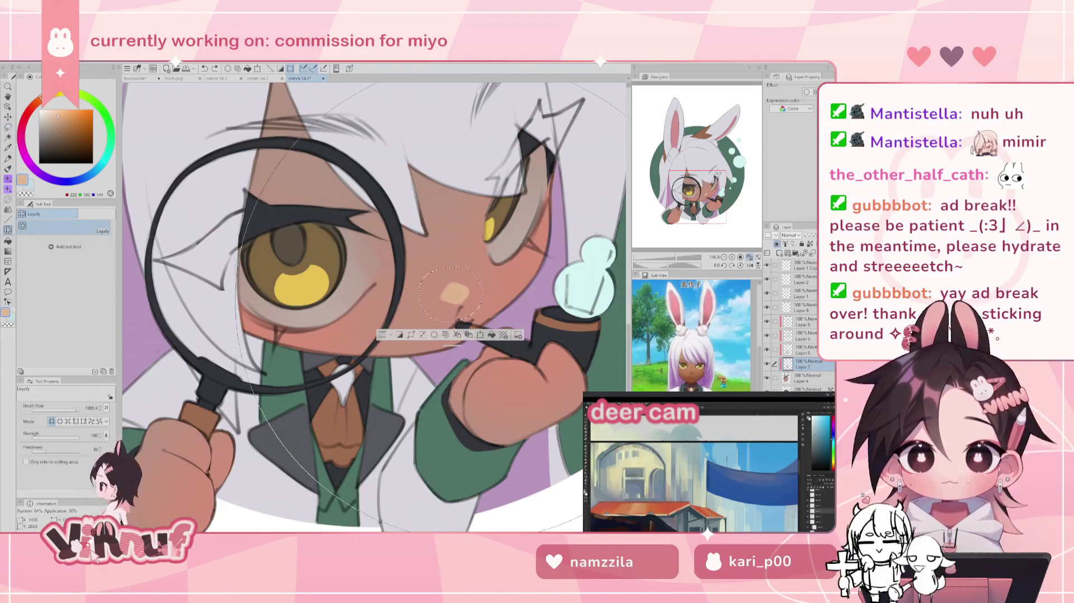
{"action": "left_click", "coordinate": [69, 409]}
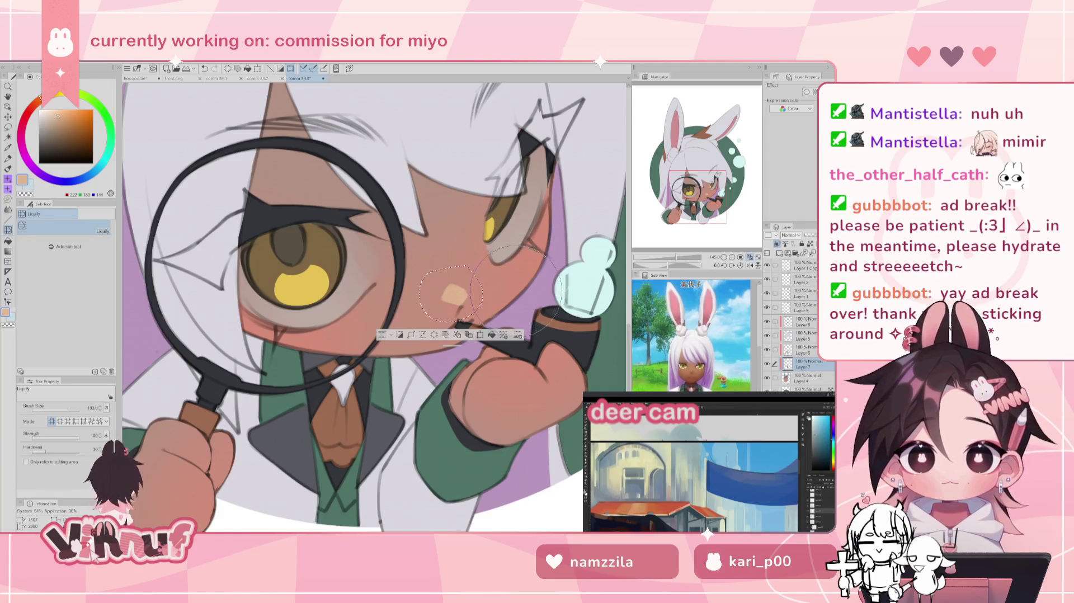
{"action": "left_click_drag", "start_coordinate": [431, 320], "coordinate": [432, 313]}
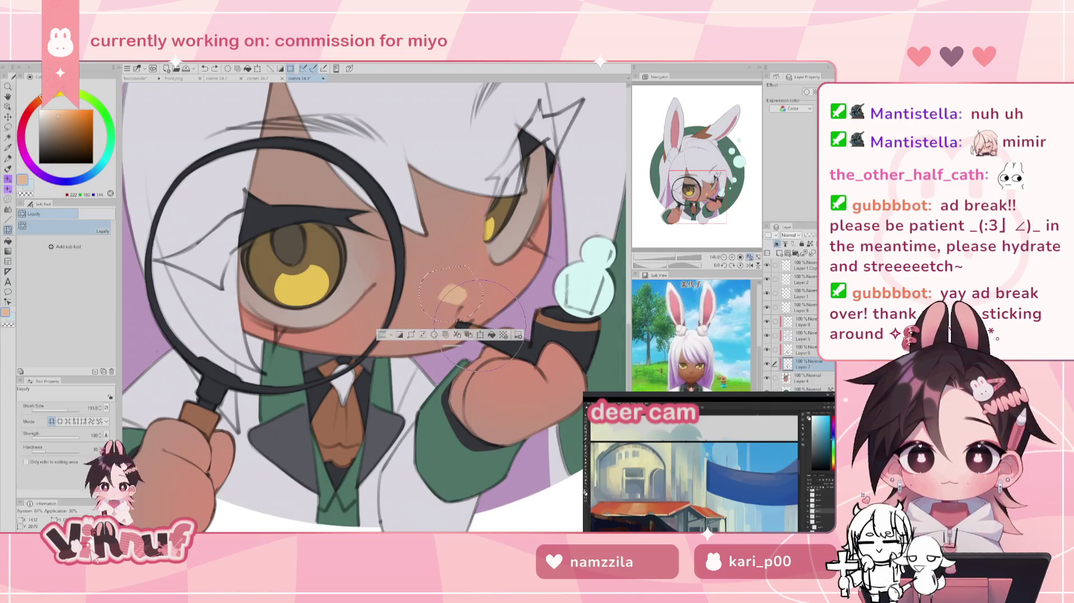
{"action": "key", "text": "ctrl+d"}
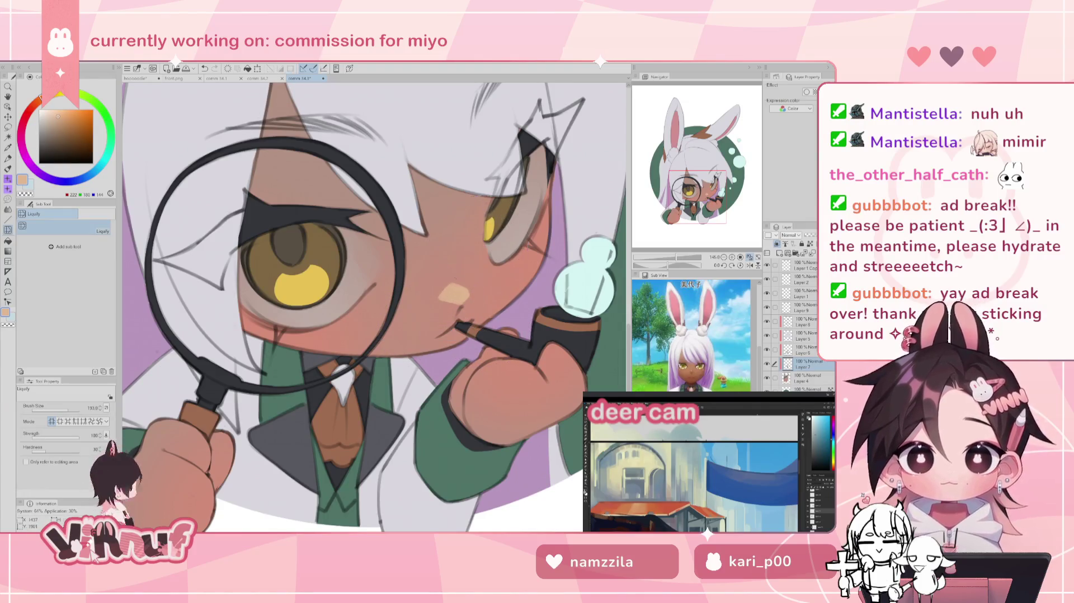
Step: Mirror-check the face and return to the brush with skin colour sampled near the mouth
{"action": "left_click_drag", "start_coordinate": [679, 257], "coordinate": [673, 248]}
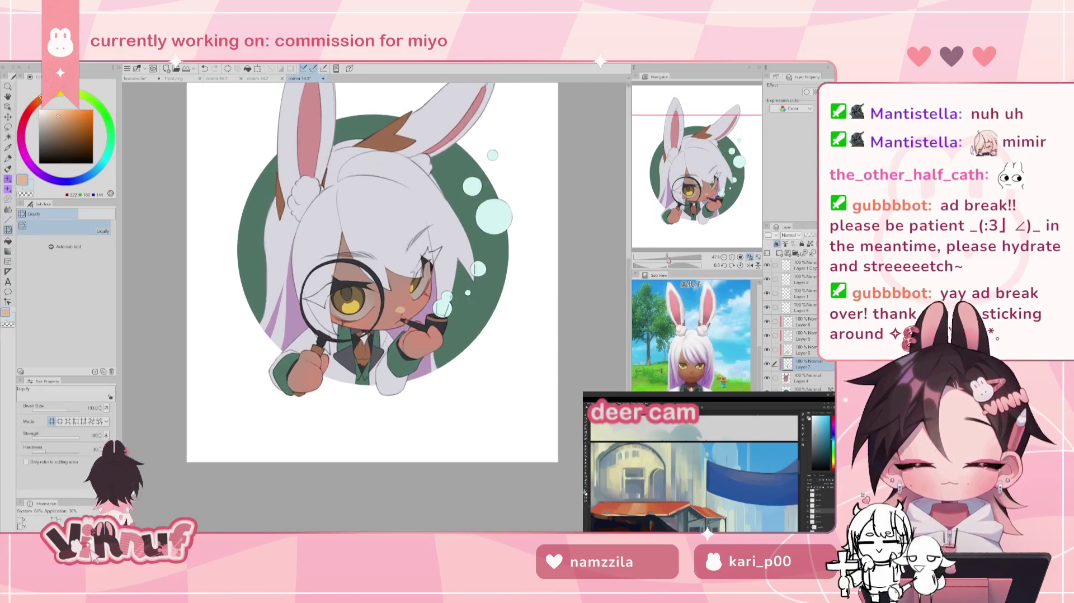
{"action": "key", "text": "h"}
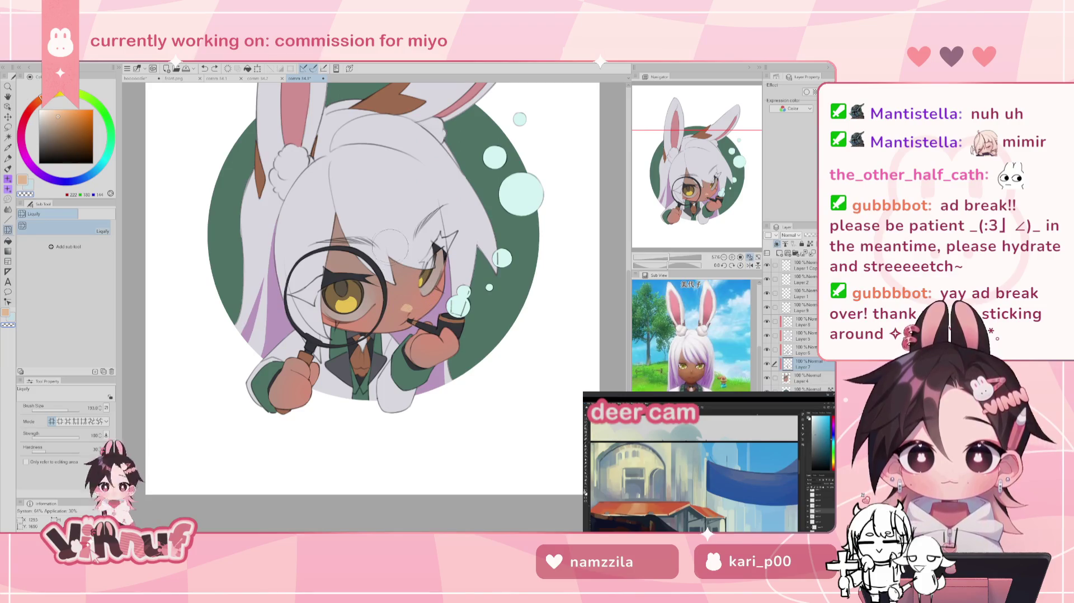
{"action": "key", "text": "b"}
{"action": "left_click", "coordinate": [407, 308], "text": "alt"}
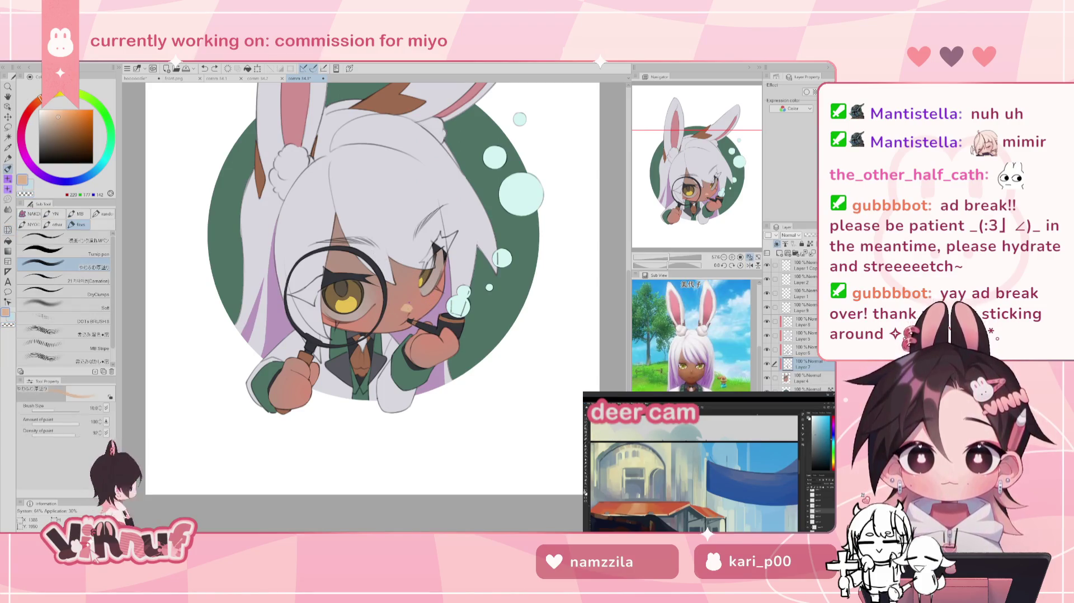
Step: Zoom from the full page into the face and magnifying glass, mirror-checking along the way
{"action": "scroll", "coordinate": [673, 239], "scroll_direction": "up", "scroll_amount": 3}
{"action": "scroll", "coordinate": [674, 239], "scroll_direction": "up", "scroll_amount": 3}
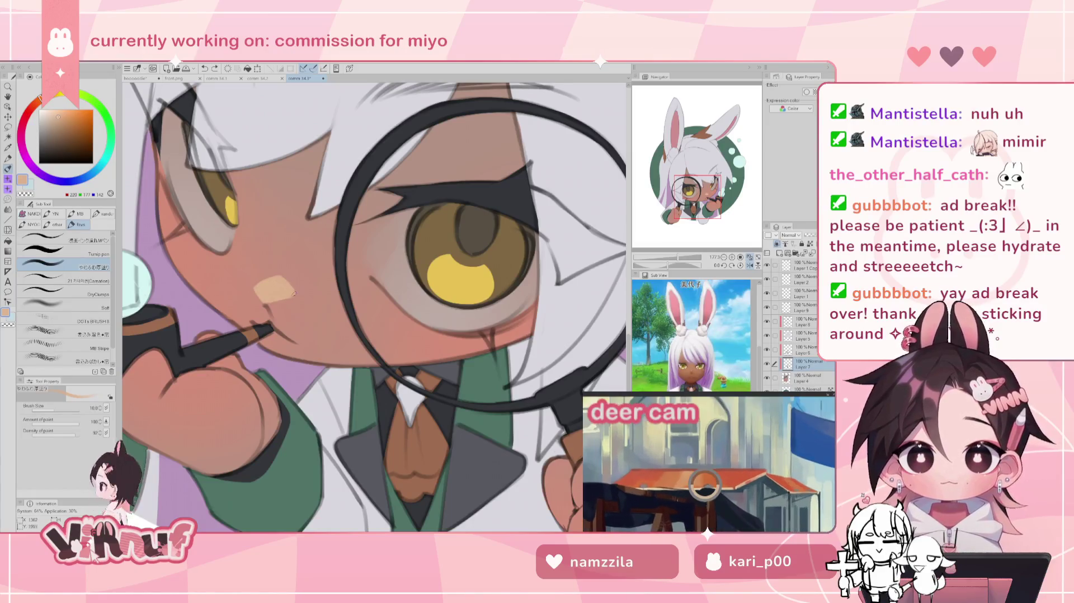
{"action": "key", "text": "h"}
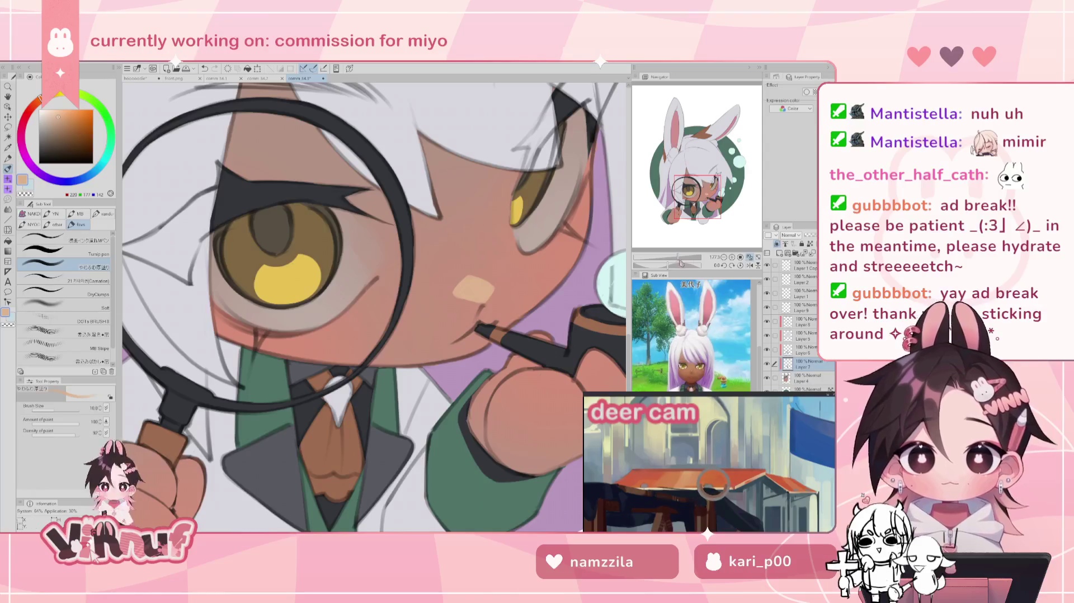
{"action": "scroll", "coordinate": [295, 264], "scroll_direction": "down", "scroll_amount": 3}
{"action": "scroll", "coordinate": [294, 264], "scroll_direction": "down", "scroll_amount": 2}
{"action": "scroll", "coordinate": [294, 264], "scroll_direction": "down", "scroll_amount": 2}
{"action": "left_click_drag", "start_coordinate": [665, 259], "coordinate": [679, 254]}
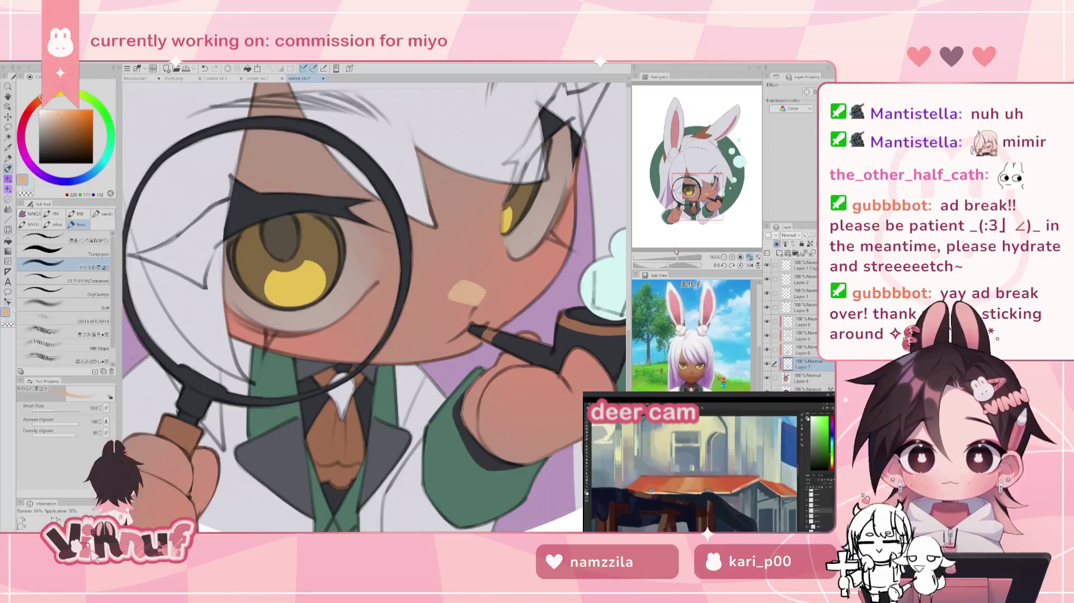
{"action": "left_click_drag", "start_coordinate": [676, 254], "coordinate": [665, 259]}
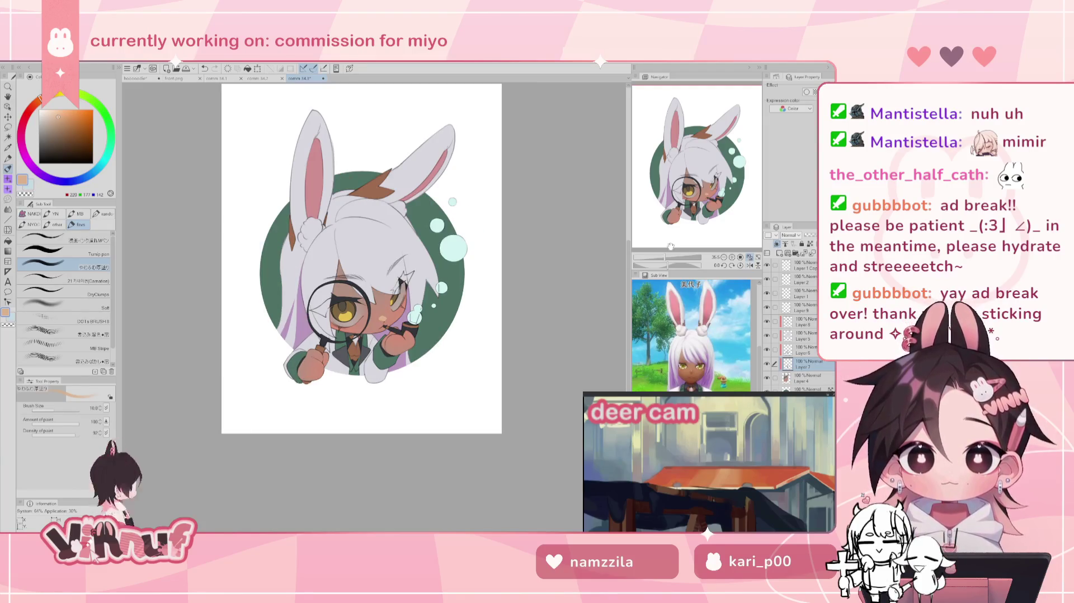
{"action": "scroll", "coordinate": [670, 246], "scroll_direction": "up", "scroll_amount": 2}
{"action": "scroll", "coordinate": [677, 246], "scroll_direction": "up", "scroll_amount": 3}
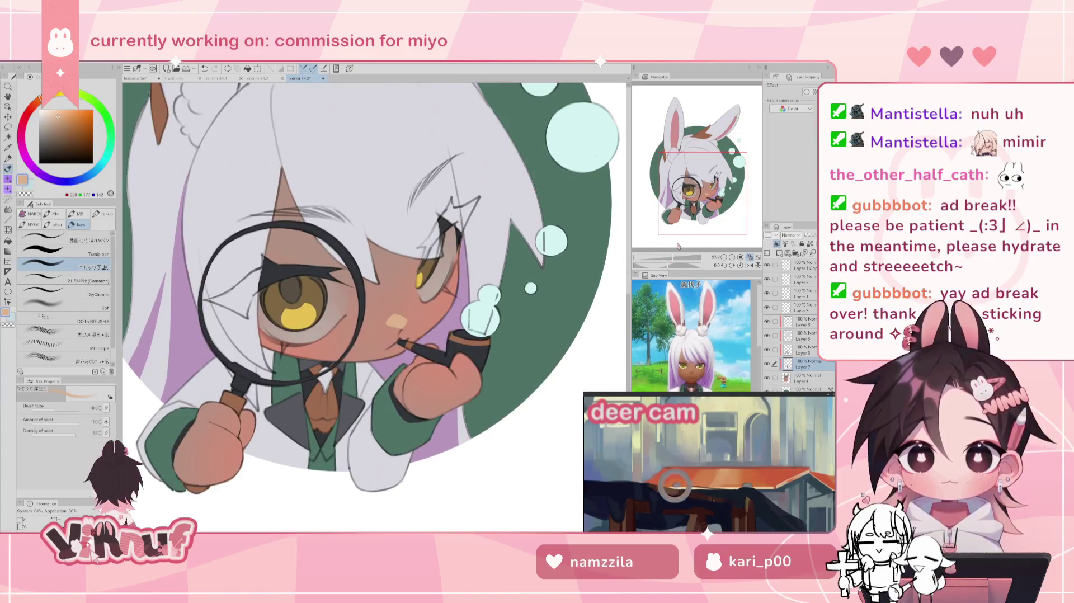
Step: Choose Liquify, shrink its brush size from about 119 to 55, and zoom out
{"action": "left_click", "coordinate": [8, 229]}
{"action": "left_click_drag", "start_coordinate": [62, 407], "coordinate": [66, 414]}
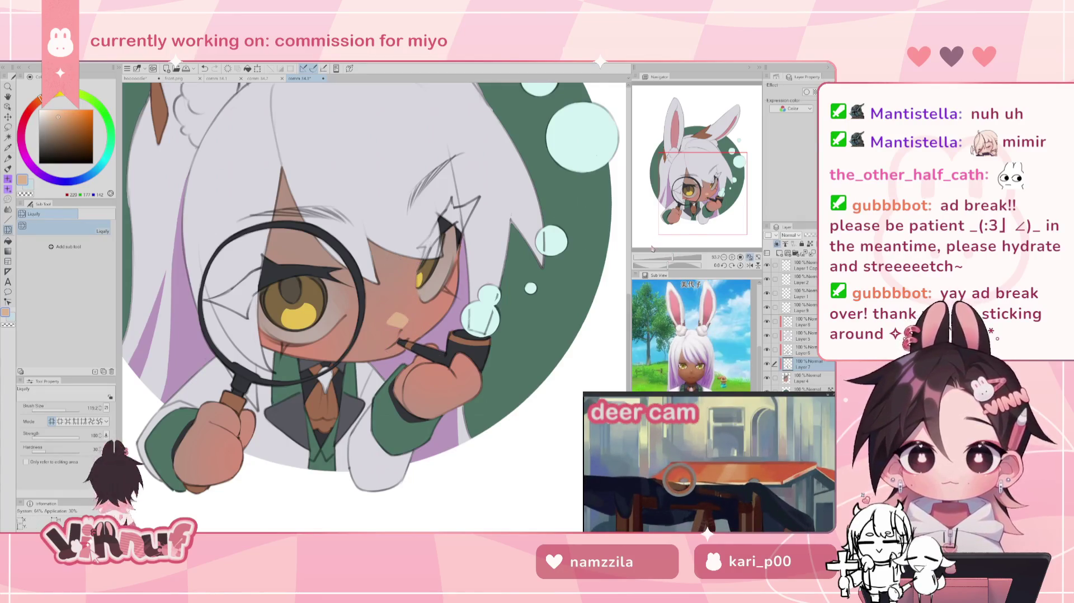
{"action": "left_click_drag", "start_coordinate": [65, 409], "coordinate": [64, 410]}
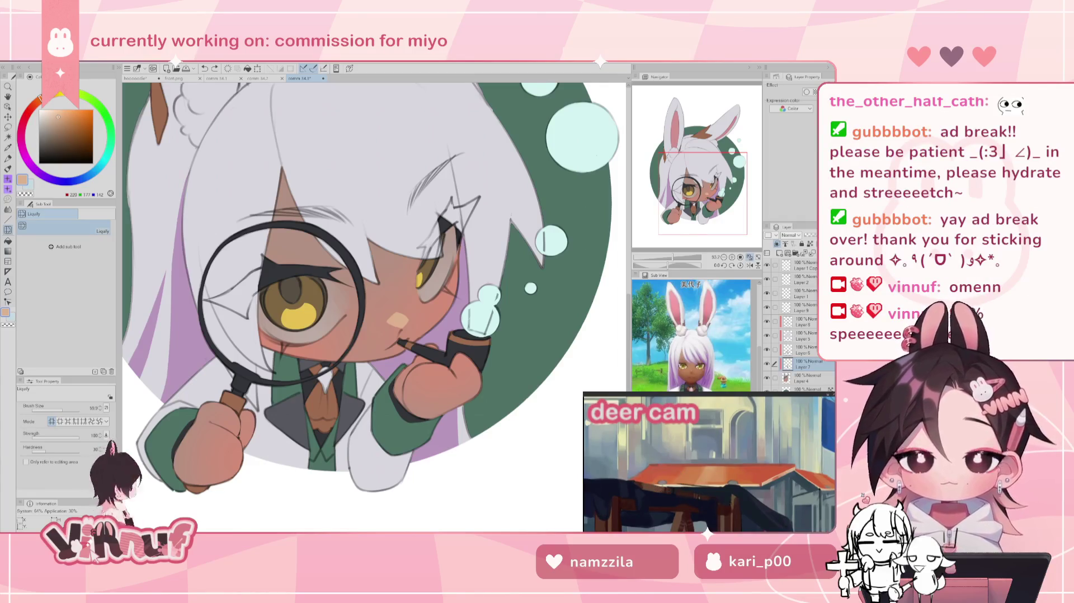
{"action": "left_click_drag", "start_coordinate": [672, 260], "coordinate": [669, 260]}
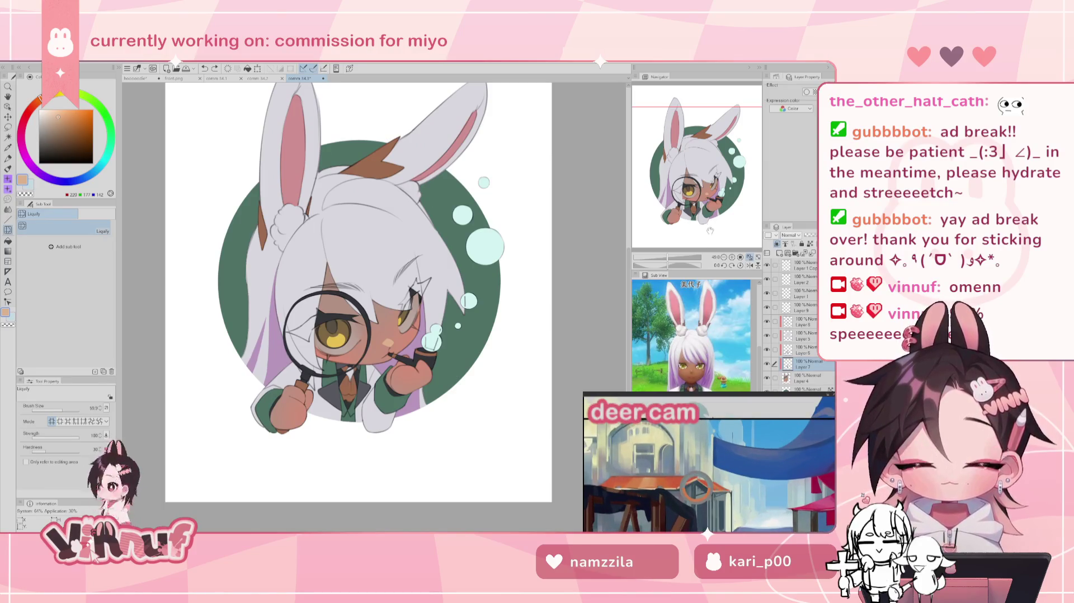
Step: Reset the canvas rotation upright and save the comm 34.3 bunny detective illustration
{"action": "left_click_drag", "start_coordinate": [676, 262], "coordinate": [694, 264]}
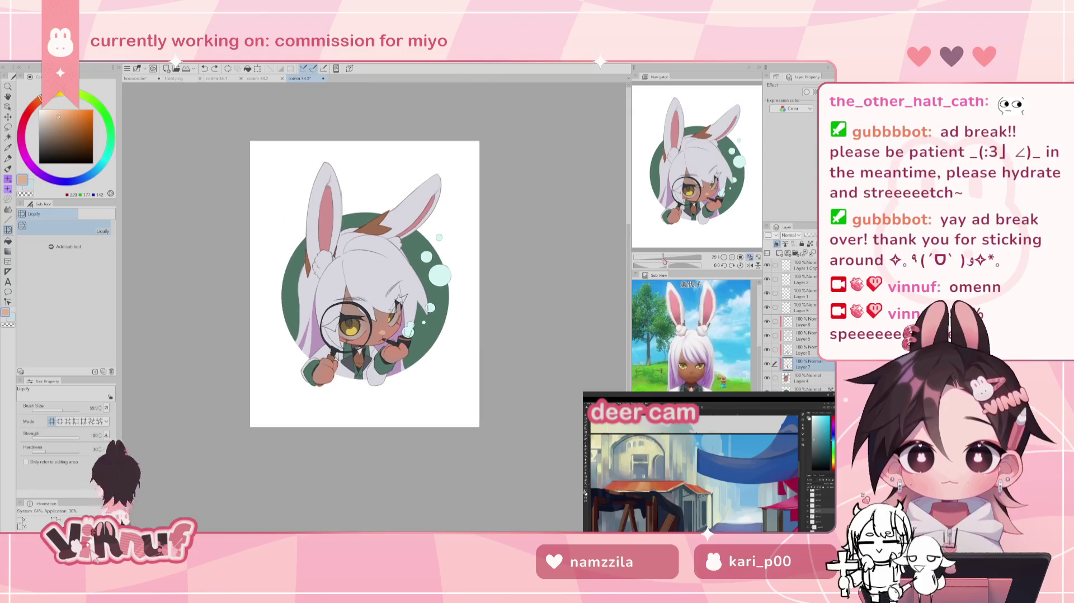
{"action": "left_click", "coordinate": [749, 258]}
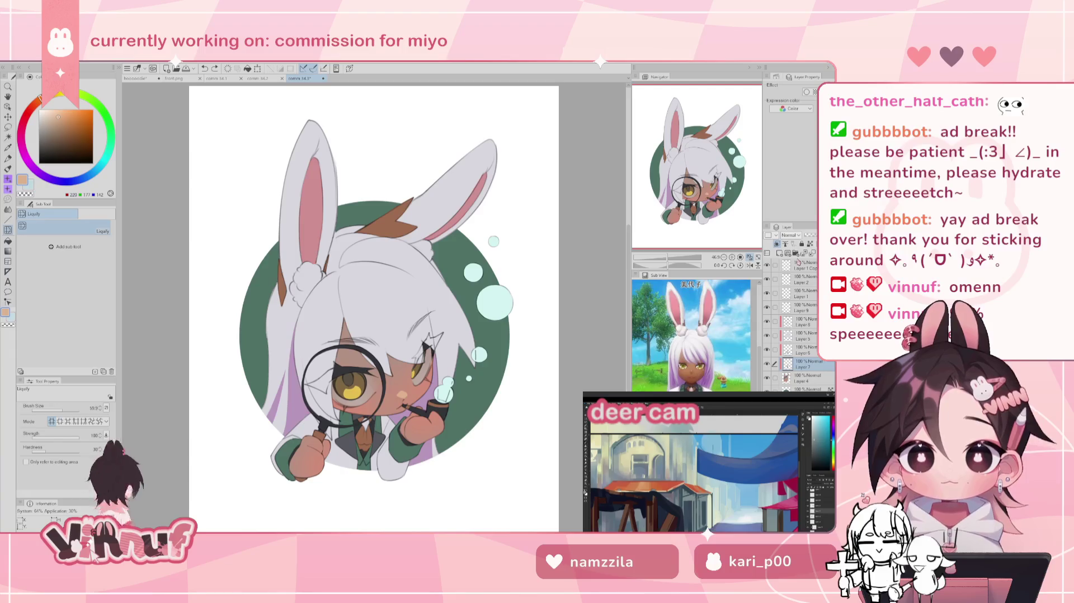
{"action": "key", "text": "ctrl+s"}
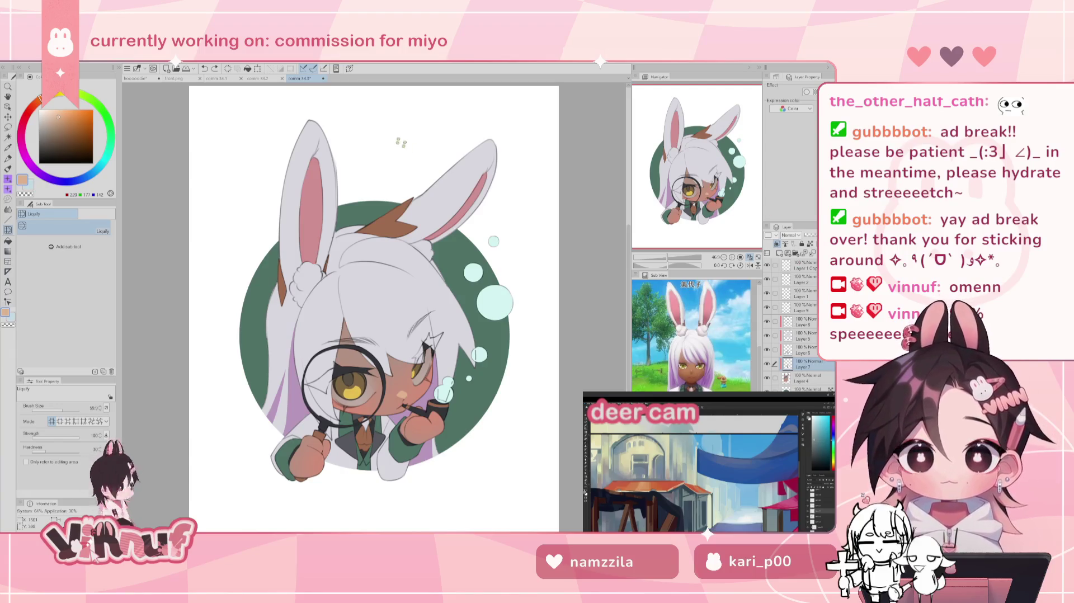
Step: Look through the comm 34.2 and comm 34.1 drawings, then return to comm 34.3
{"action": "left_click", "coordinate": [263, 80]}
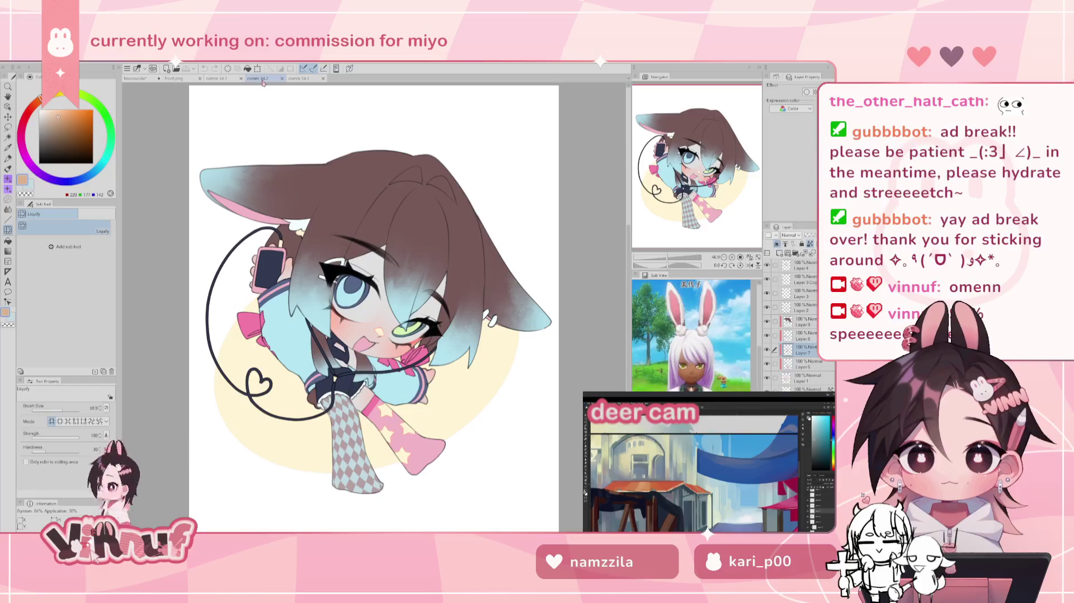
{"action": "left_click", "coordinate": [226, 80]}
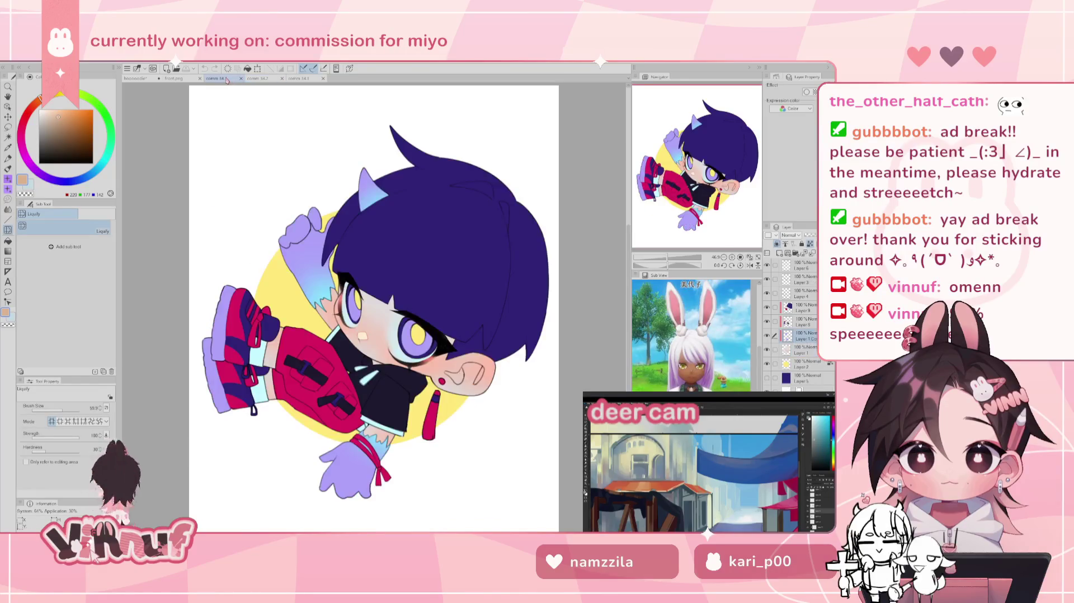
{"action": "left_click", "coordinate": [263, 79]}
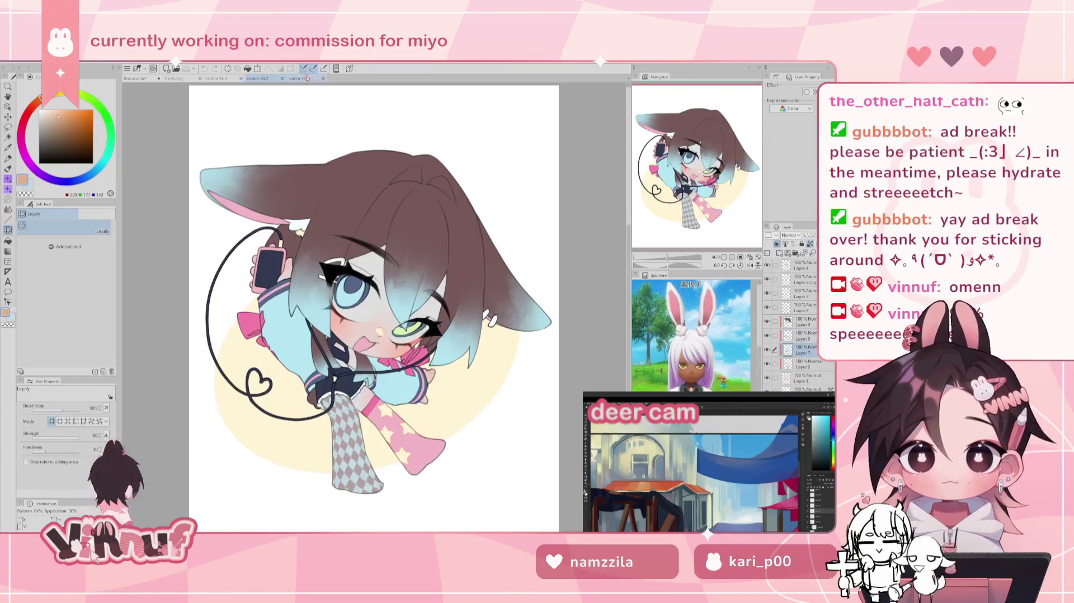
{"action": "left_click", "coordinate": [311, 79]}
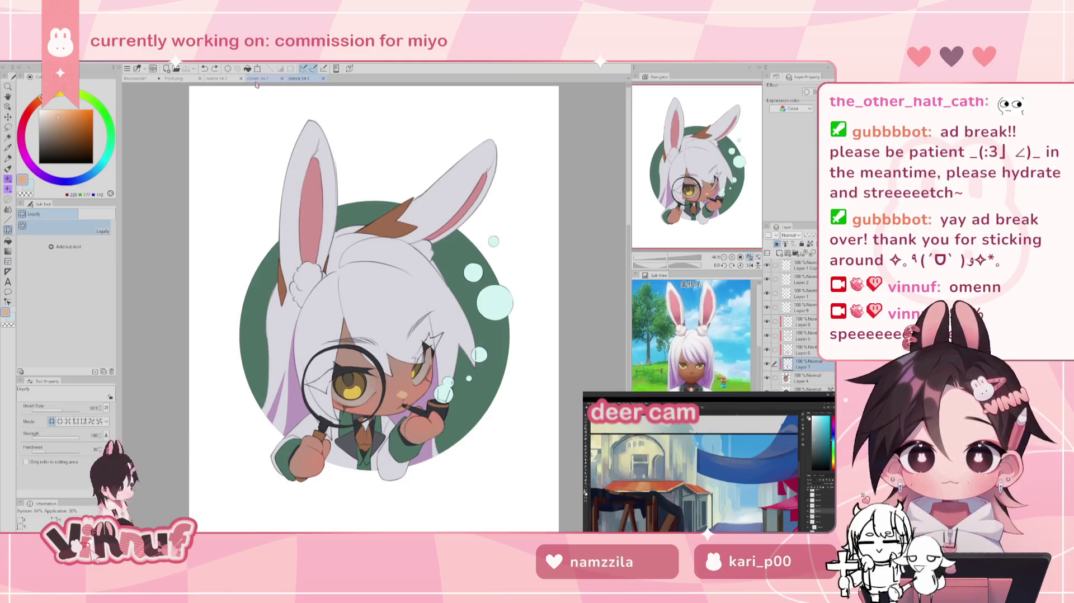
{"action": "left_click", "coordinate": [258, 80]}
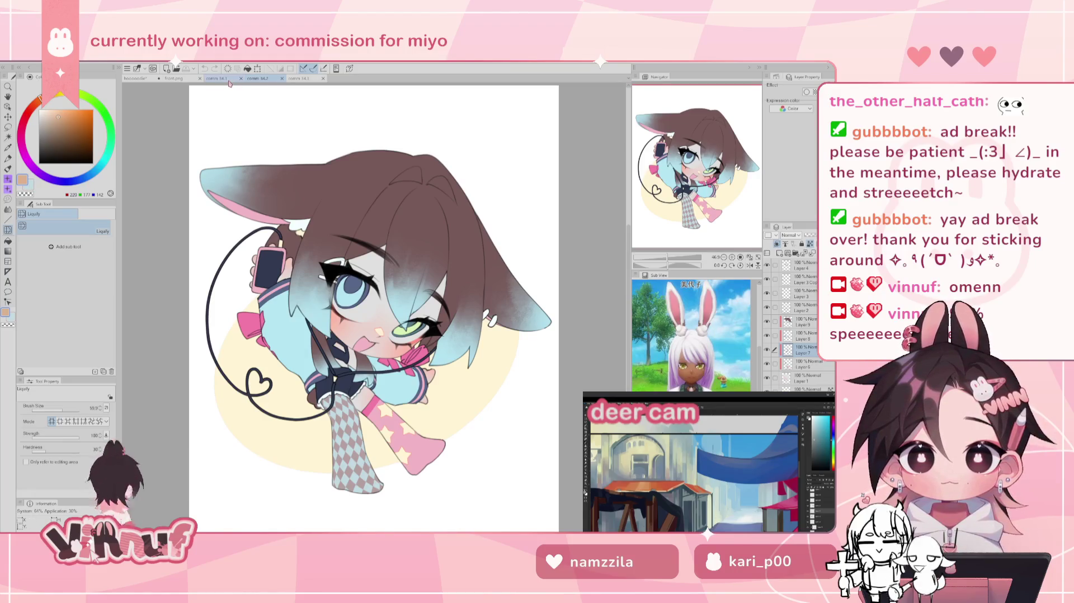
{"action": "left_click", "coordinate": [229, 82]}
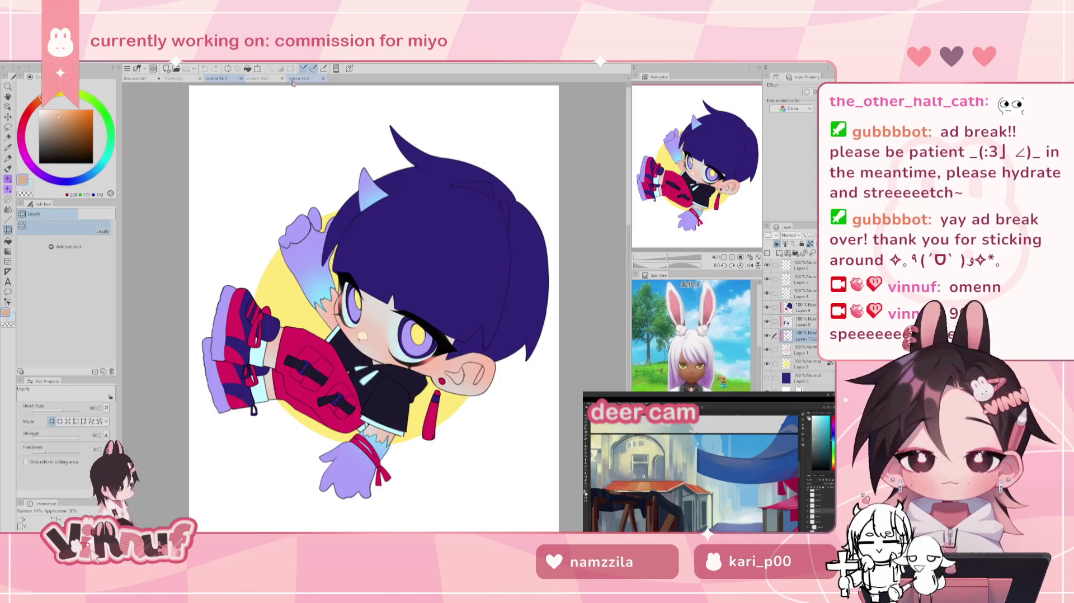
{"action": "left_click", "coordinate": [305, 81]}
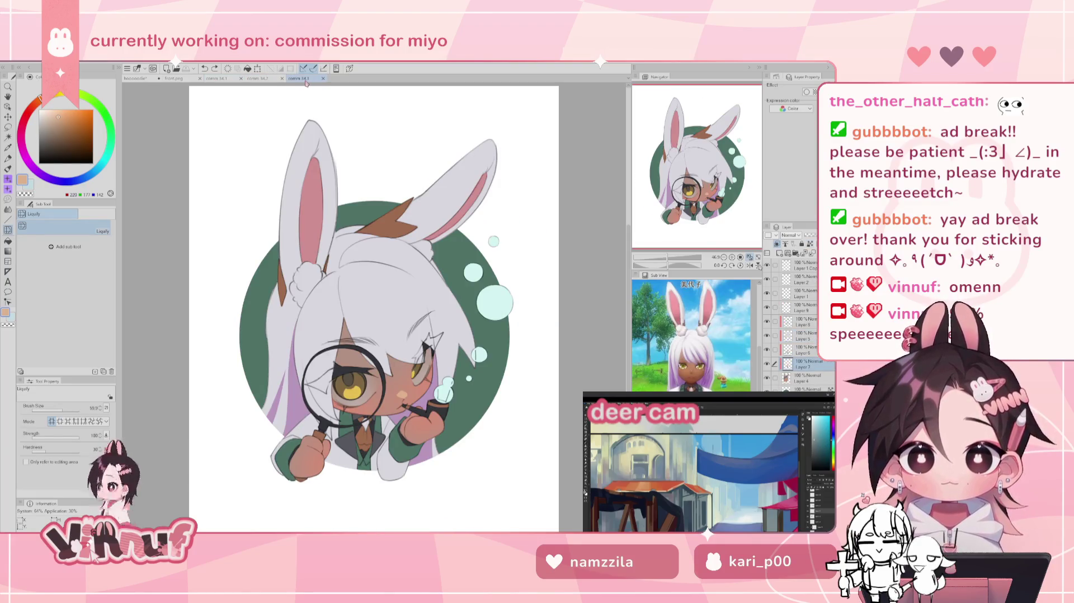
{"action": "scroll", "coordinate": [374, 307], "scroll_direction": "up", "scroll_amount": 5}
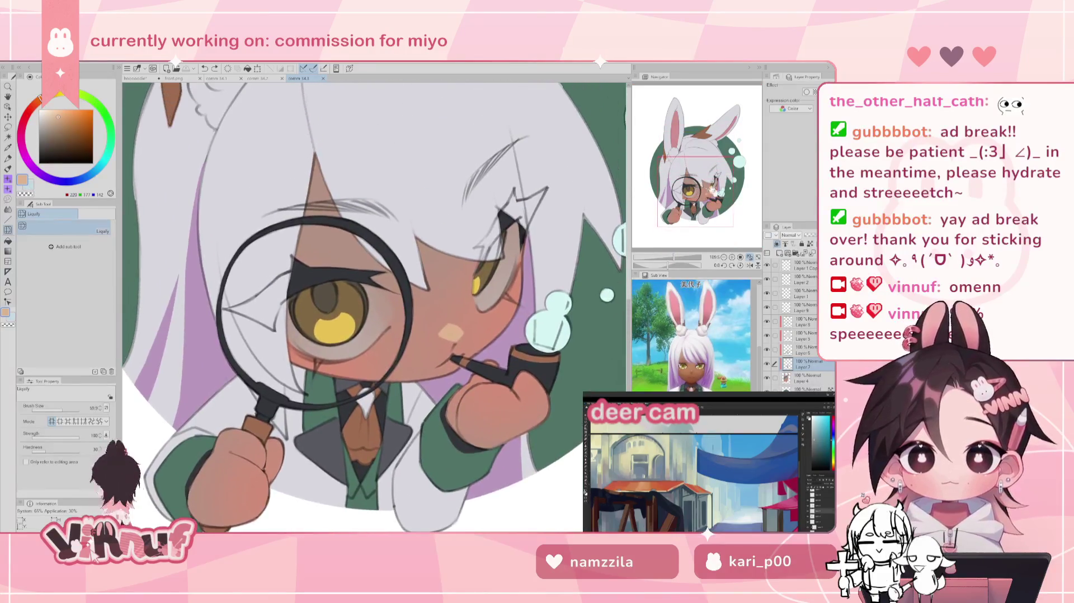
Step: Switch to the brush, sample the face's skin tone and shift it to a darker red-orange
{"action": "left_click", "coordinate": [809, 243]}
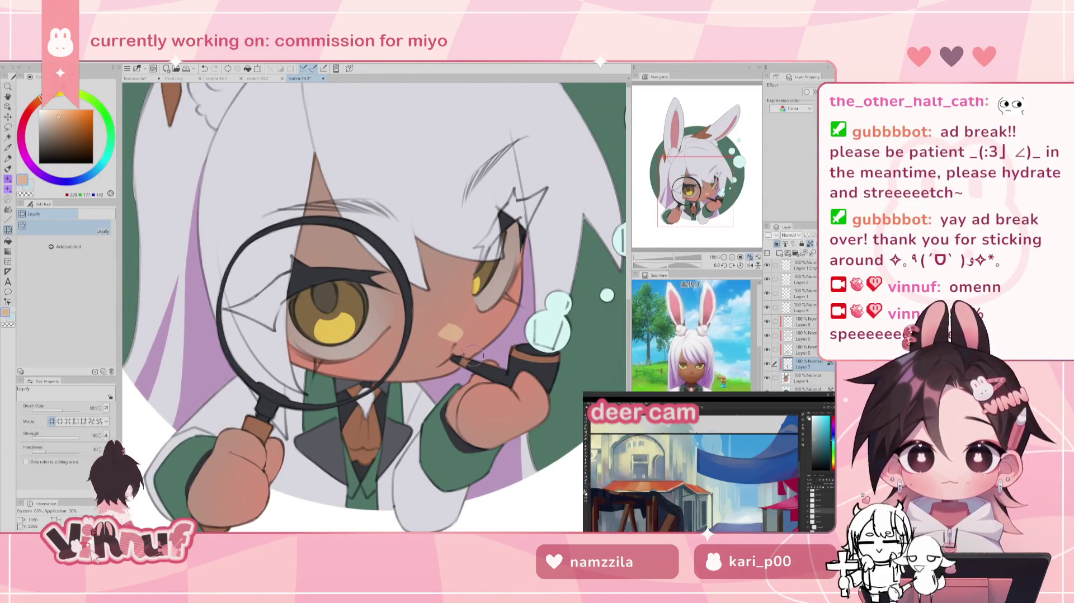
{"action": "key", "text": "b"}
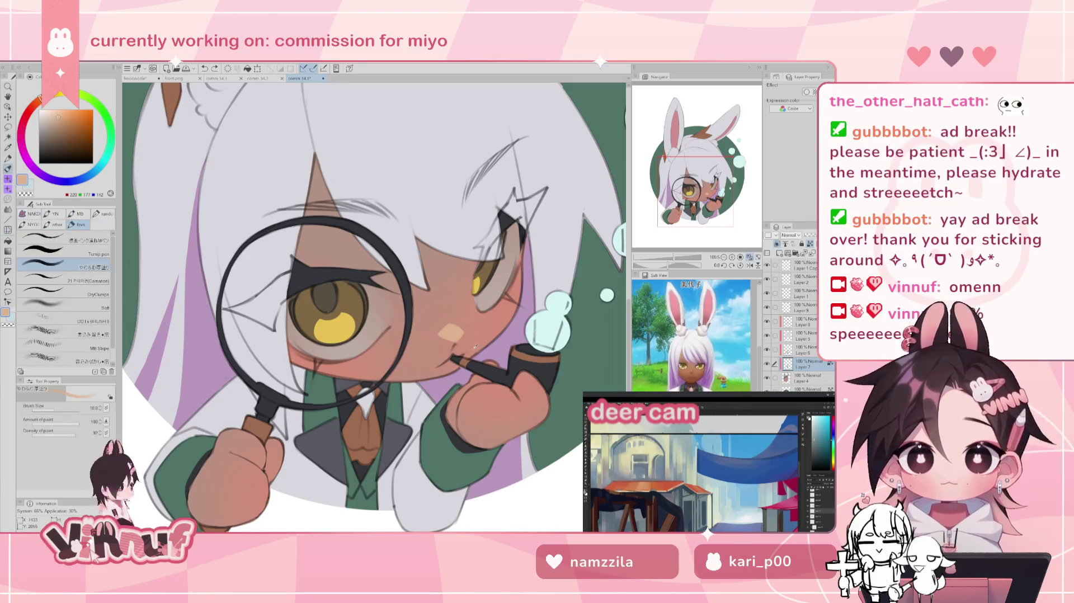
{"action": "left_click", "coordinate": [472, 330], "text": "alt"}
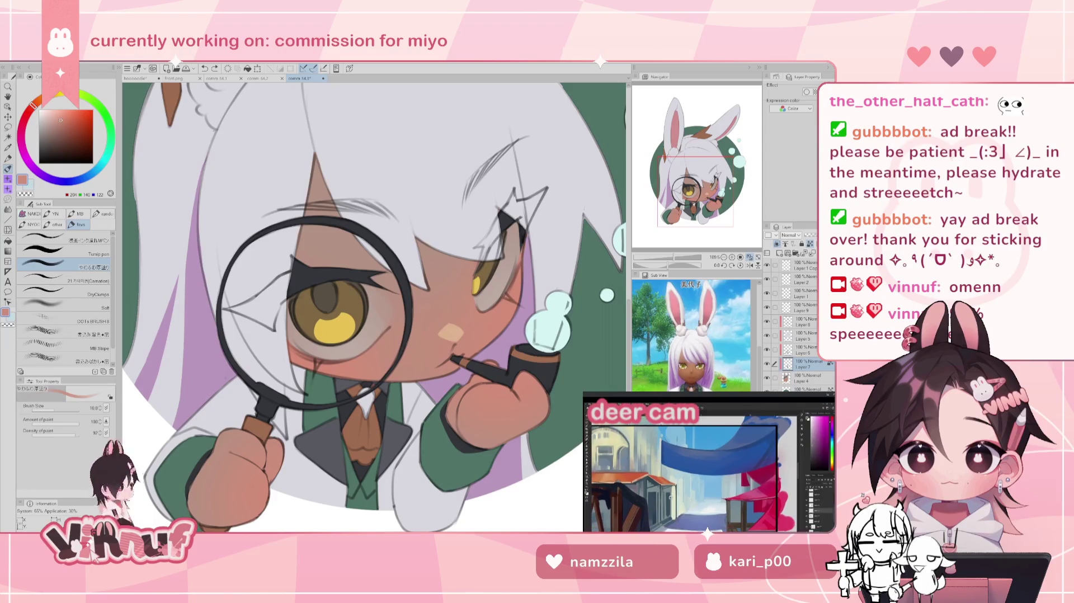
{"action": "left_click", "coordinate": [70, 118]}
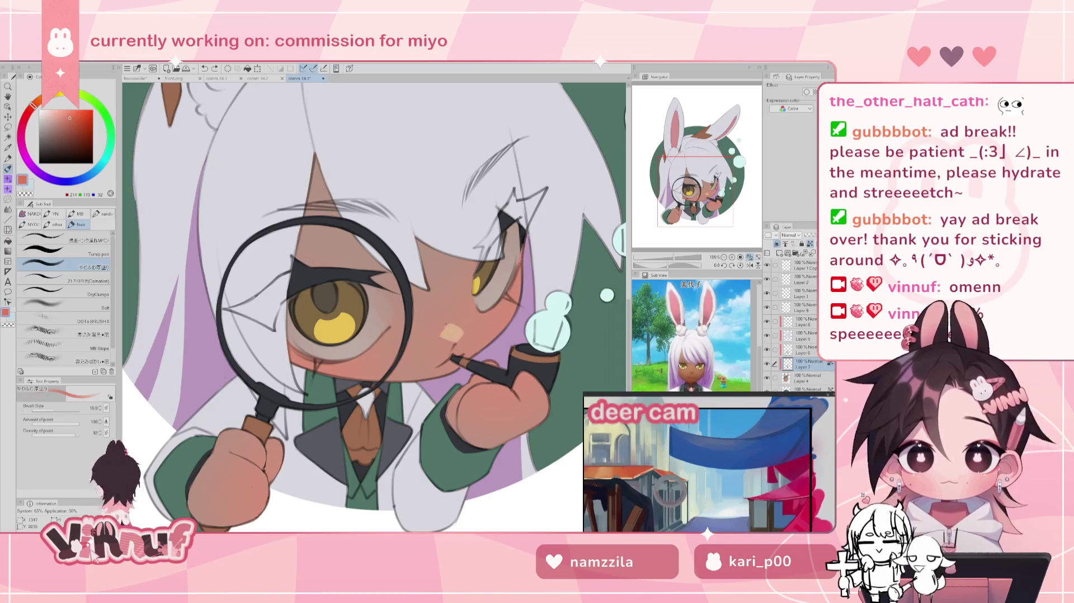
{"action": "left_click", "coordinate": [73, 117]}
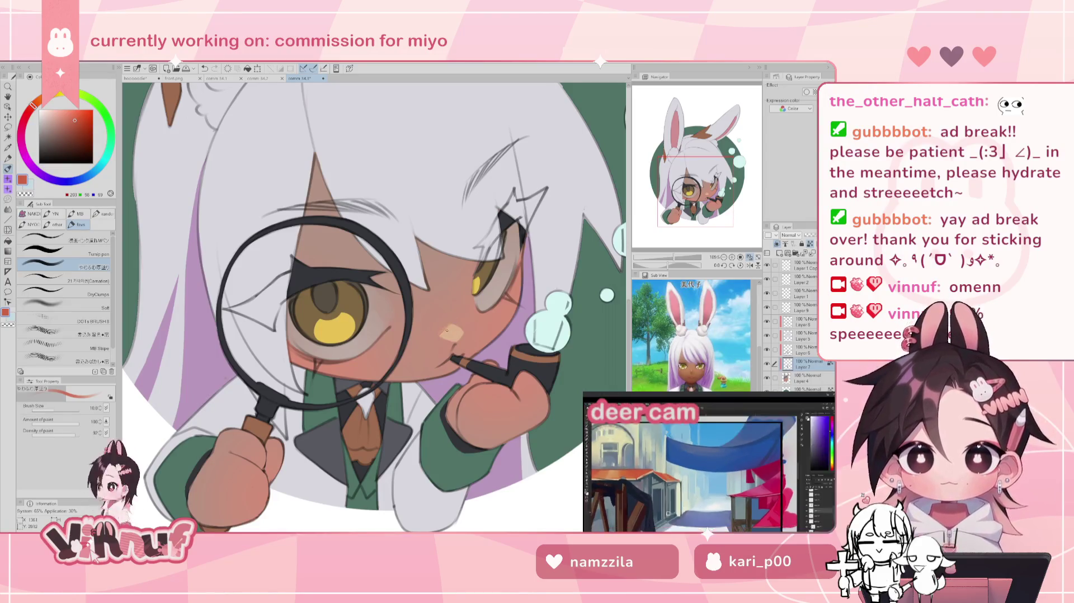
{"action": "left_click", "coordinate": [482, 292], "text": "alt"}
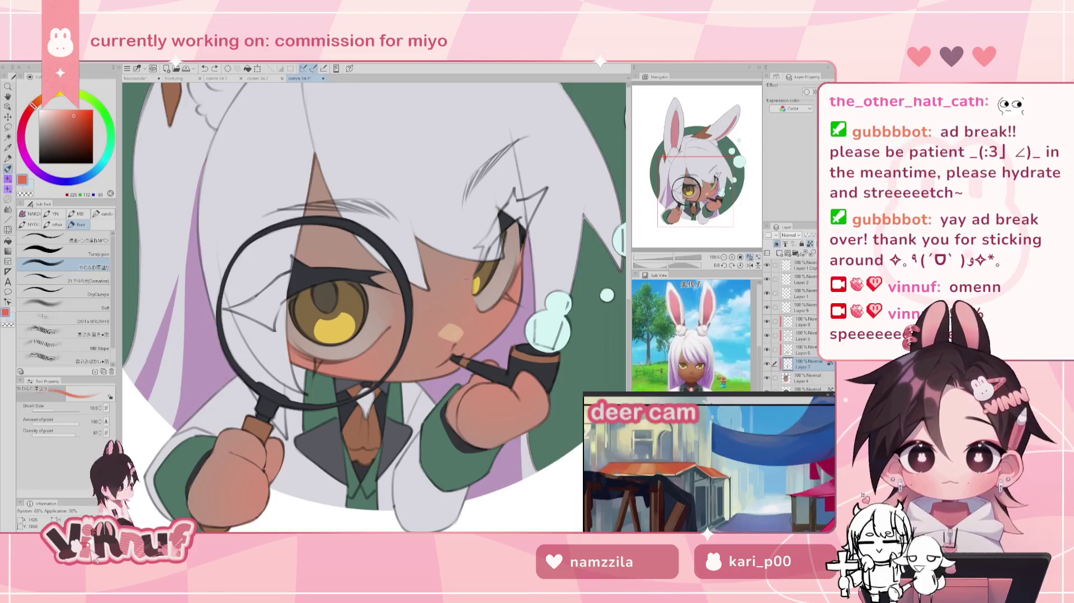
{"action": "left_click", "coordinate": [451, 324], "text": "alt"}
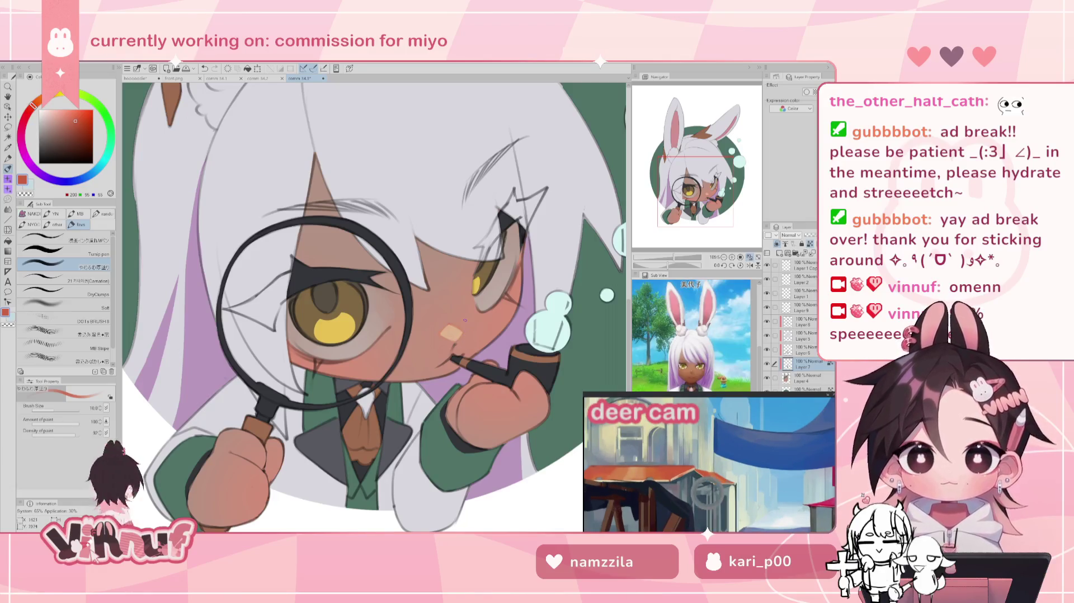
{"action": "left_click", "coordinate": [664, 260]}
{"action": "left_click_drag", "start_coordinate": [663, 261], "coordinate": [674, 258]}
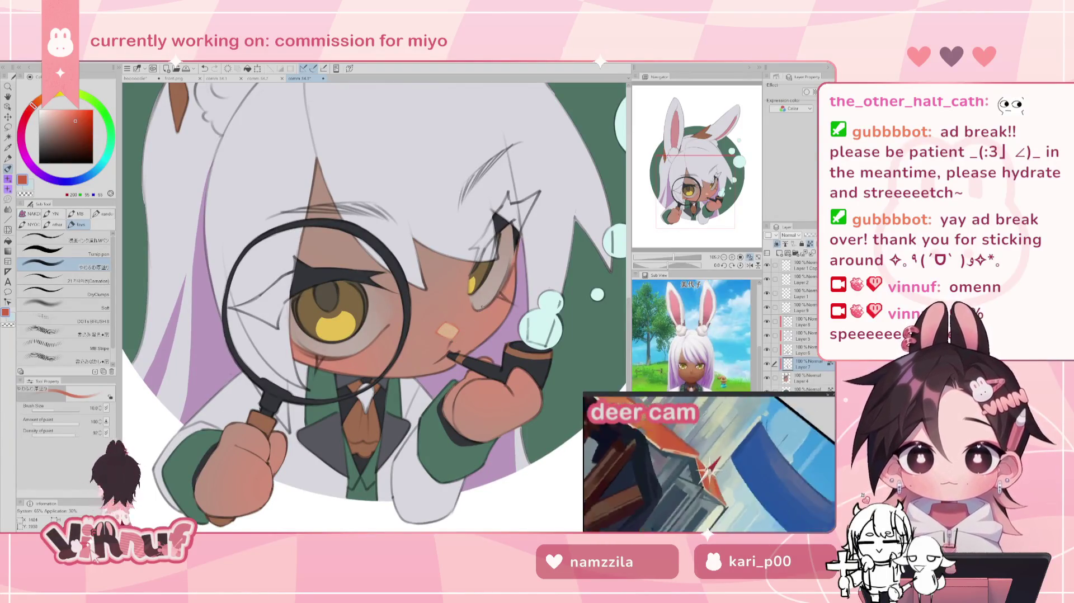
{"action": "left_click", "coordinate": [746, 258]}
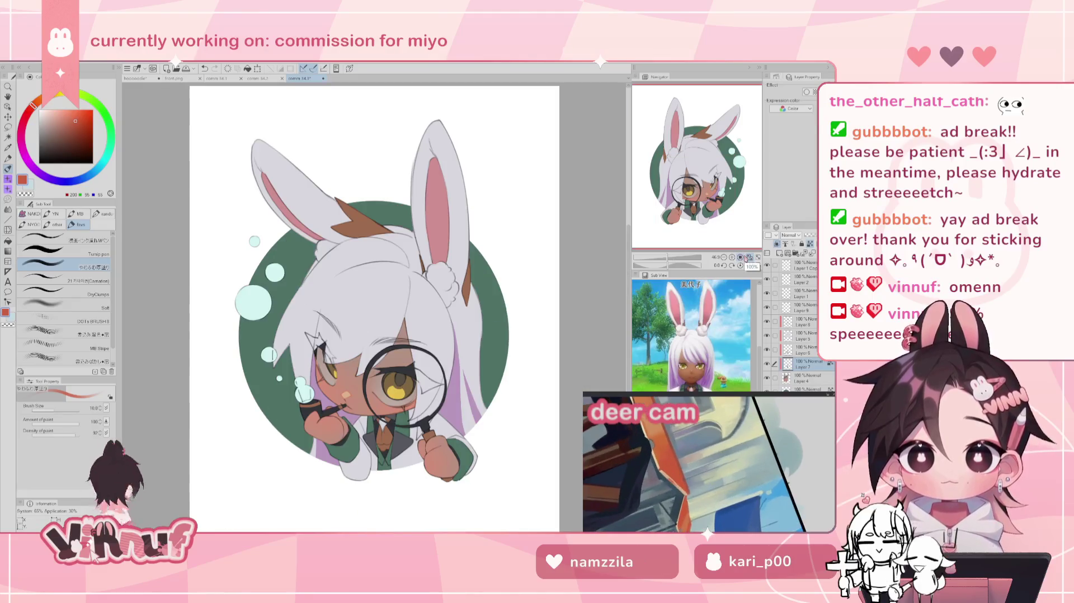
Step: Unflip the canvas, zoom in on the bunny girl's face, then fit the whole illustration
{"action": "left_click", "coordinate": [746, 257]}
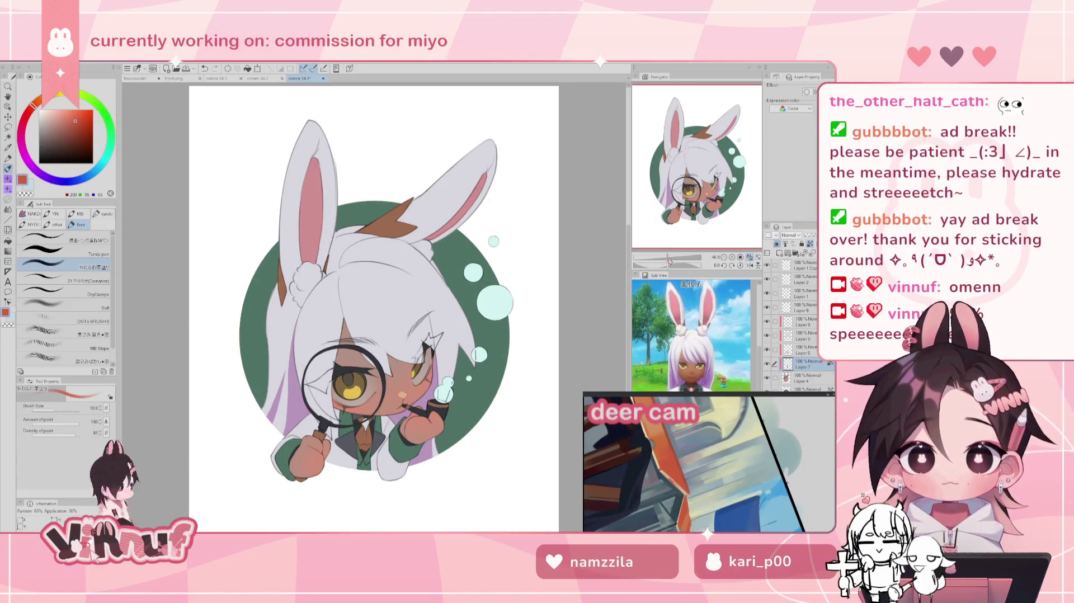
{"action": "scroll", "coordinate": [697, 168], "scroll_direction": "up", "scroll_amount": 3}
{"action": "left_click_drag", "start_coordinate": [696, 167], "coordinate": [693, 199]}
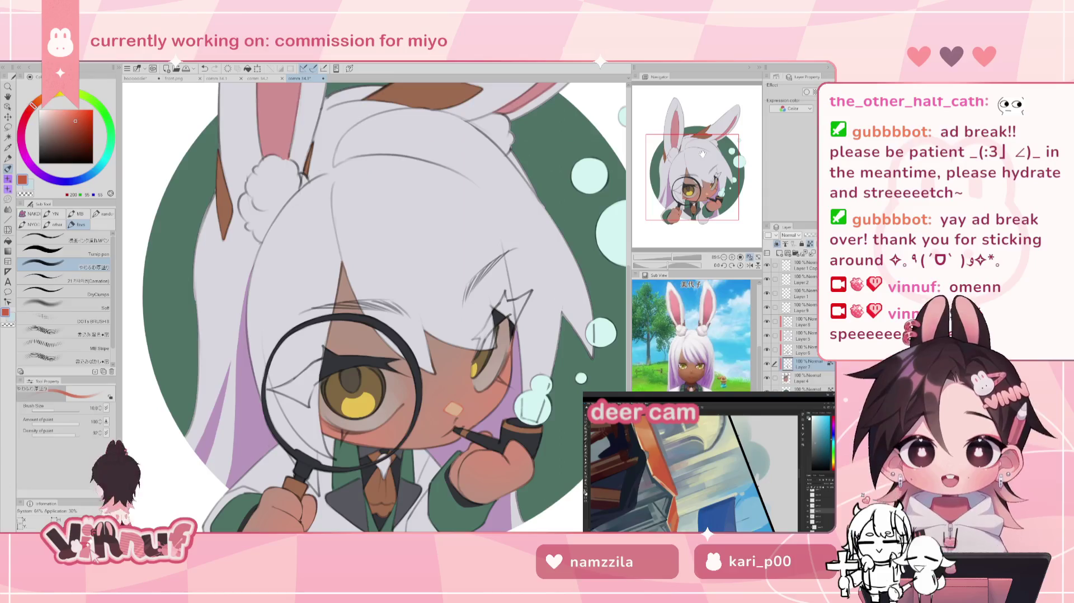
{"action": "scroll", "coordinate": [697, 174], "scroll_direction": "up", "scroll_amount": 3}
{"action": "scroll", "coordinate": [698, 174], "scroll_direction": "up", "scroll_amount": 2}
{"action": "scroll", "coordinate": [698, 175], "scroll_direction": "up", "scroll_amount": 2}
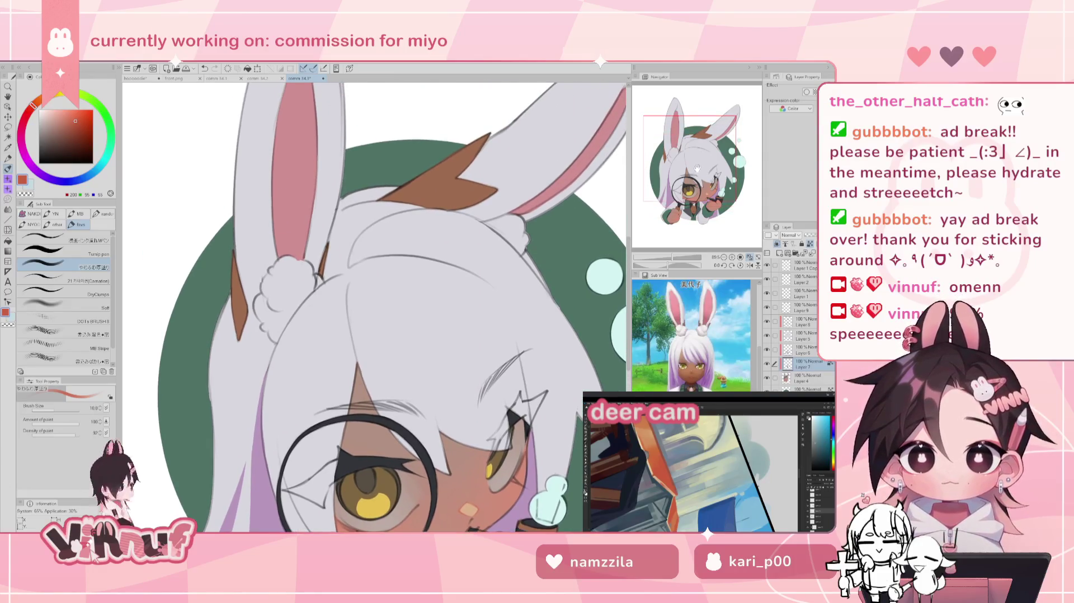
{"action": "left_click", "coordinate": [749, 257]}
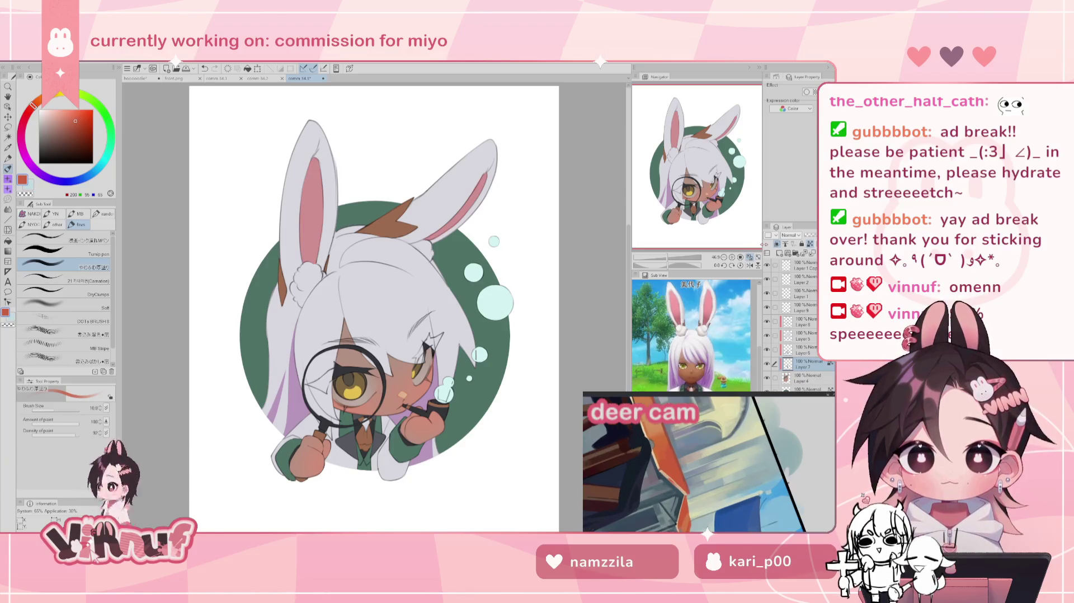
Step: Set the bubbles on Layer 9 to 77% opacity and bring up comm 34.2
{"action": "left_click", "coordinate": [800, 308]}
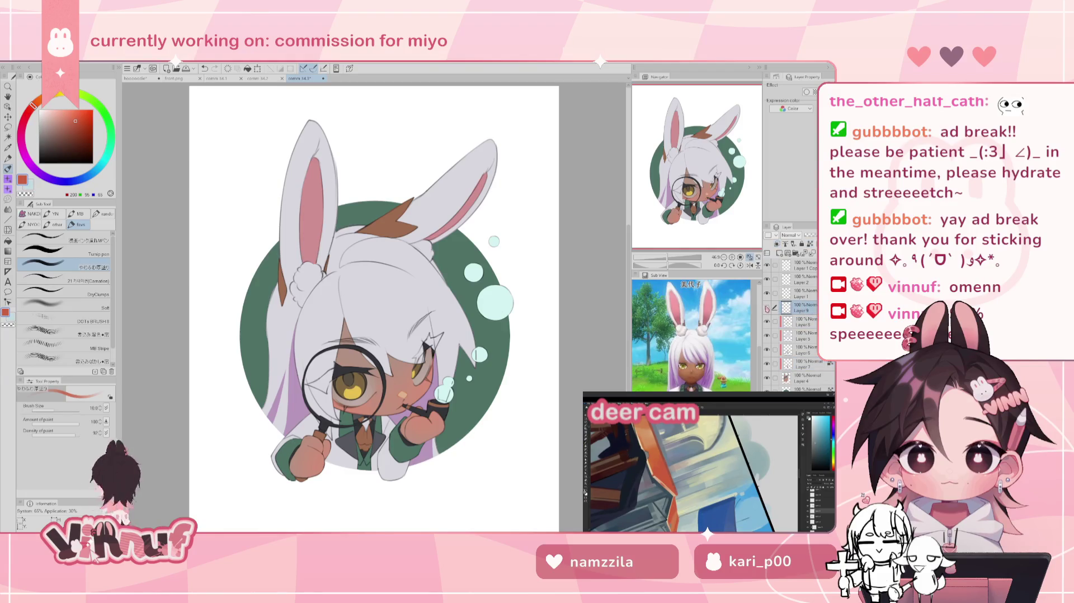
{"action": "left_click_drag", "start_coordinate": [832, 235], "coordinate": [812, 235]}
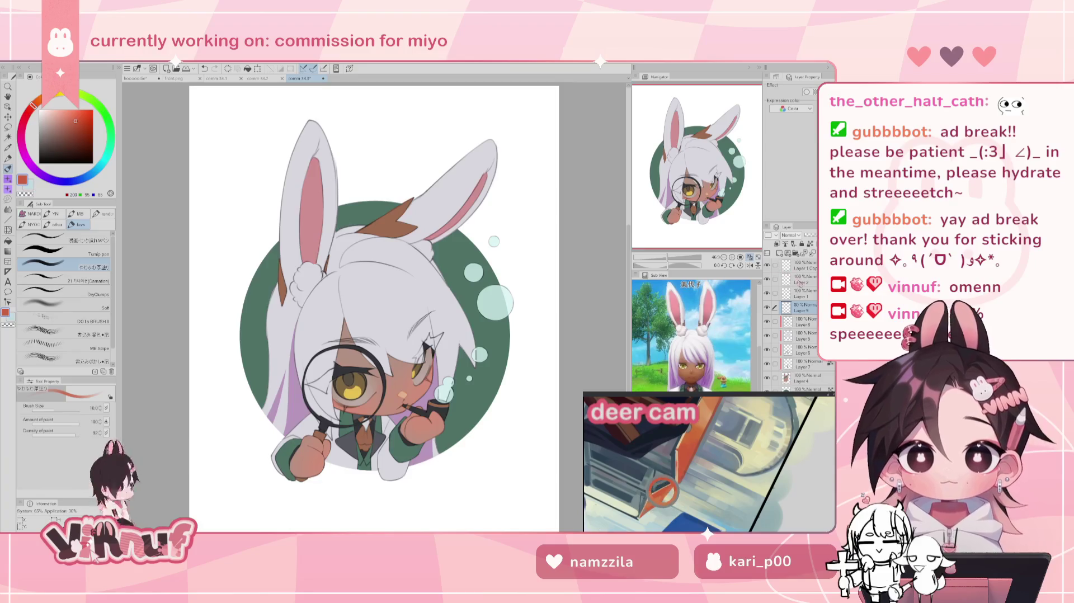
{"action": "left_click", "coordinate": [267, 79]}
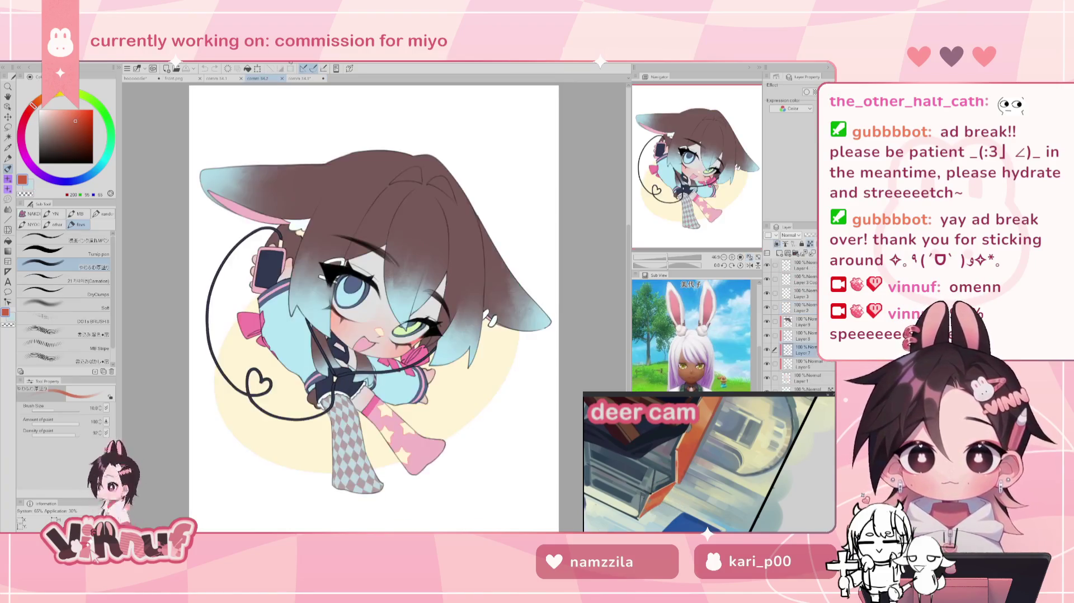
{"action": "left_click", "coordinate": [300, 79]}
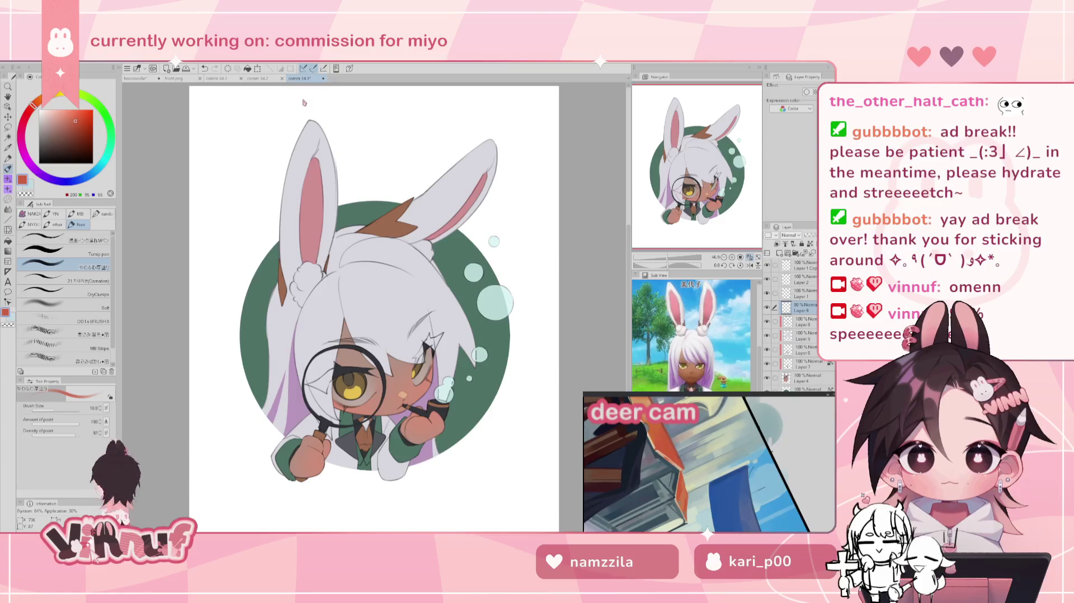
{"action": "left_click", "coordinate": [216, 78]}
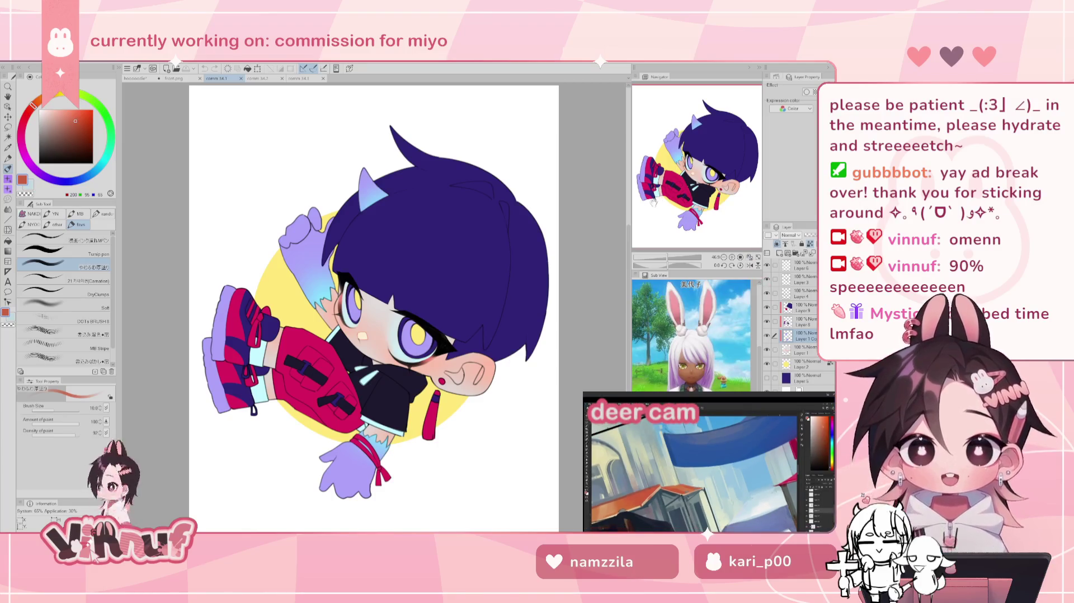
{"action": "left_click", "coordinate": [263, 79]}
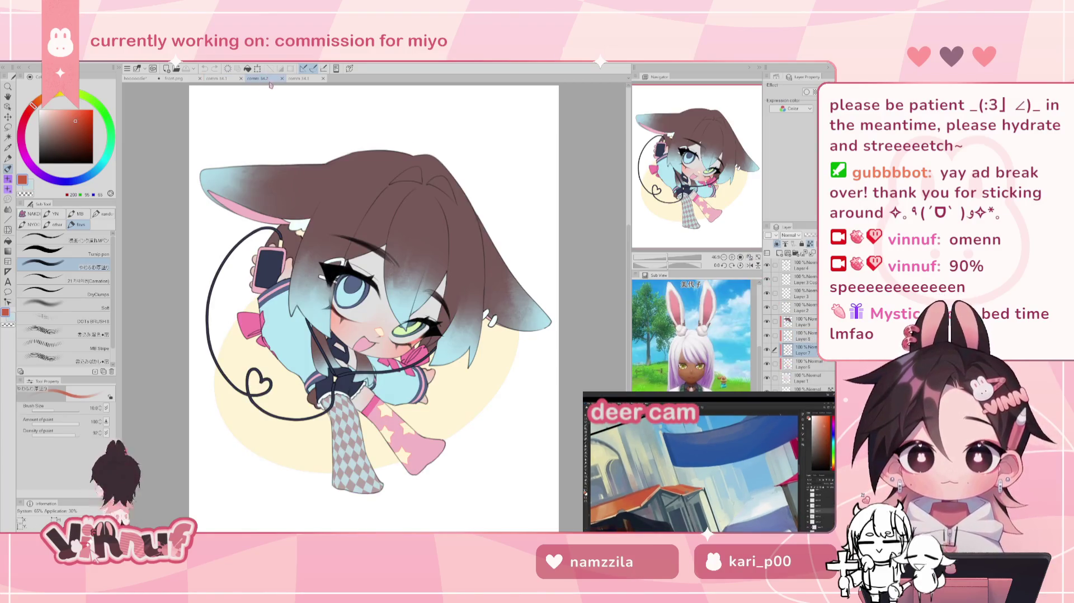
{"action": "left_click", "coordinate": [306, 78]}
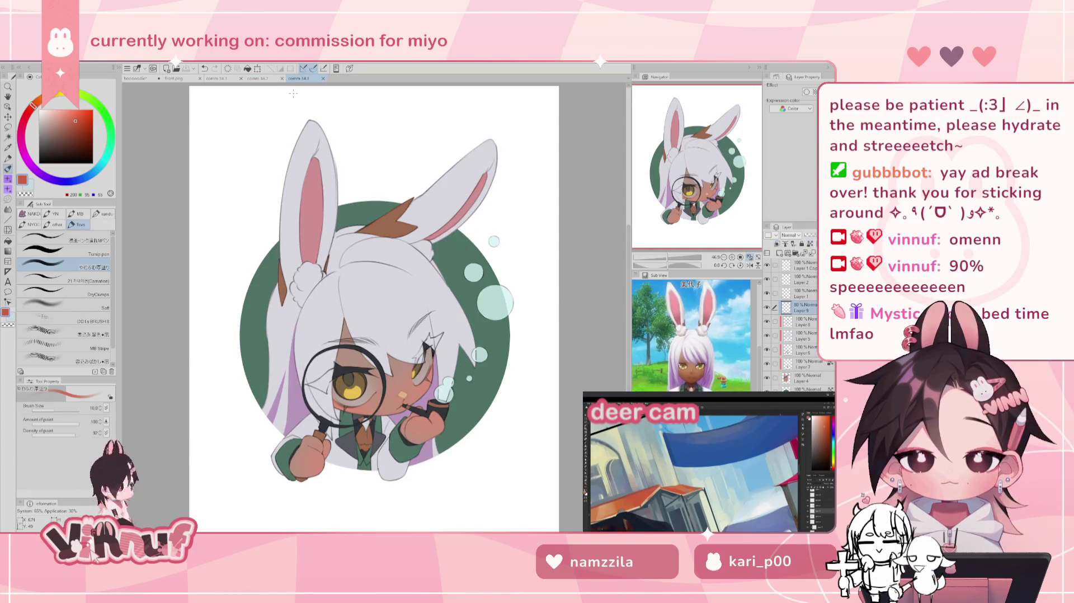
{"action": "left_click", "coordinate": [767, 308]}
{"action": "left_click", "coordinate": [767, 307]}
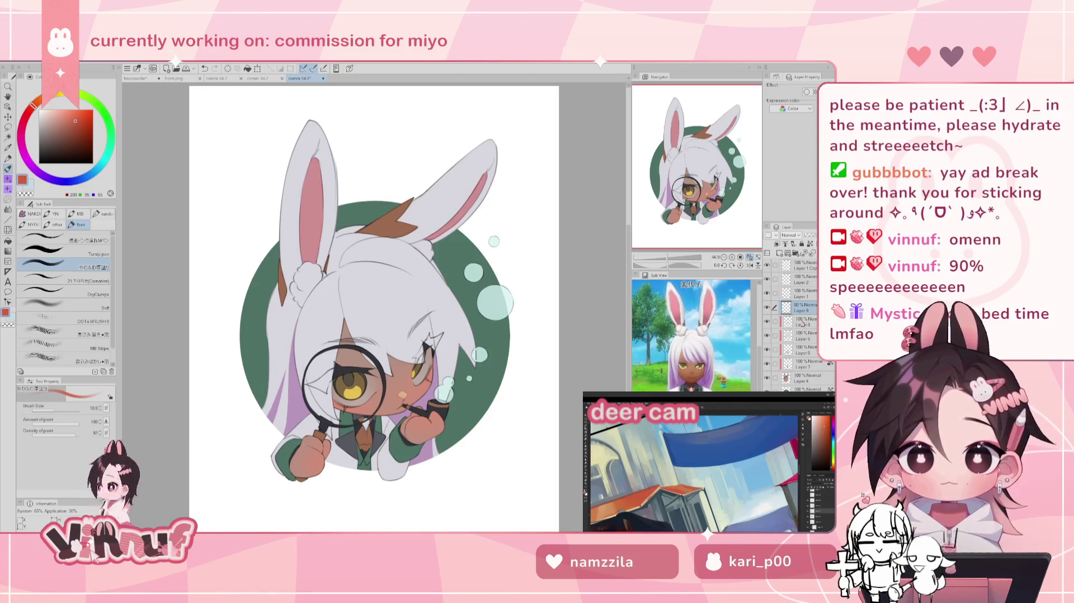
{"action": "left_click", "coordinate": [768, 294]}
{"action": "left_click", "coordinate": [769, 294]}
Step: Duplicate Layer 1, lower the copy's opacity and merge it back down
{"action": "left_click", "coordinate": [800, 293]}
{"action": "key", "text": "ctrl+c"}
{"action": "key", "text": "ctrl+v"}
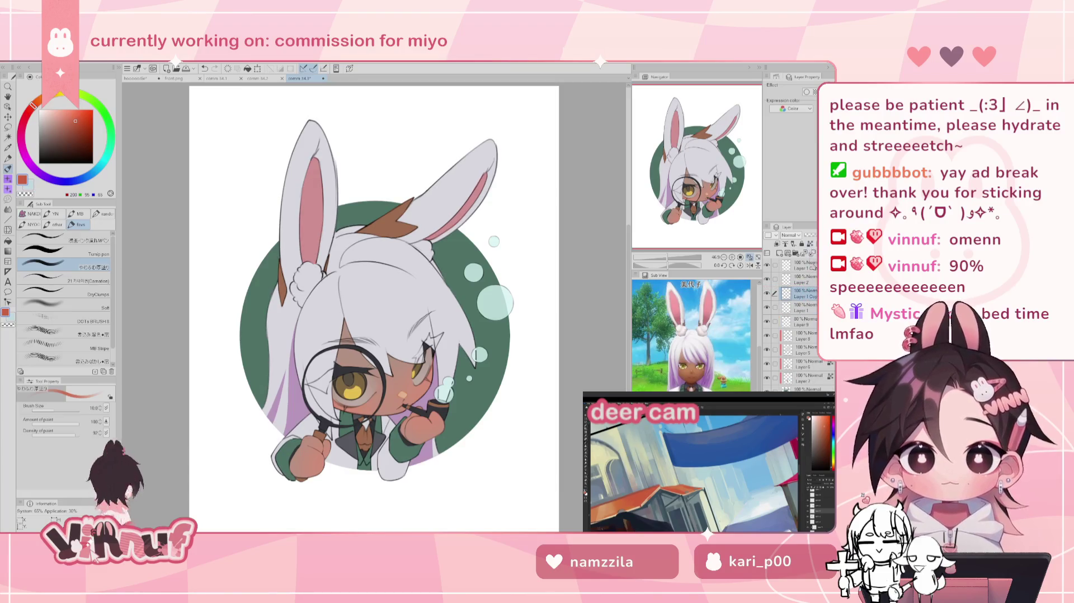
{"action": "left_click", "coordinate": [812, 236]}
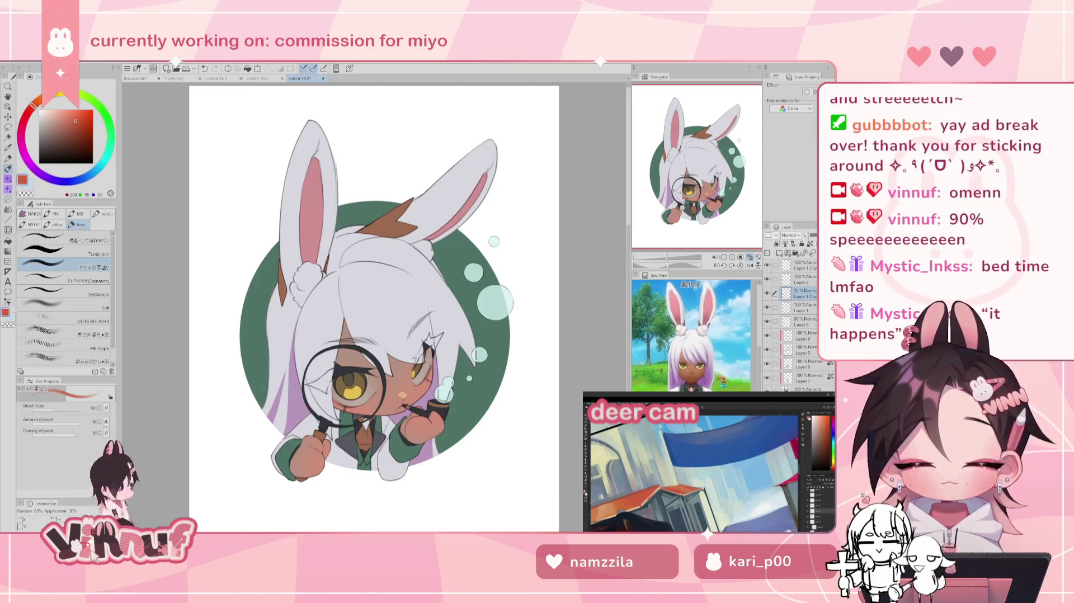
{"action": "key", "text": "Delete"}
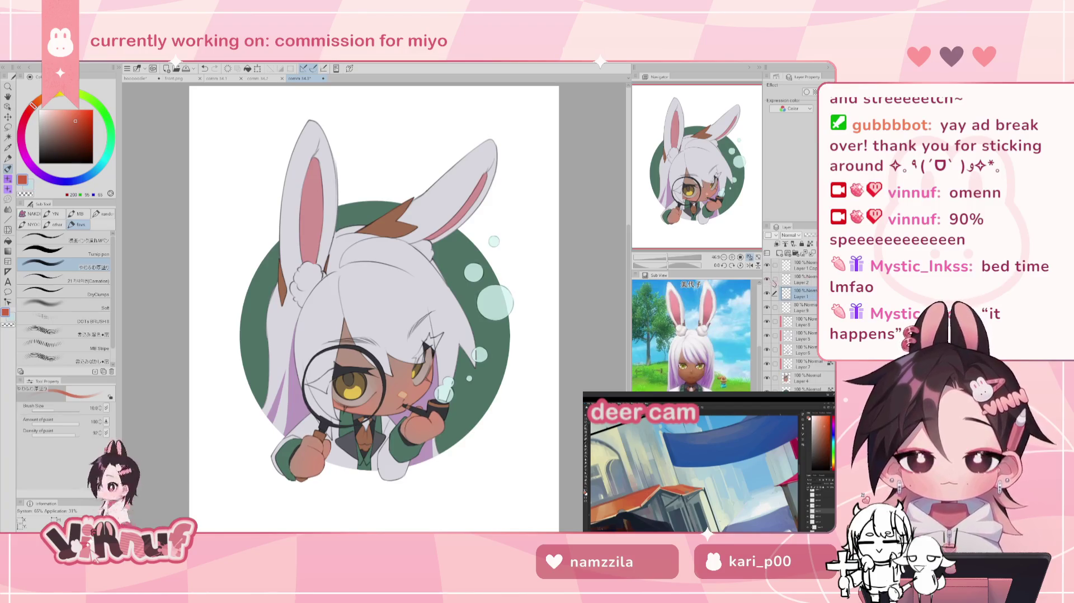
Step: Duplicate Layer 2's hand colouring, set the copy to 18% opacity and merge it down
{"action": "left_click", "coordinate": [799, 279]}
{"action": "left_click", "coordinate": [804, 281]}
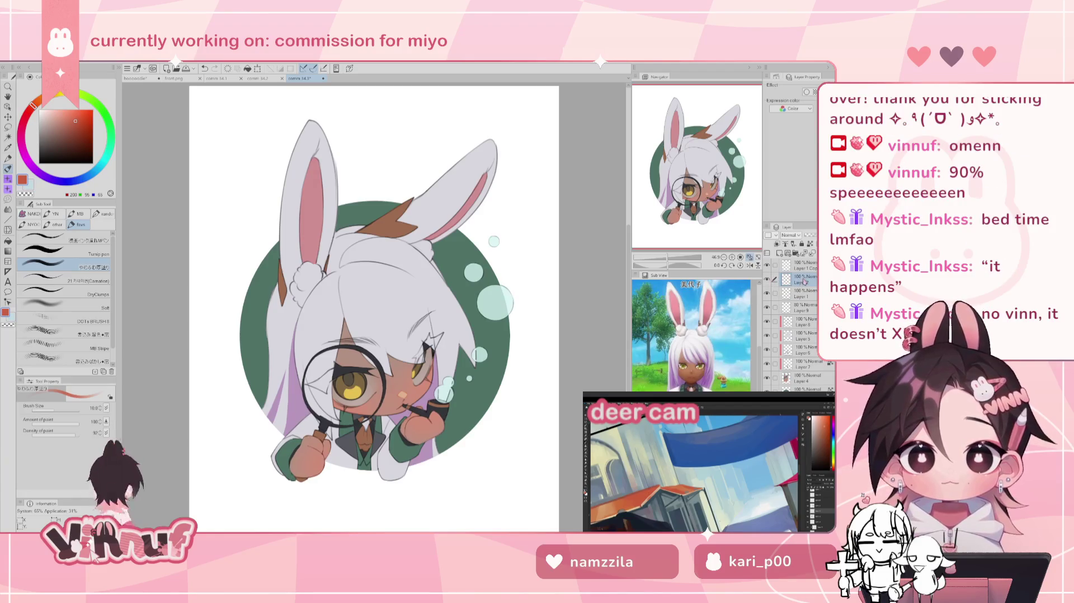
{"action": "key", "text": "ctrl+c"}
{"action": "key", "text": "ctrl+v"}
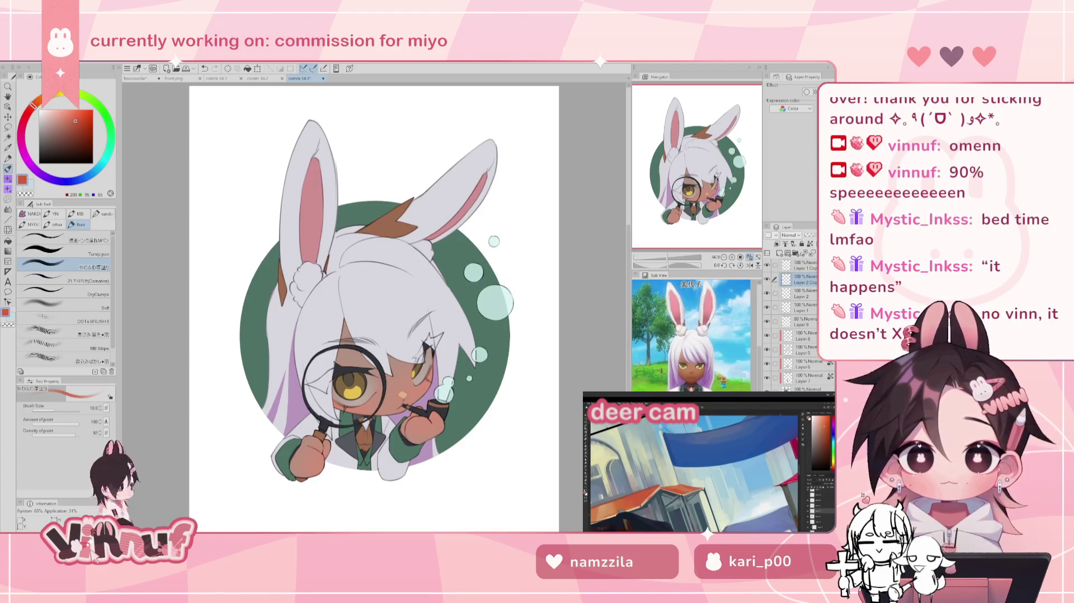
{"action": "left_click", "coordinate": [809, 235]}
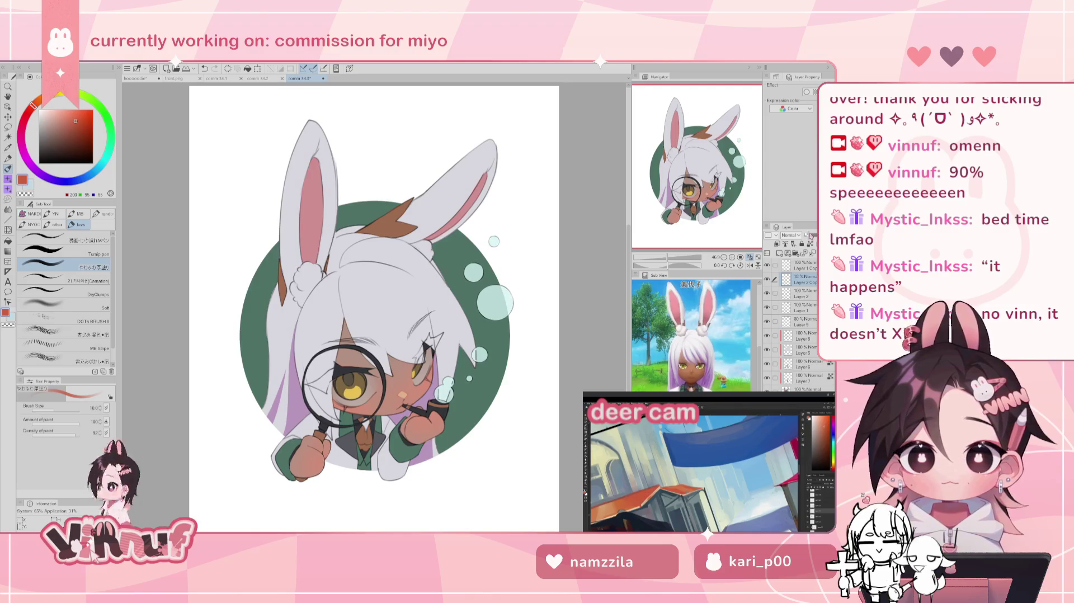
{"action": "key", "text": "ctrl+e"}
Step: Hide the top layer to compare, duplicate the top line layer and merge the faint copy
{"action": "left_click", "coordinate": [768, 265]}
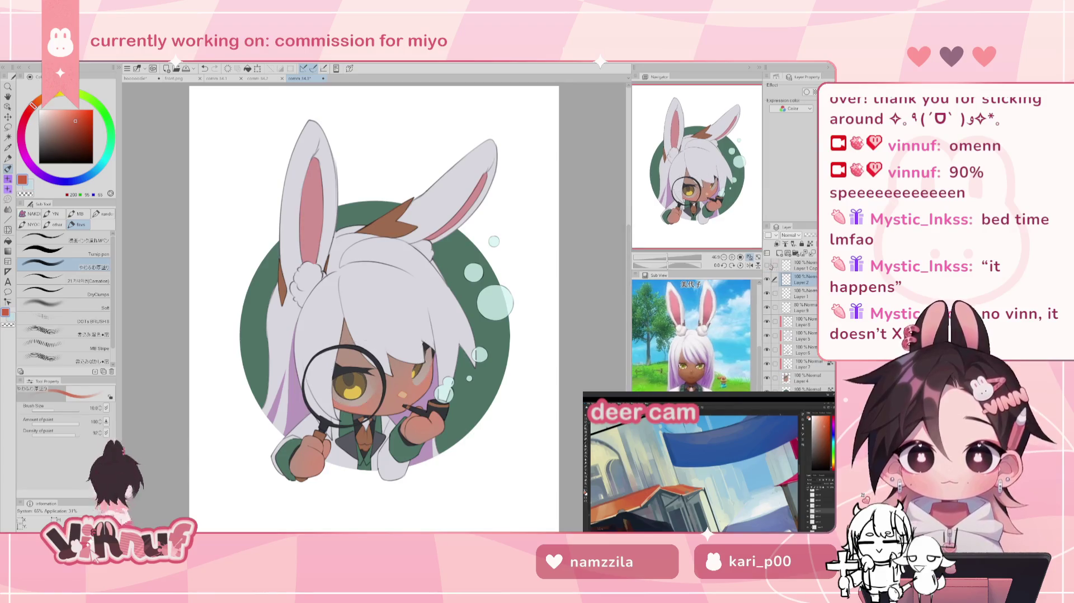
{"action": "key", "text": "ctrl+v"}
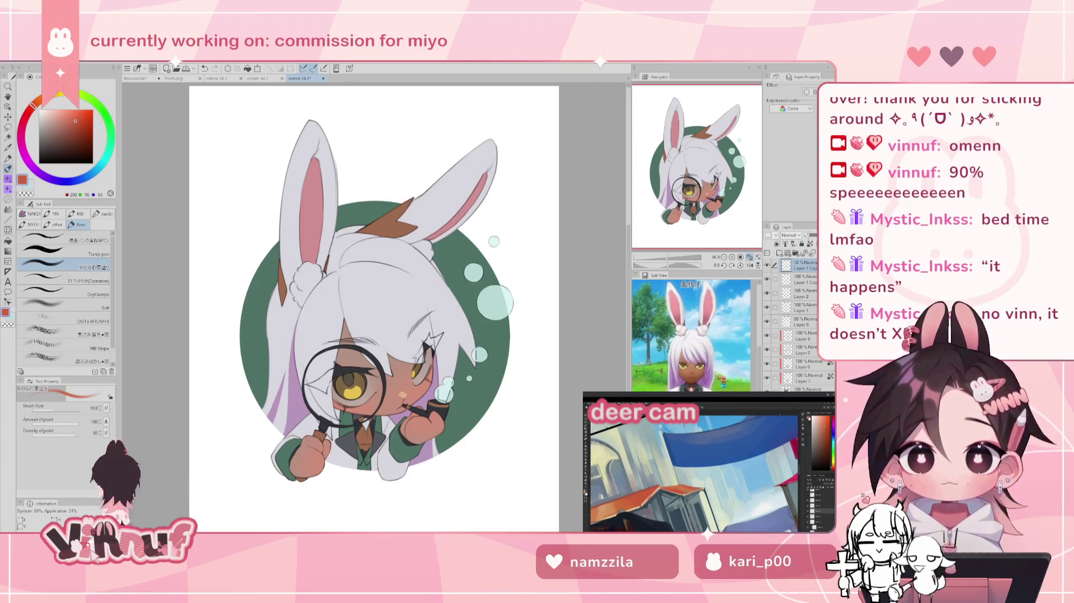
{"action": "key", "text": "ctrl+e"}
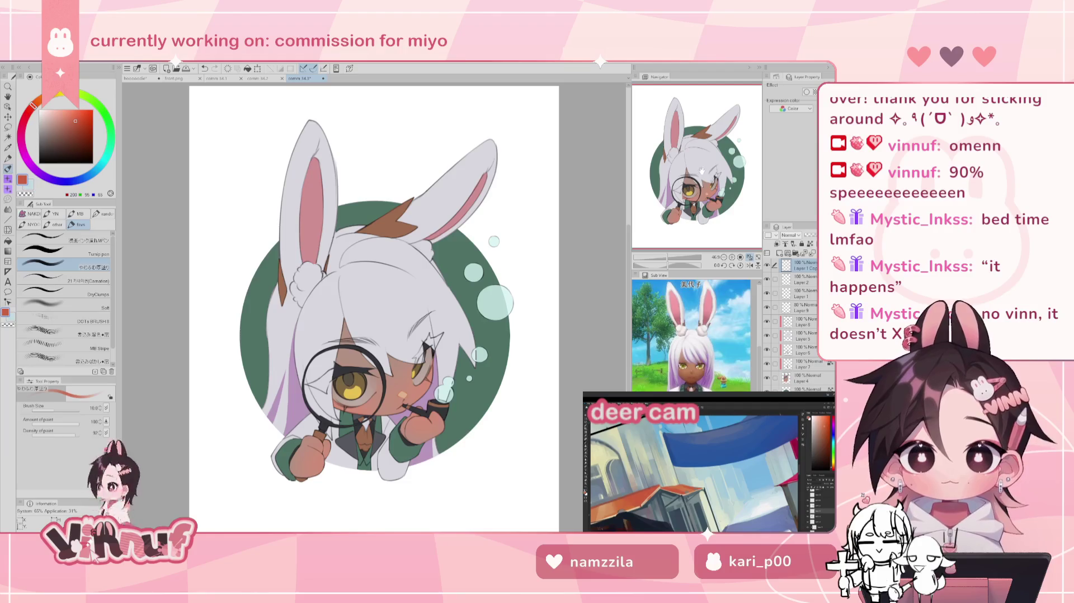
{"action": "left_click_drag", "start_coordinate": [683, 178], "coordinate": [694, 178]}
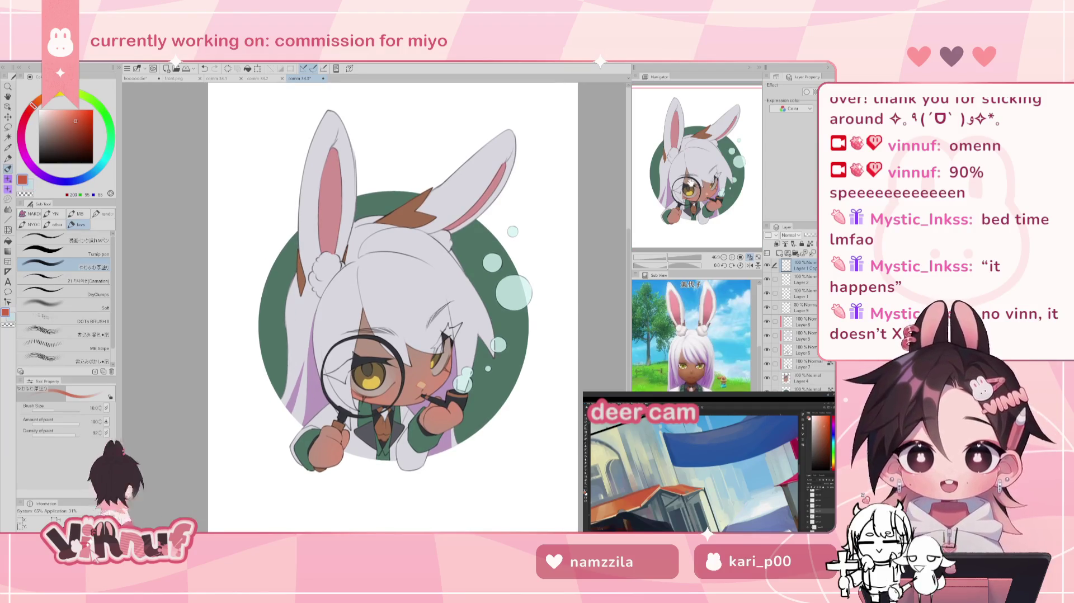
Step: Mirror the canvas to check proportions, flip it back, then go via comm 34.2 to comm 34.1
{"action": "left_click_drag", "start_coordinate": [690, 180], "coordinate": [694, 178]}
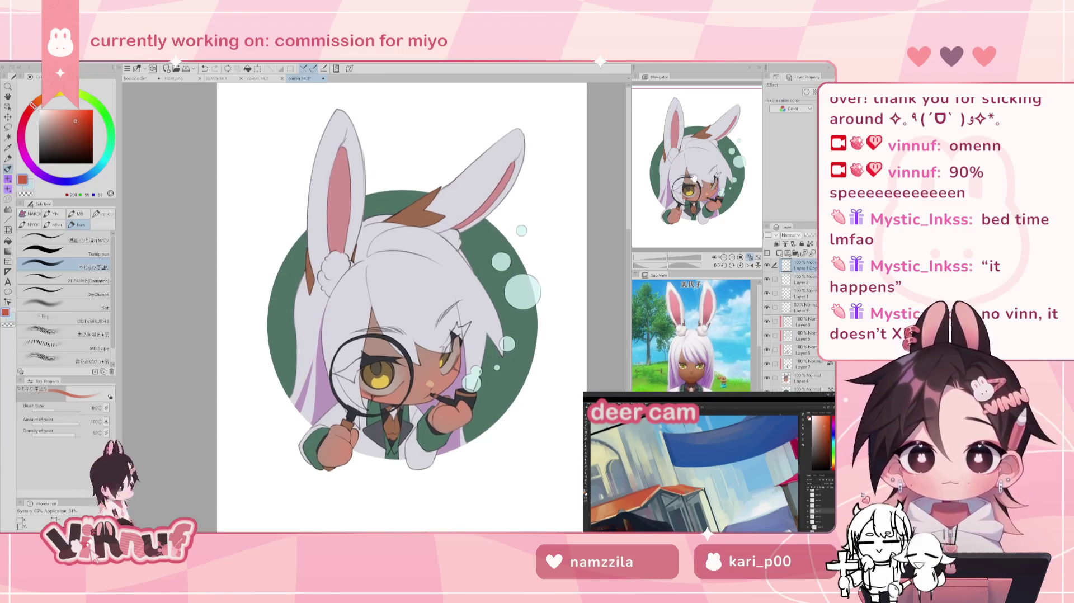
{"action": "key", "text": "h"}
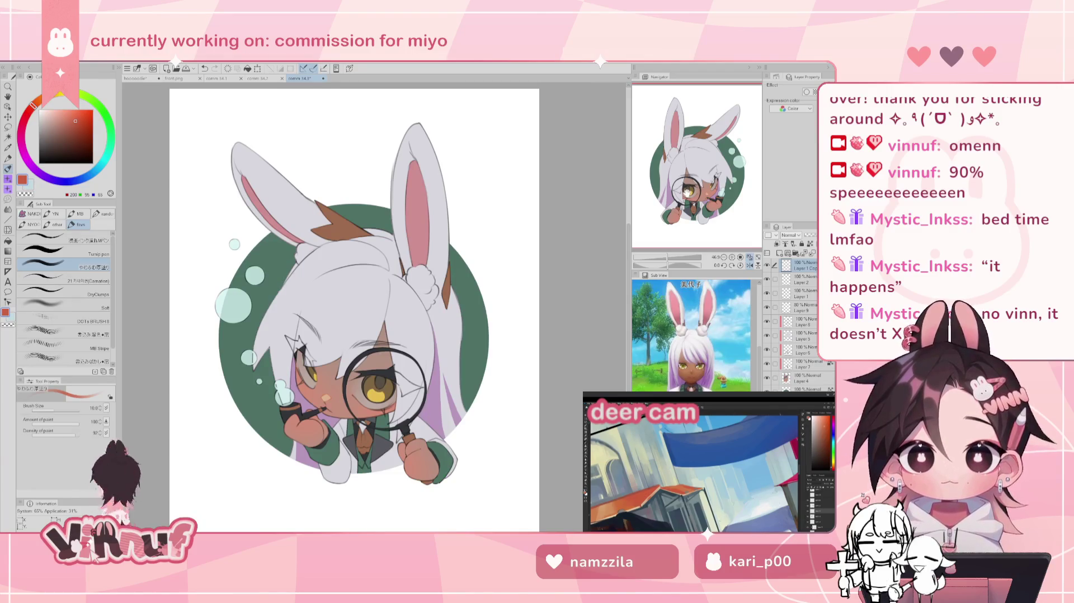
{"action": "key", "text": "h"}
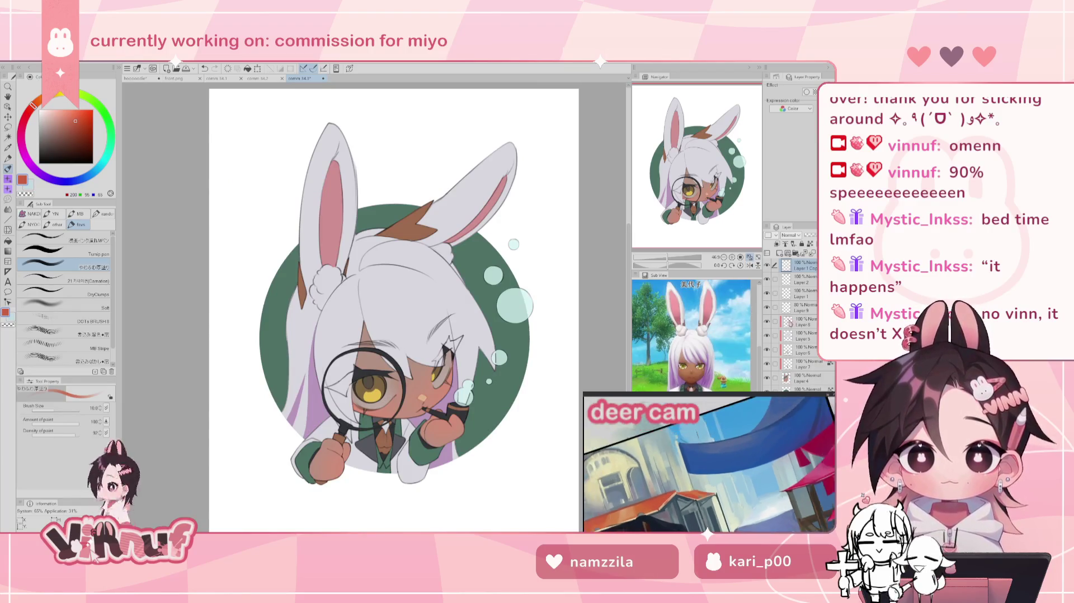
{"action": "left_click", "coordinate": [263, 78]}
{"action": "left_click", "coordinate": [222, 78]}
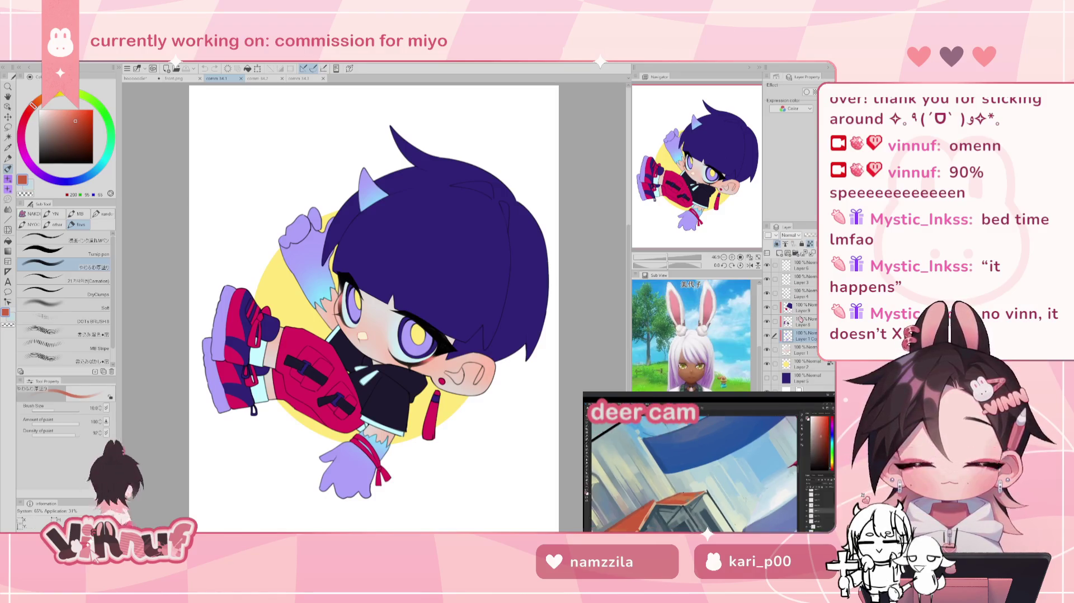
Step: Select Layer 4, open the THANK YOU! hoodie illustration and hide its artwork
{"action": "left_click", "coordinate": [804, 294]}
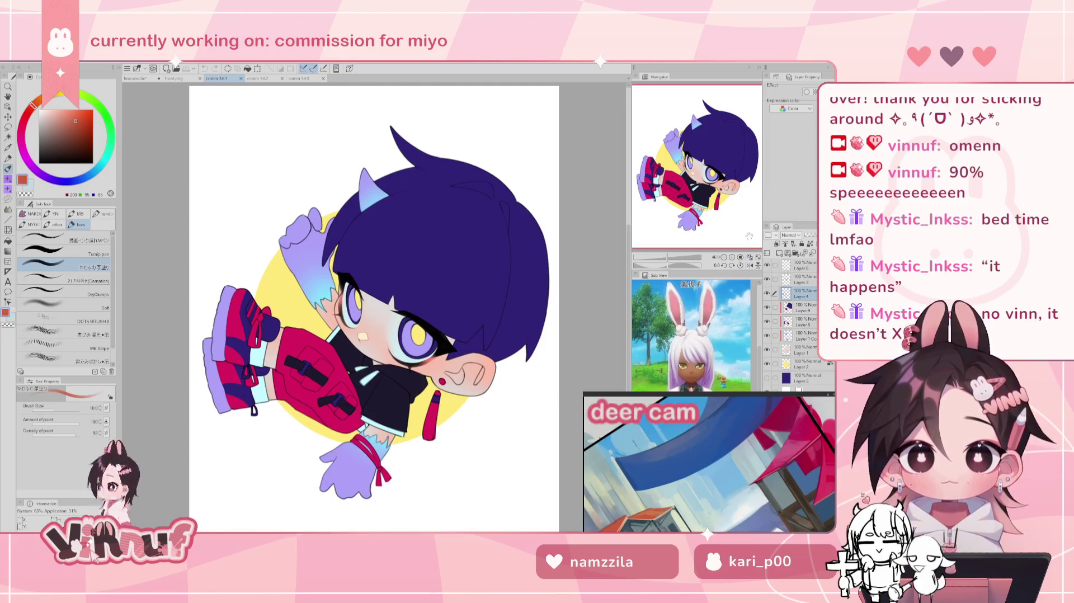
{"action": "left_click", "coordinate": [137, 79]}
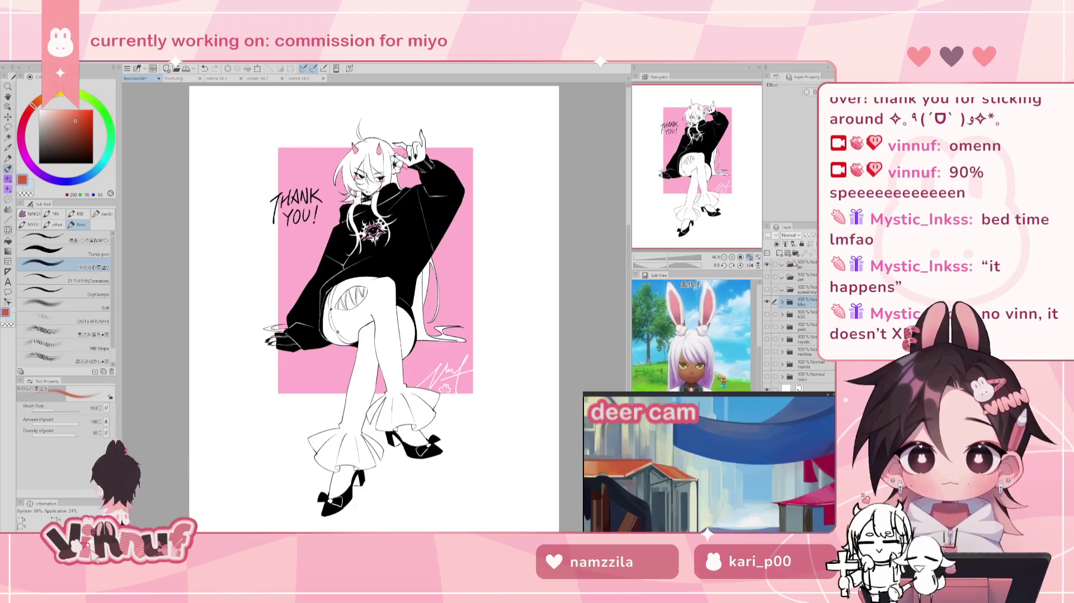
{"action": "left_click", "coordinate": [766, 302]}
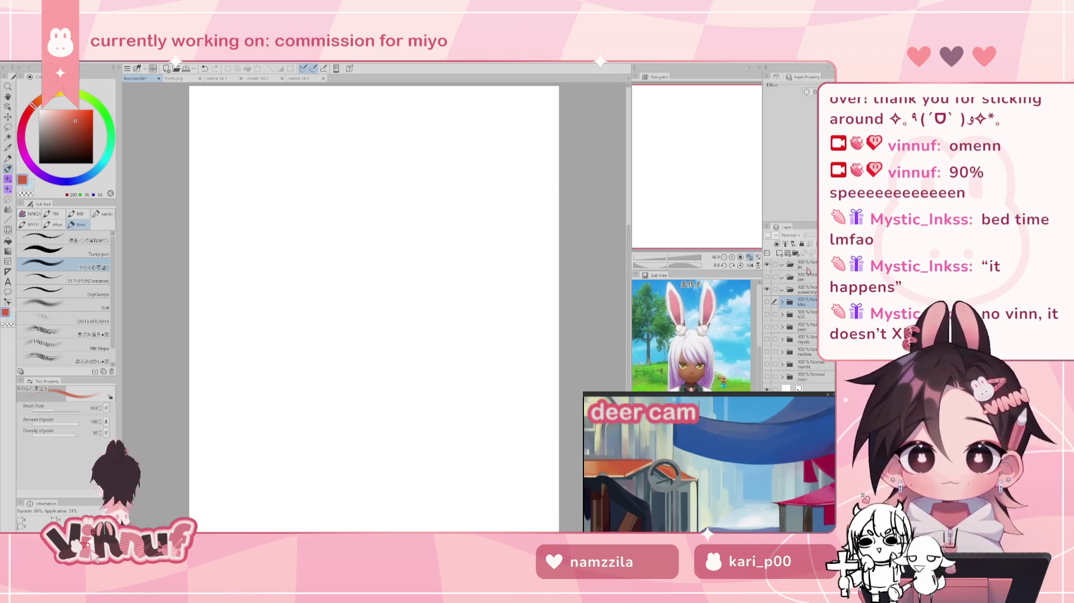
Step: Add a new raster layer in the folder and pick a black Turnip pen for sketching
{"action": "left_click", "coordinate": [796, 288]}
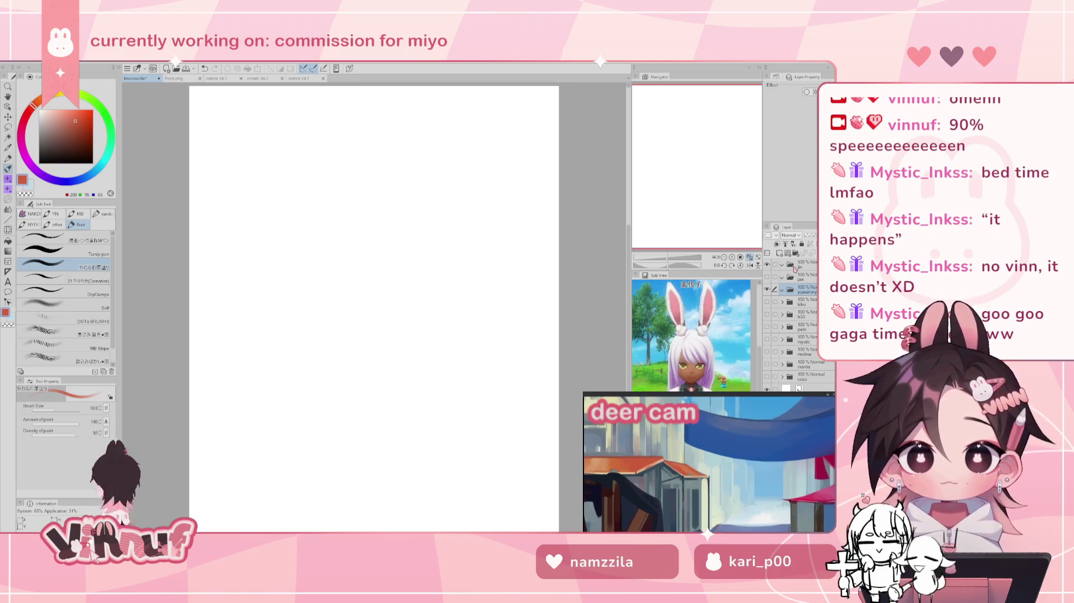
{"action": "left_click", "coordinate": [779, 254]}
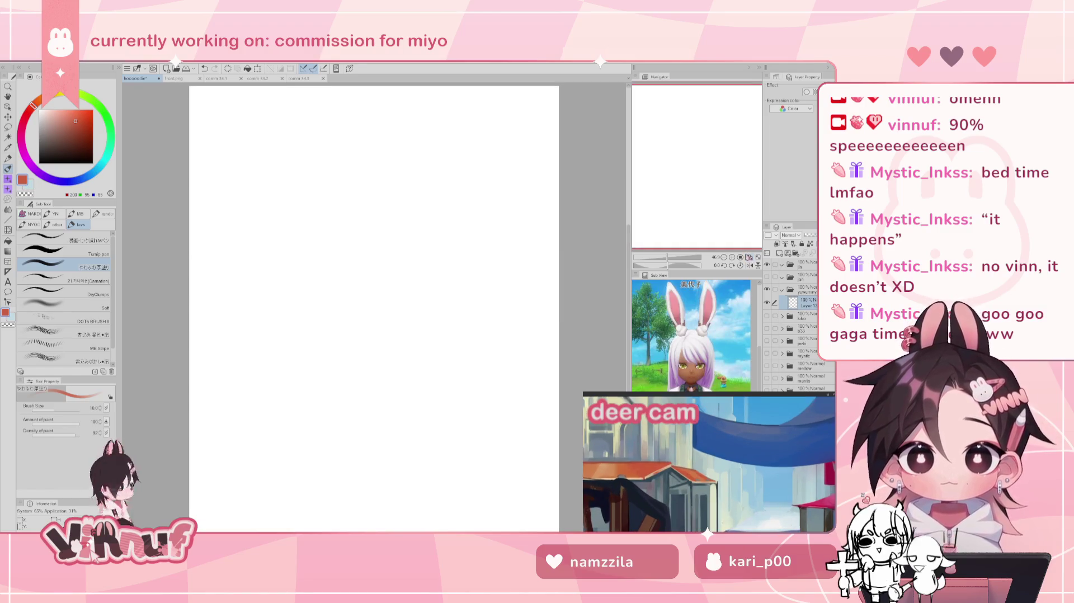
{"action": "left_click", "coordinate": [65, 253]}
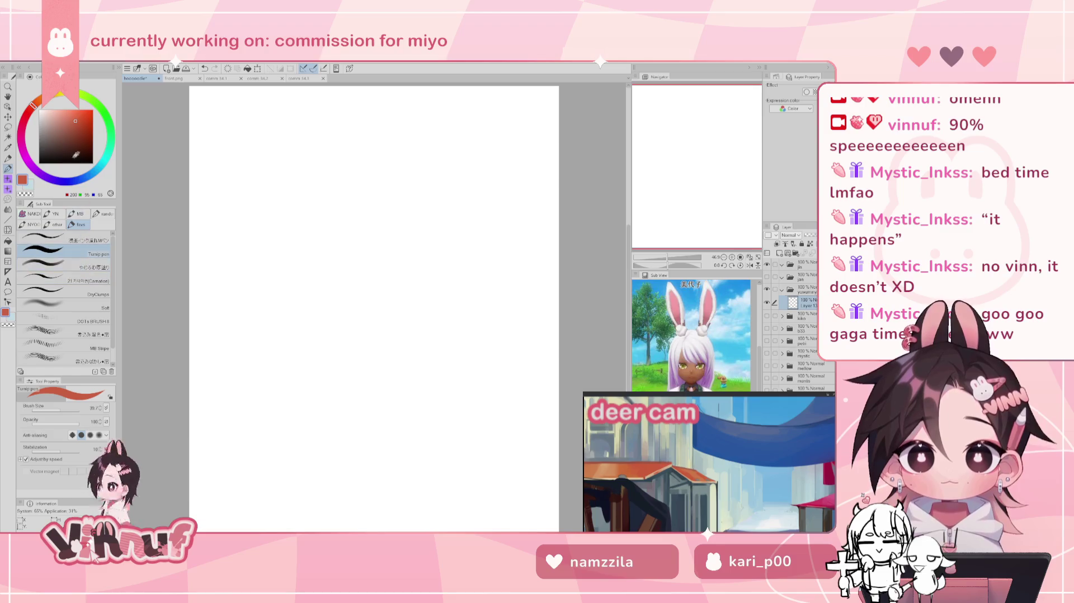
{"action": "left_click", "coordinate": [66, 236]}
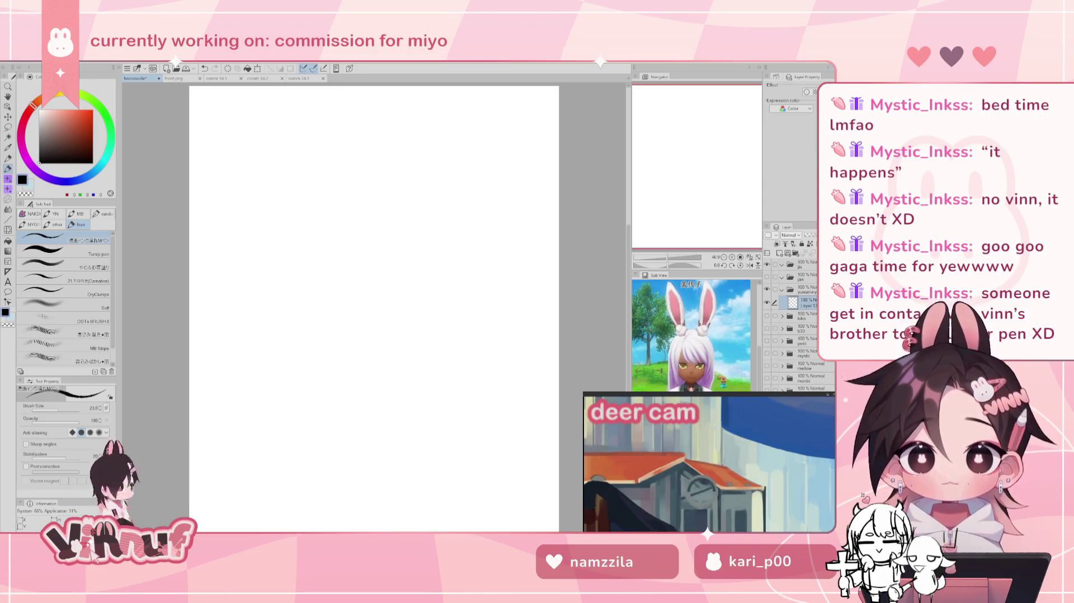
{"action": "left_click", "coordinate": [666, 259]}
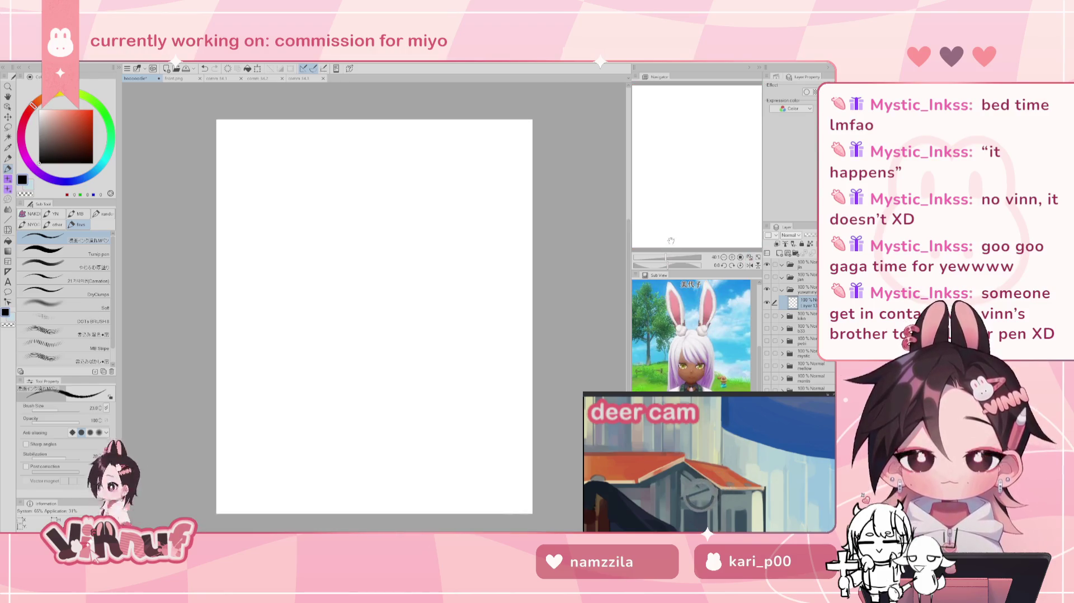
Step: Adjust the zoom and test a pen stroke on the page, then undo it
{"action": "left_click", "coordinate": [666, 259]}
{"action": "left_click", "coordinate": [666, 258]}
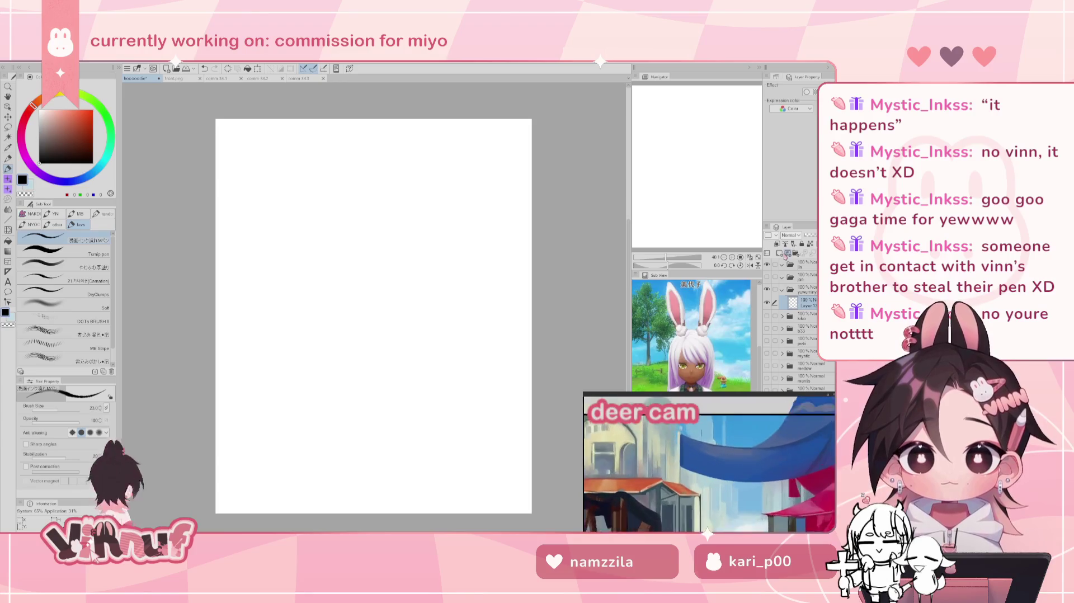
{"action": "left_click_drag", "start_coordinate": [353, 214], "coordinate": [351, 273]}
{"action": "key", "text": "ctrl+z"}
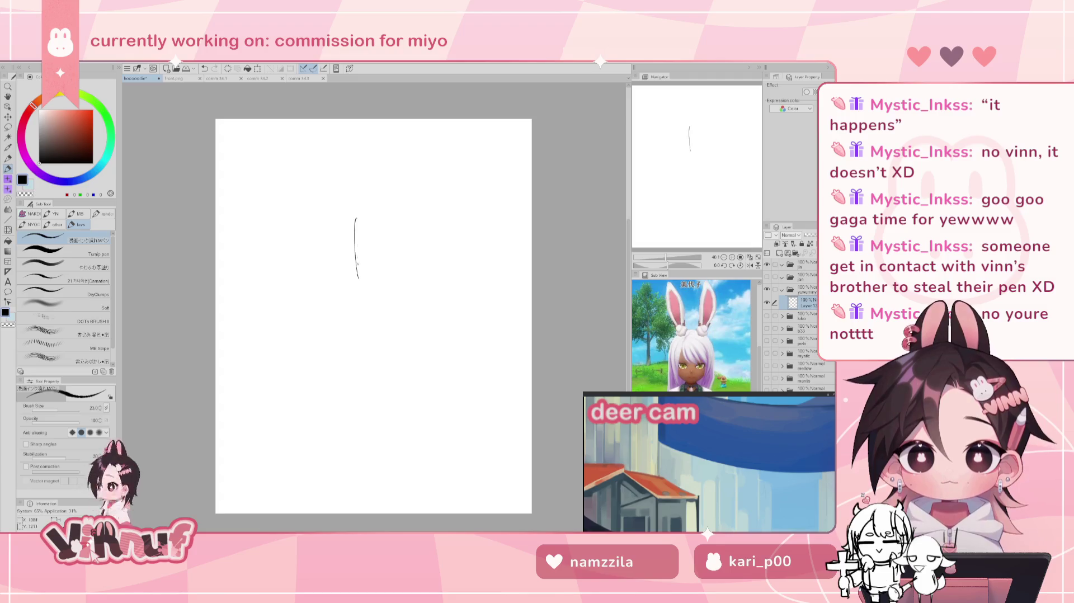
{"action": "key", "text": "ctrl+z"}
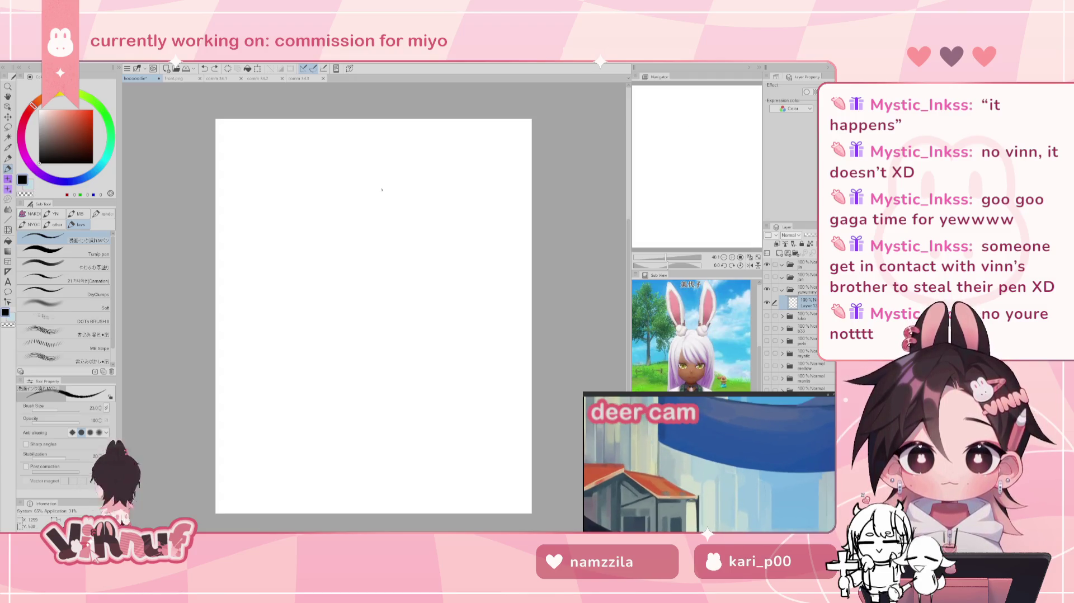
Step: Sketch the head oval's left side and arc it over the top and down the right
{"action": "left_click_drag", "start_coordinate": [354, 228], "coordinate": [358, 230]}
{"action": "left_click_drag", "start_coordinate": [347, 181], "coordinate": [376, 215]}
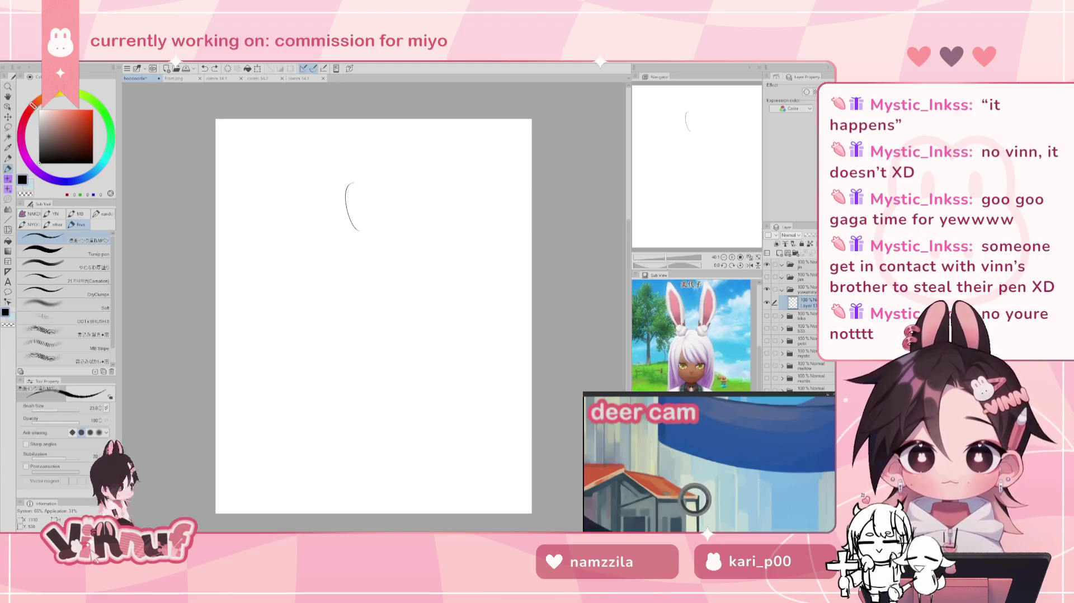
{"action": "left_click_drag", "start_coordinate": [348, 181], "coordinate": [379, 199]}
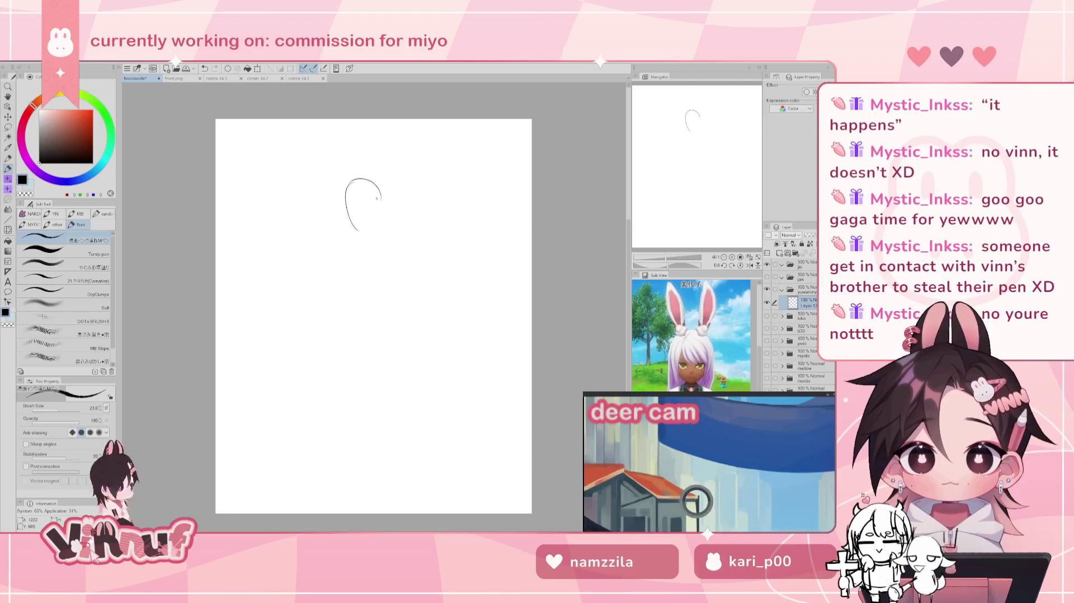
{"action": "key", "text": "ctrl+z"}
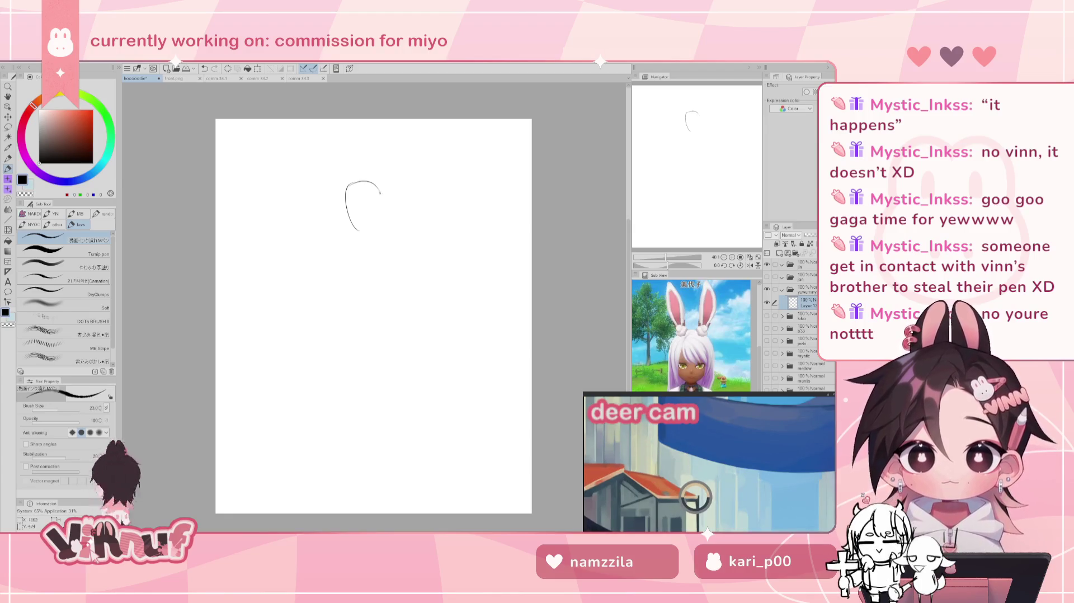
{"action": "left_click_drag", "start_coordinate": [379, 184], "coordinate": [385, 221]}
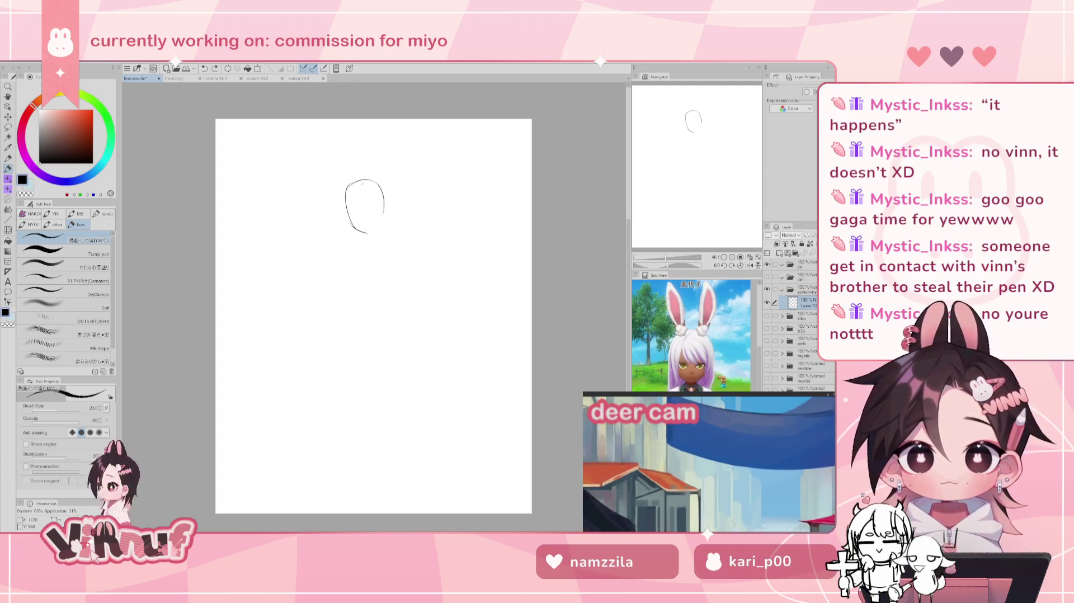
Step: Undo the misplaced strokes, redraw the top arc and close the oval's right side
{"action": "key", "text": "ctrl+z"}
{"action": "key", "text": "ctrl+z"}
{"action": "key", "text": "ctrl+z"}
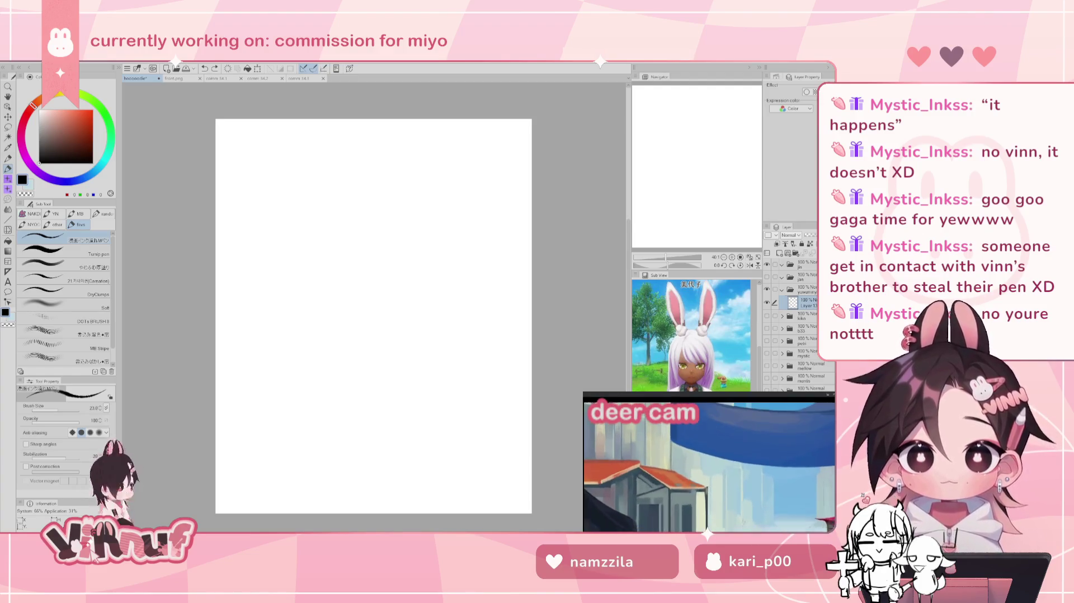
{"action": "key", "text": "ctrl+z"}
{"action": "mouse_move", "coordinate": [353, 182]}
{"action": "left_mouse_down"}
{"action": "mouse_move", "coordinate": [350, 229]}
{"action": "mouse_move", "coordinate": [372, 182]}
{"action": "left_mouse_up"}
{"action": "key", "text": "ctrl+z"}
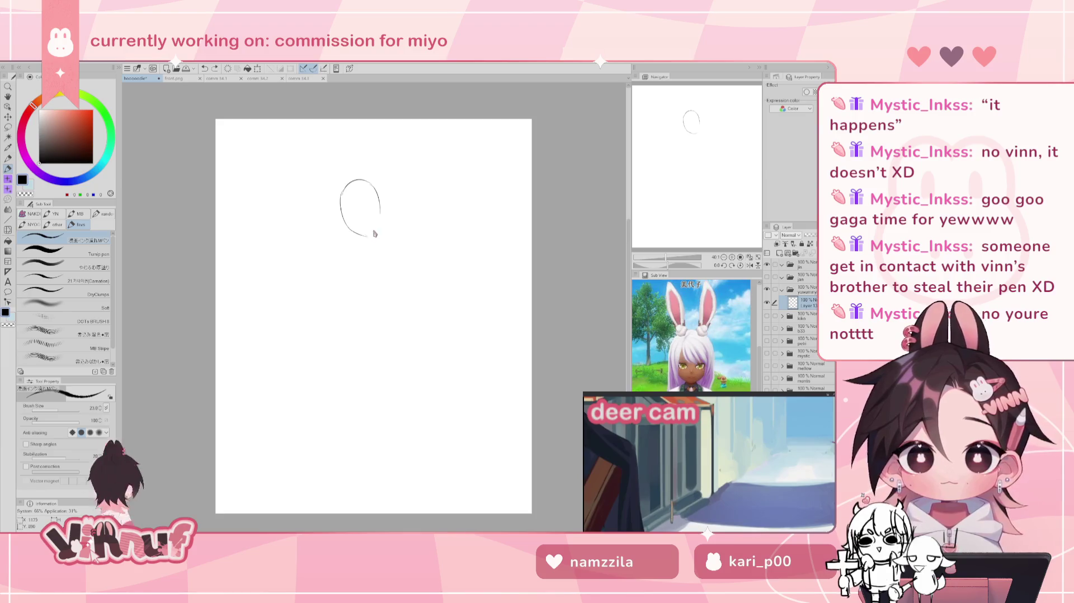
{"action": "left_click_drag", "start_coordinate": [380, 211], "coordinate": [369, 235]}
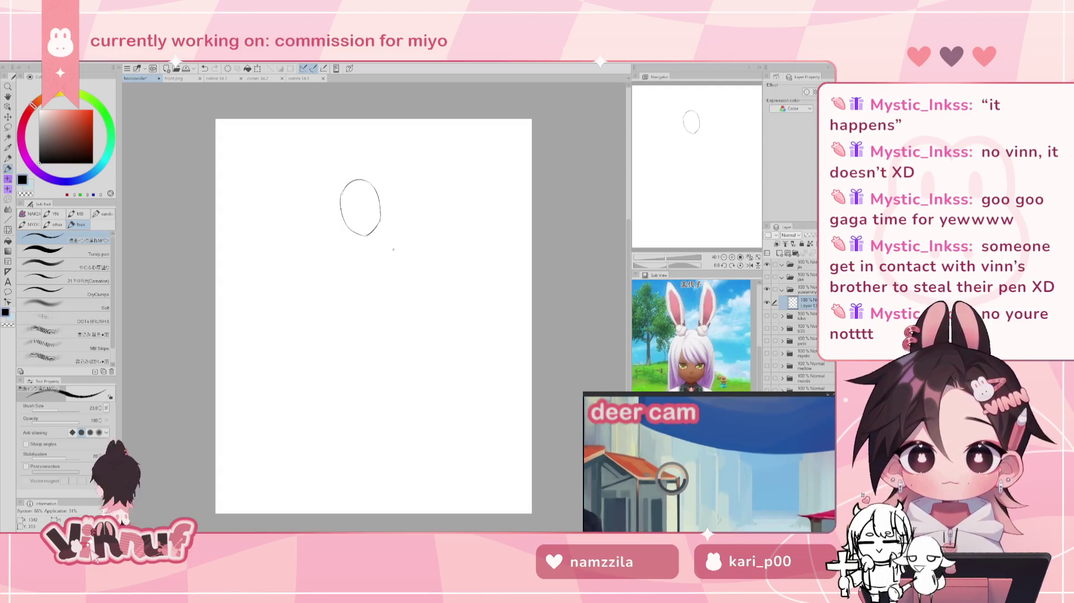
{"action": "key", "text": "j"}
{"action": "key", "text": "j"}
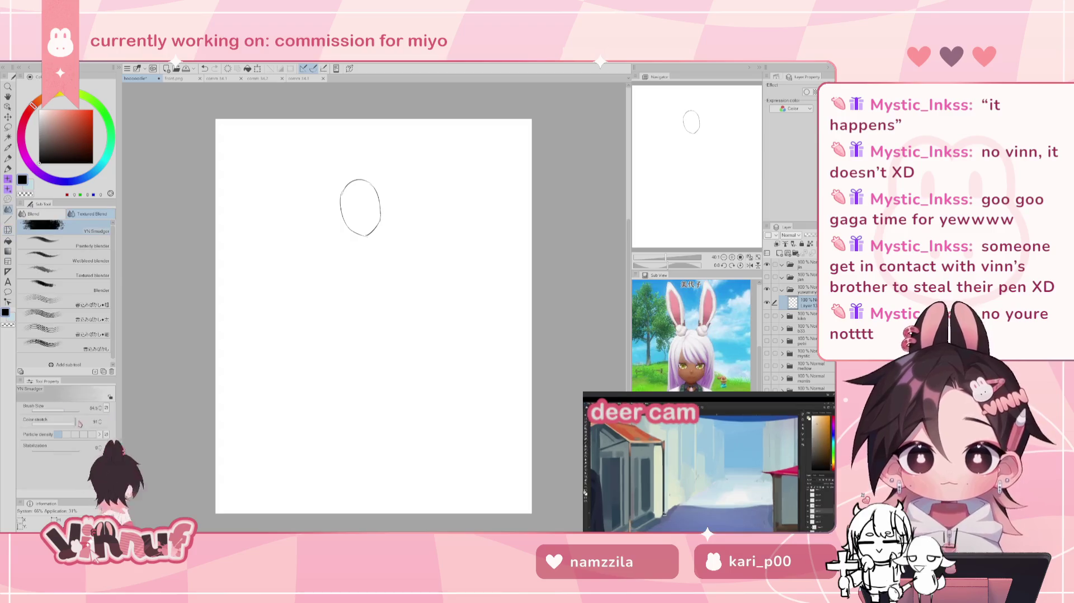
{"action": "key", "text": "j"}
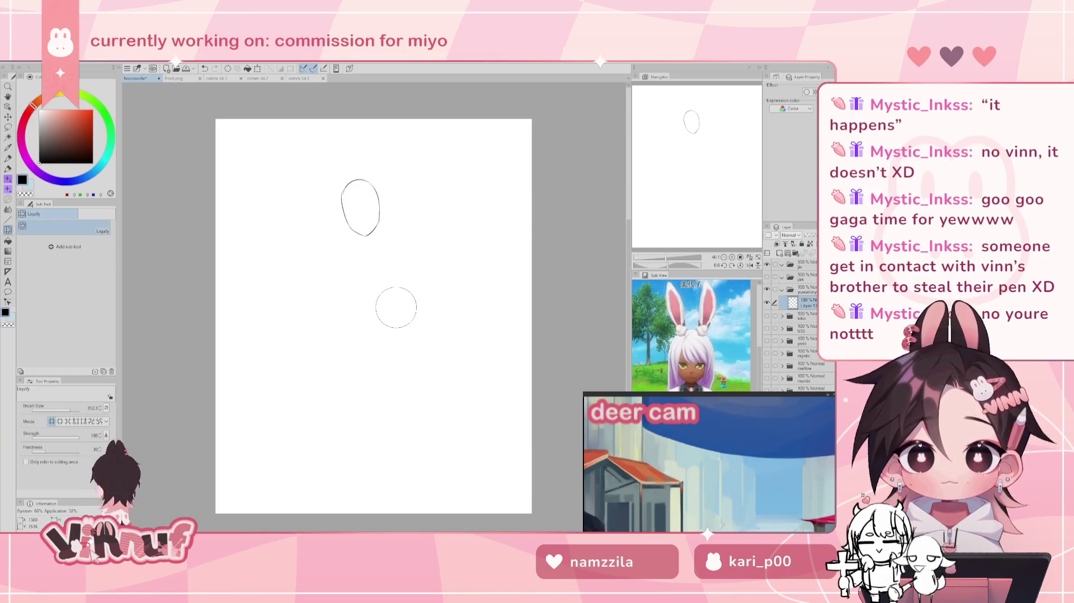
{"action": "key", "text": "p"}
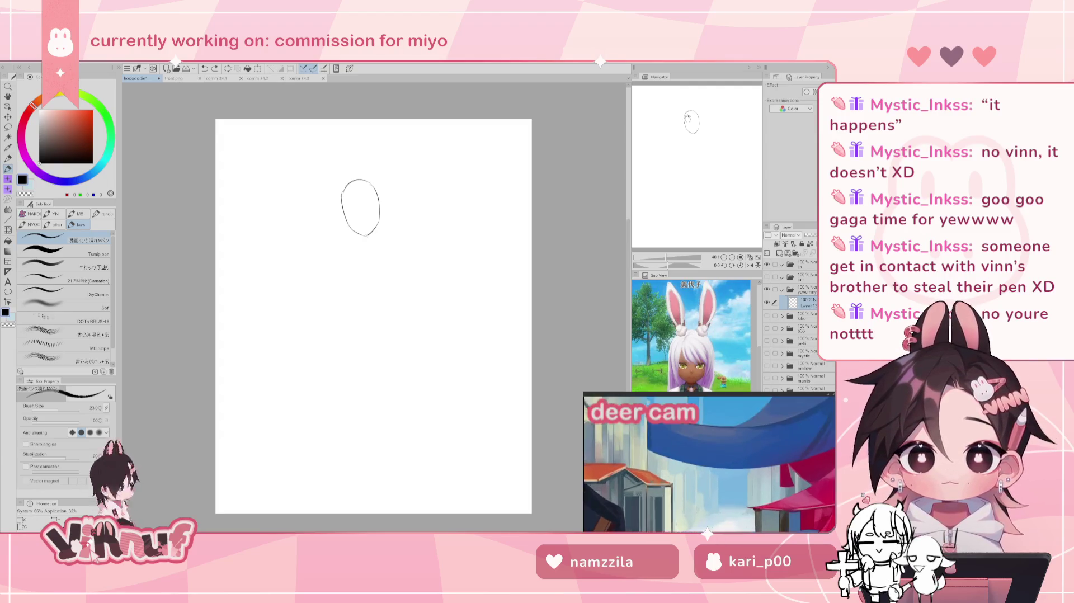
{"action": "left_click_drag", "start_coordinate": [691, 120], "coordinate": [699, 135]}
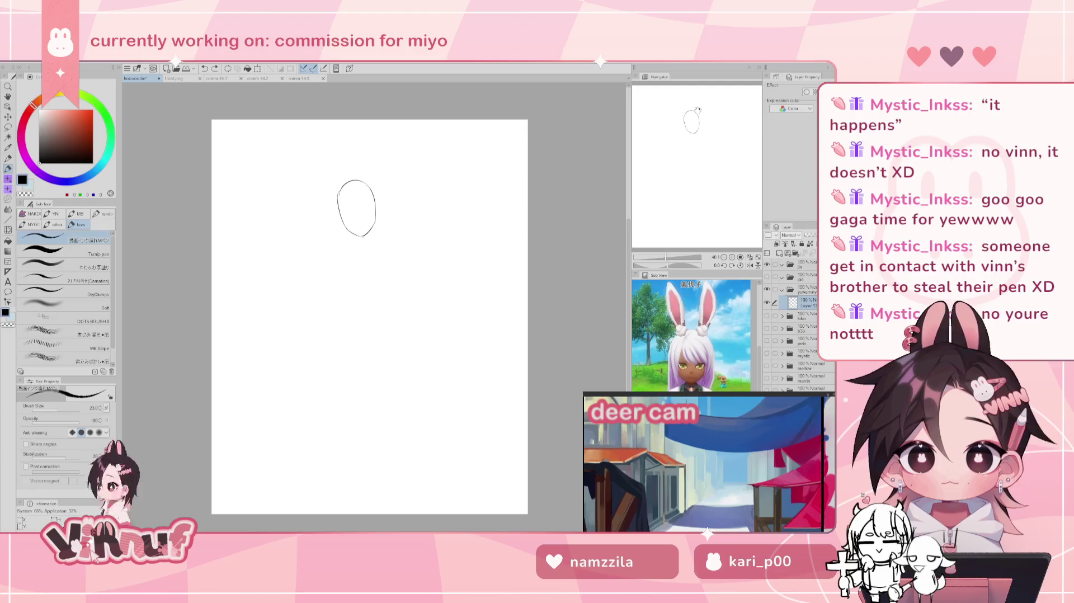
{"action": "key", "text": "j"}
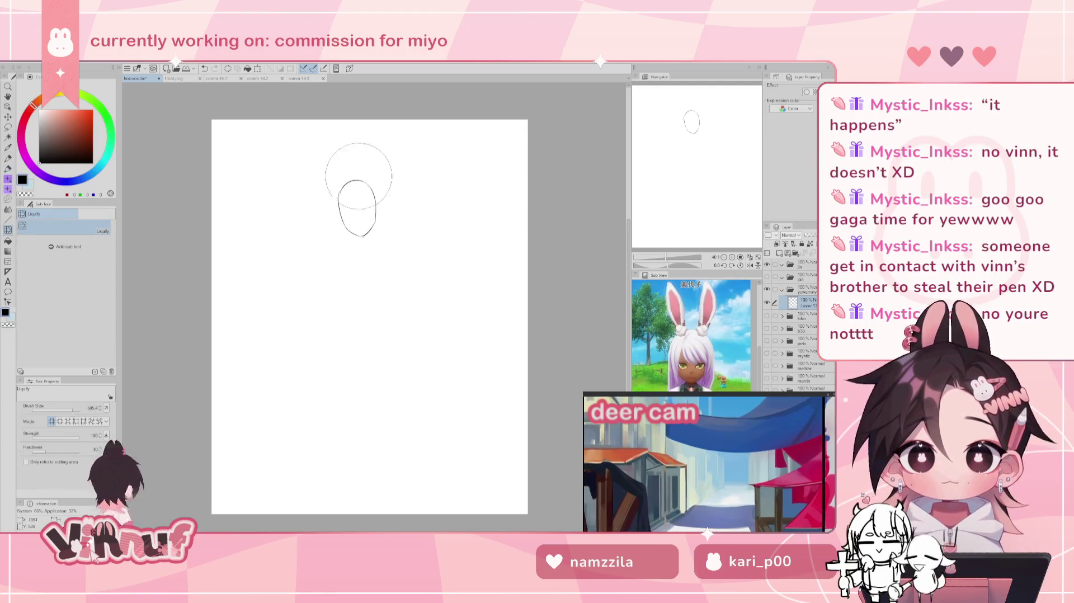
{"action": "key", "text": "p"}
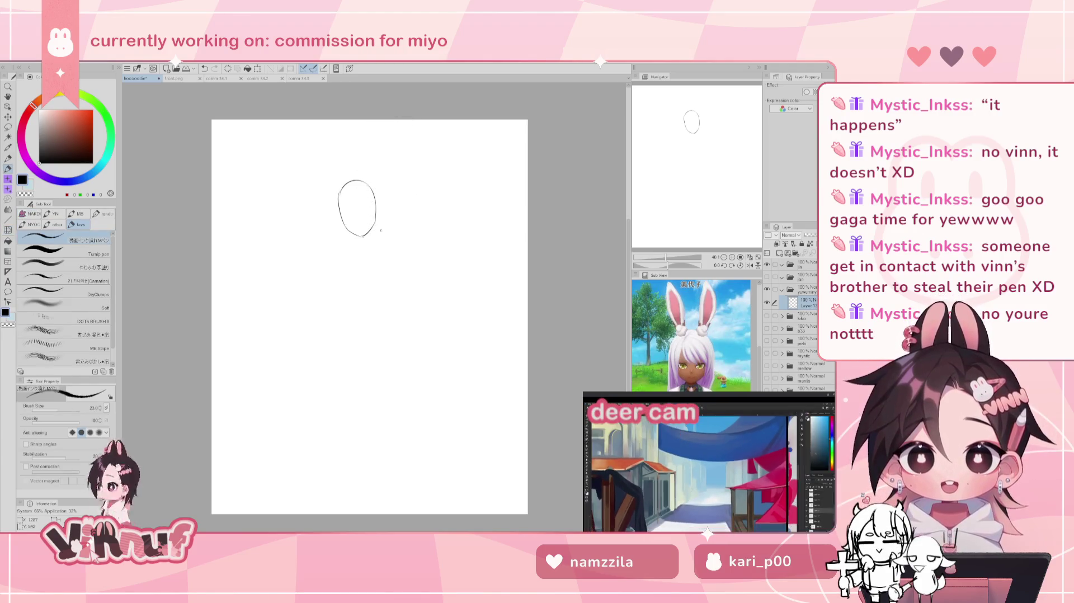
Step: Rough in the chest's left, top and right sides below the head, undoing false starts
{"action": "mouse_move", "coordinate": [337, 258]}
{"action": "left_mouse_down"}
{"action": "mouse_move", "coordinate": [374, 243]}
{"action": "mouse_move", "coordinate": [337, 253]}
{"action": "left_mouse_up"}
{"action": "key", "text": "ctrl+z"}
{"action": "key", "text": "ctrl+z"}
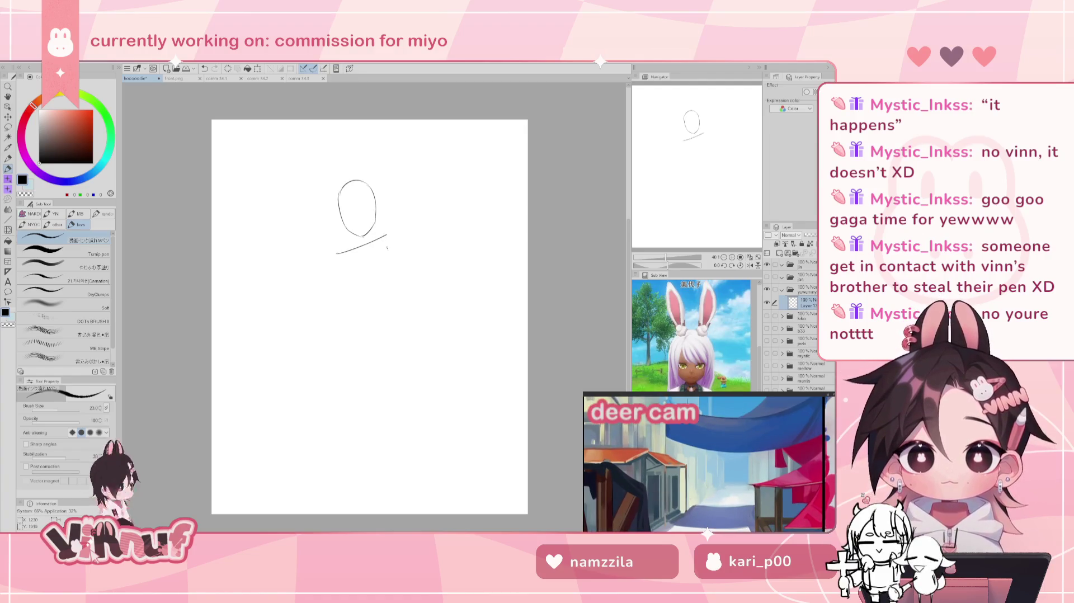
{"action": "mouse_move", "coordinate": [342, 255]}
{"action": "left_mouse_down"}
{"action": "mouse_move", "coordinate": [350, 304]}
{"action": "mouse_move", "coordinate": [380, 258]}
{"action": "left_mouse_up"}
{"action": "key", "text": "ctrl+z"}
{"action": "key", "text": "ctrl+z"}
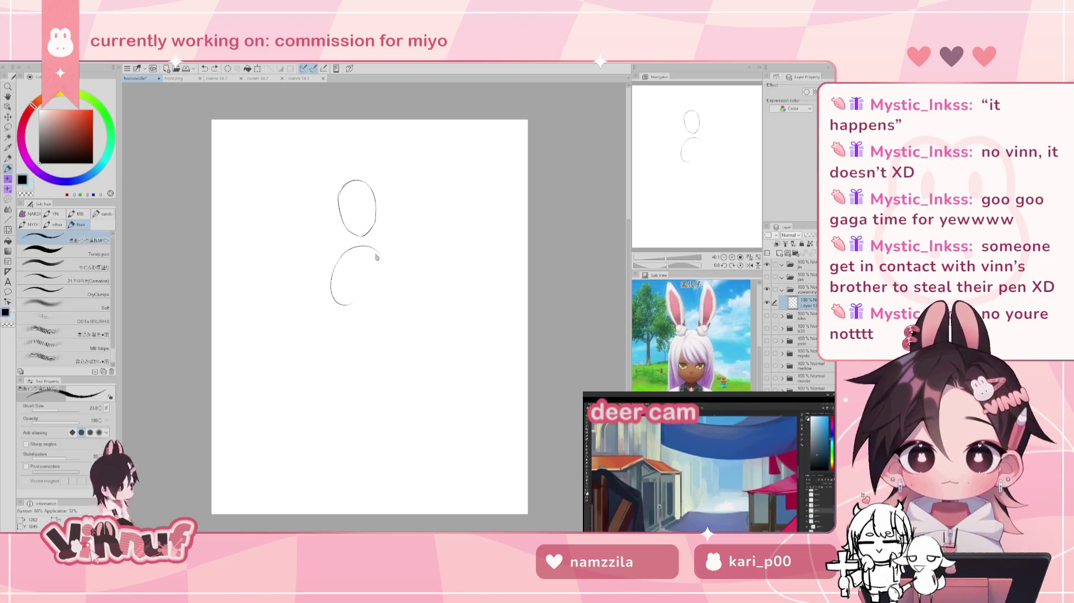
{"action": "key", "text": "ctrl+z"}
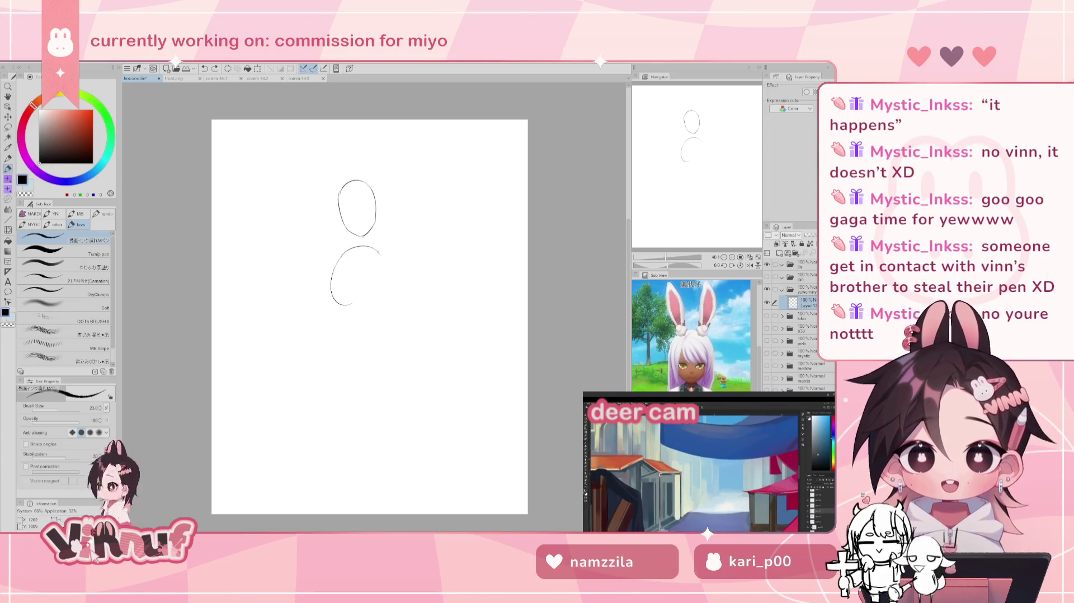
{"action": "left_click_drag", "start_coordinate": [379, 253], "coordinate": [379, 302]}
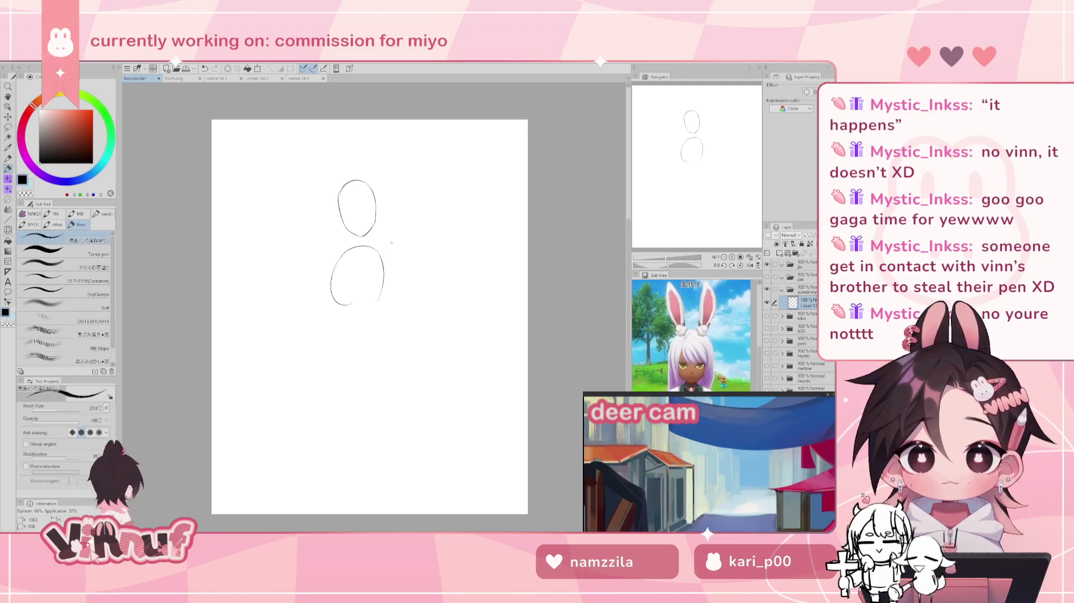
Step: Erase the chest's bottom arc, then try and undo lines under and left of the chest
{"action": "key", "text": "e"}
{"action": "left_click_drag", "start_coordinate": [334, 301], "coordinate": [366, 303]}
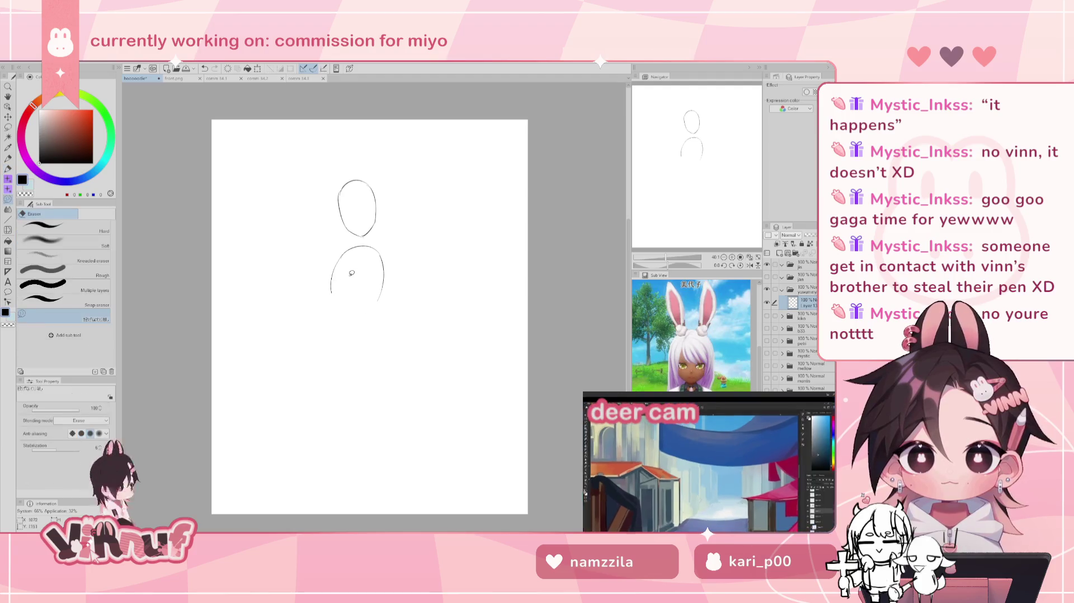
{"action": "key", "text": "p"}
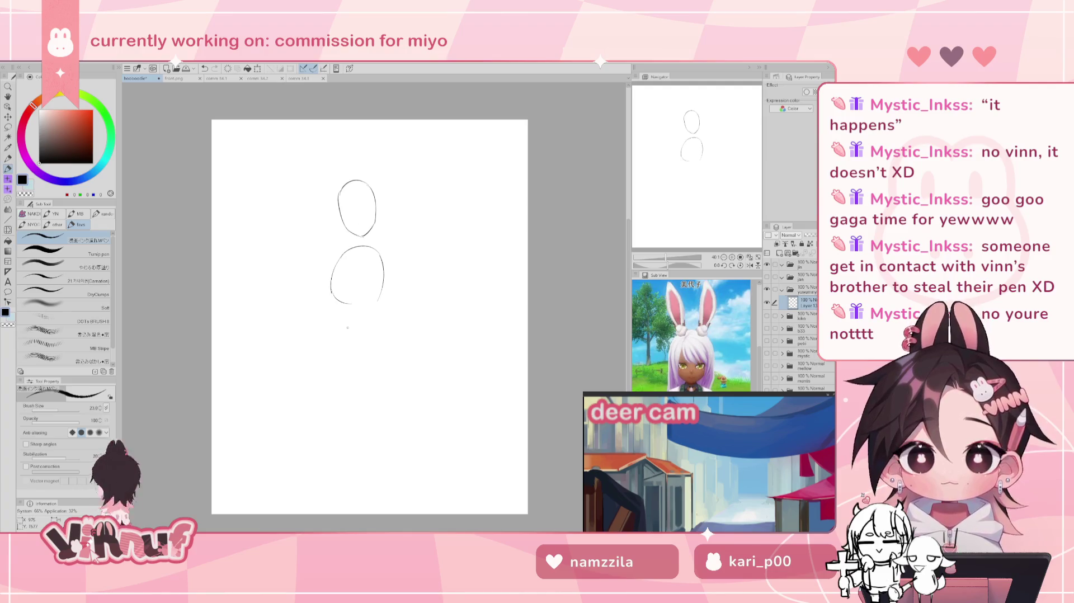
{"action": "left_click_drag", "start_coordinate": [336, 330], "coordinate": [372, 315]}
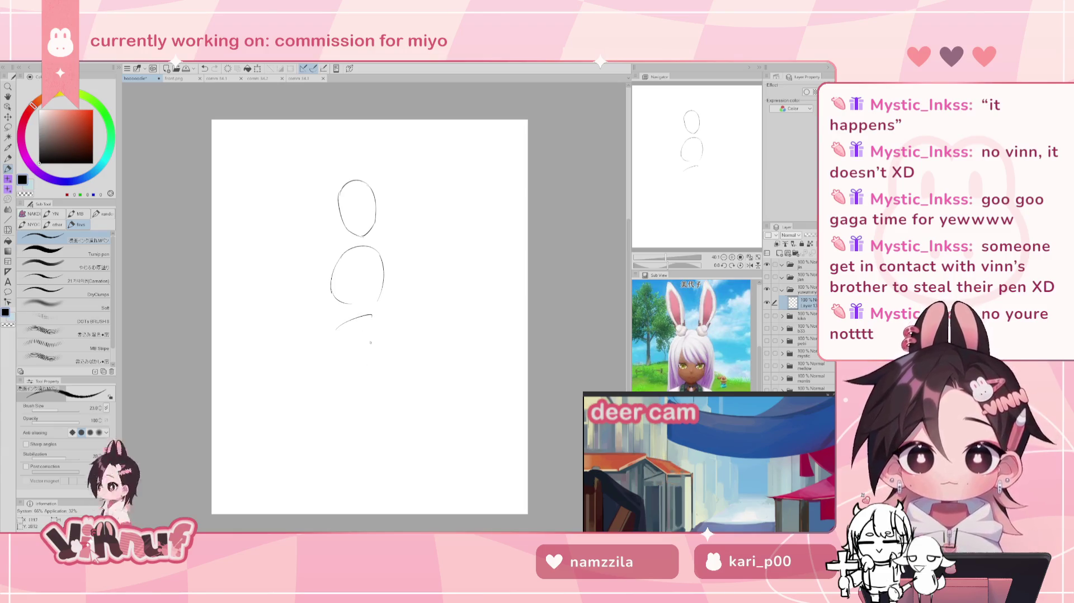
{"action": "key", "text": "ctrl+z"}
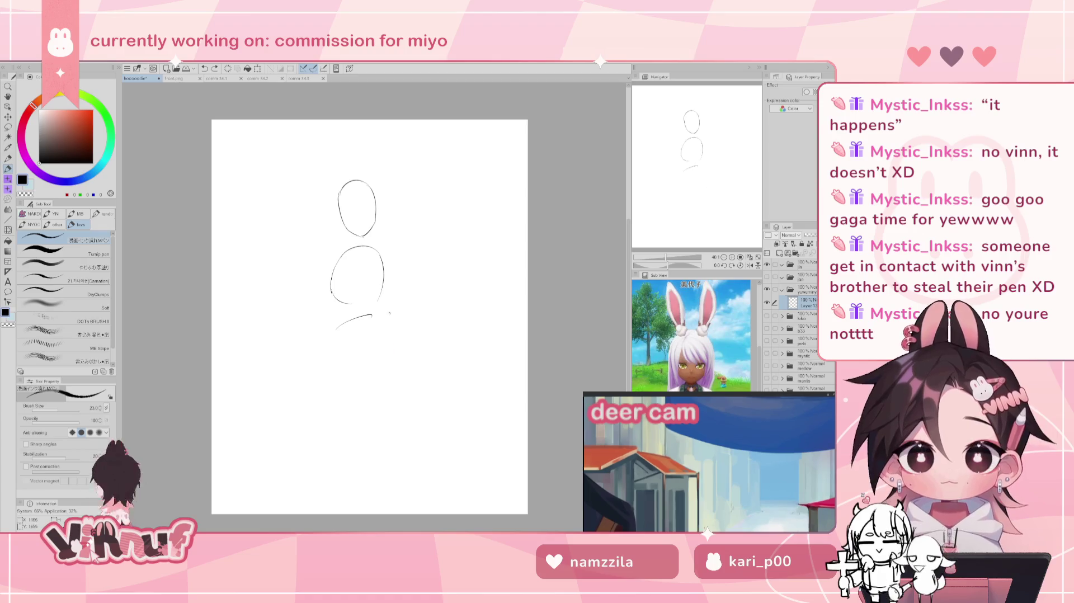
{"action": "left_click_drag", "start_coordinate": [328, 327], "coordinate": [338, 401]}
{"action": "key", "text": "ctrl+z"}
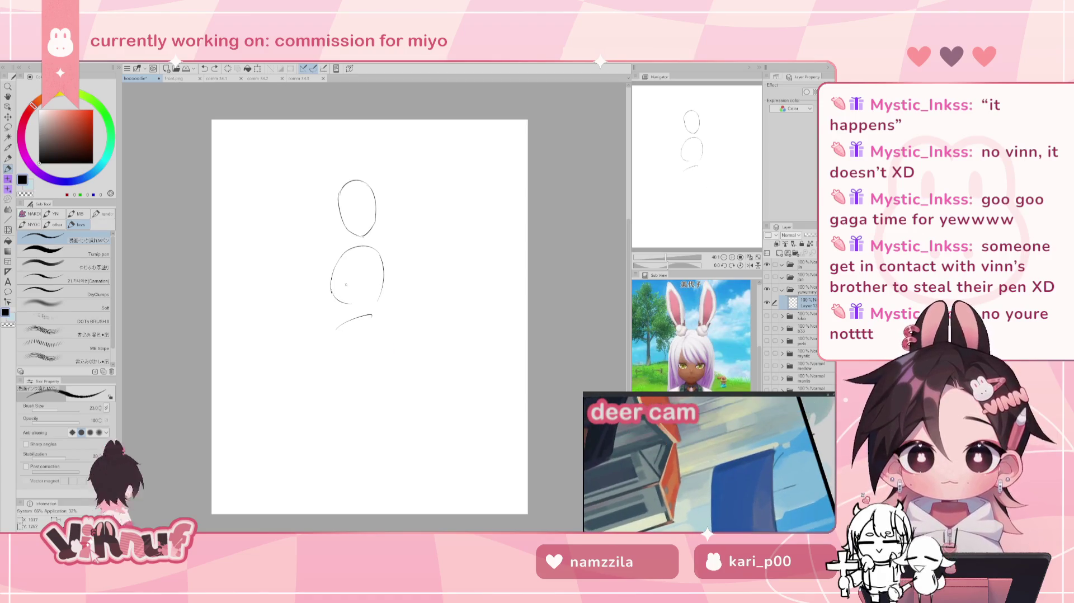
{"action": "key", "text": "ctrl+z"}
{"action": "key", "text": "ctrl+z"}
Step: Redraw the neck curve, the chest's right side, its bottom curve and a short top stroke
{"action": "left_click_drag", "start_coordinate": [346, 247], "coordinate": [369, 281]}
{"action": "key", "text": "ctrl+z"}
{"action": "key", "text": "ctrl+z"}
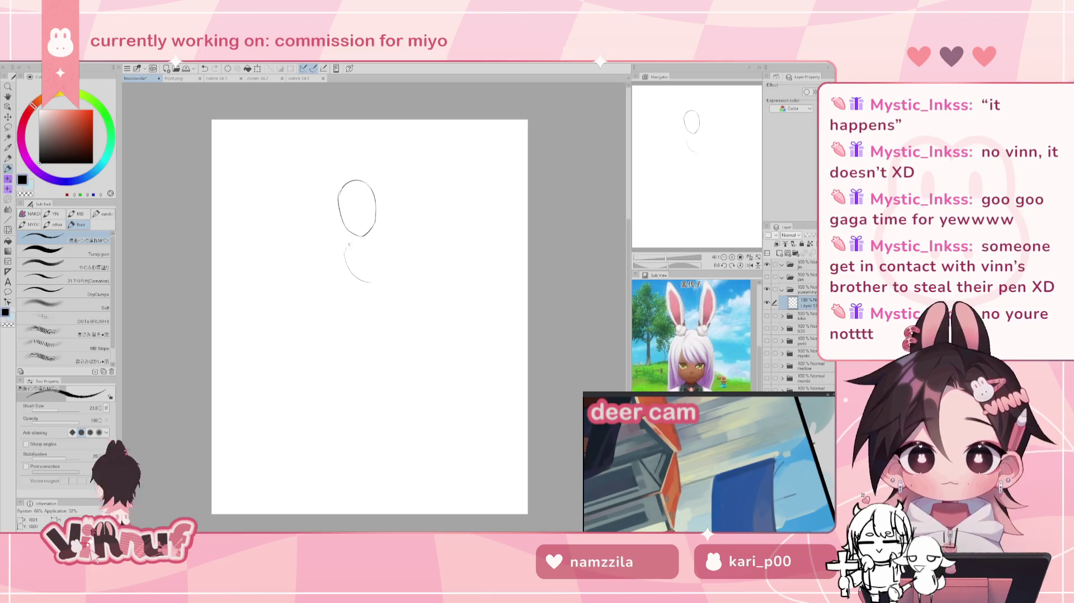
{"action": "left_click_drag", "start_coordinate": [347, 242], "coordinate": [397, 283]}
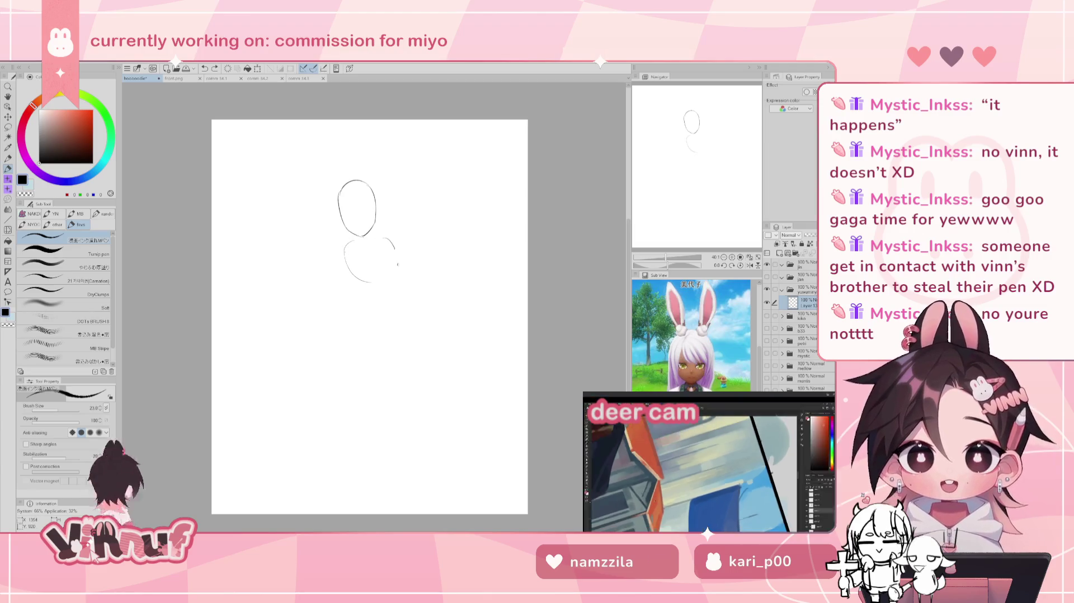
{"action": "key", "text": "ctrl+z"}
{"action": "left_click_drag", "start_coordinate": [390, 239], "coordinate": [399, 270]}
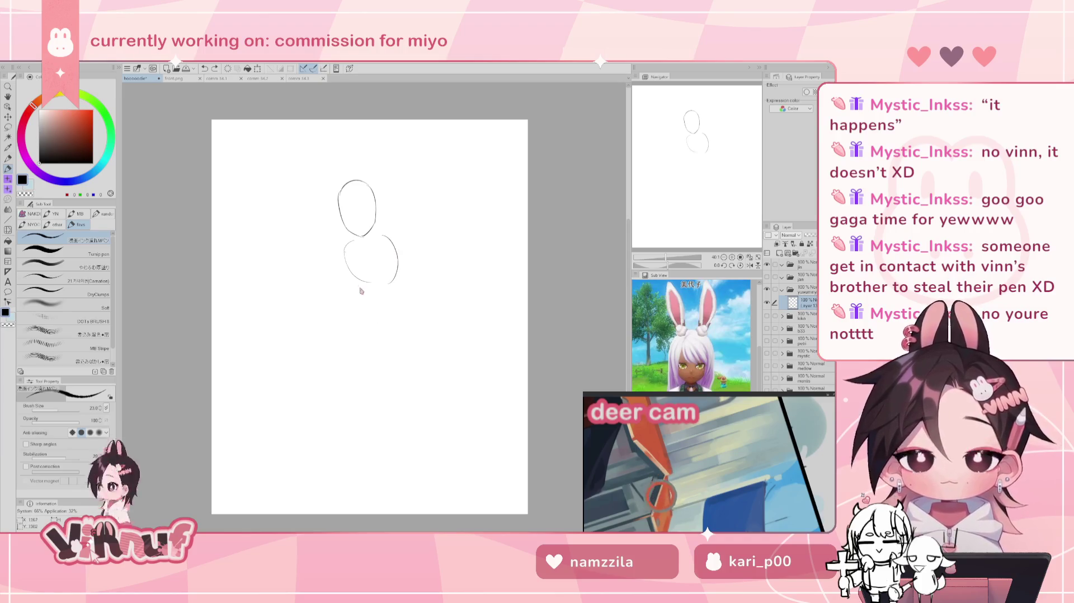
{"action": "left_click_drag", "start_coordinate": [359, 287], "coordinate": [390, 296]}
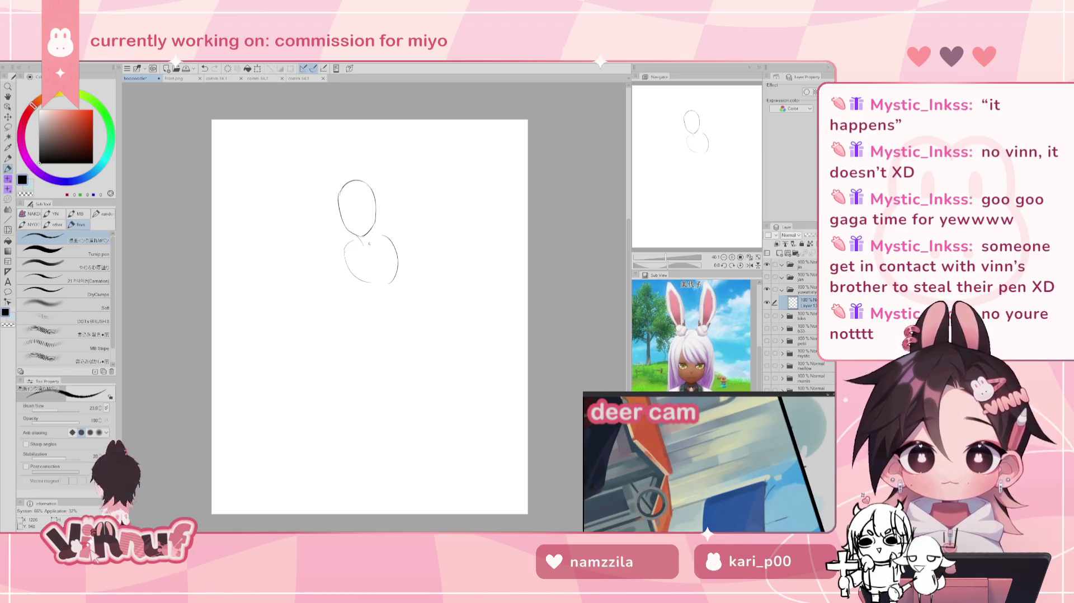
{"action": "left_click_drag", "start_coordinate": [362, 246], "coordinate": [378, 251]}
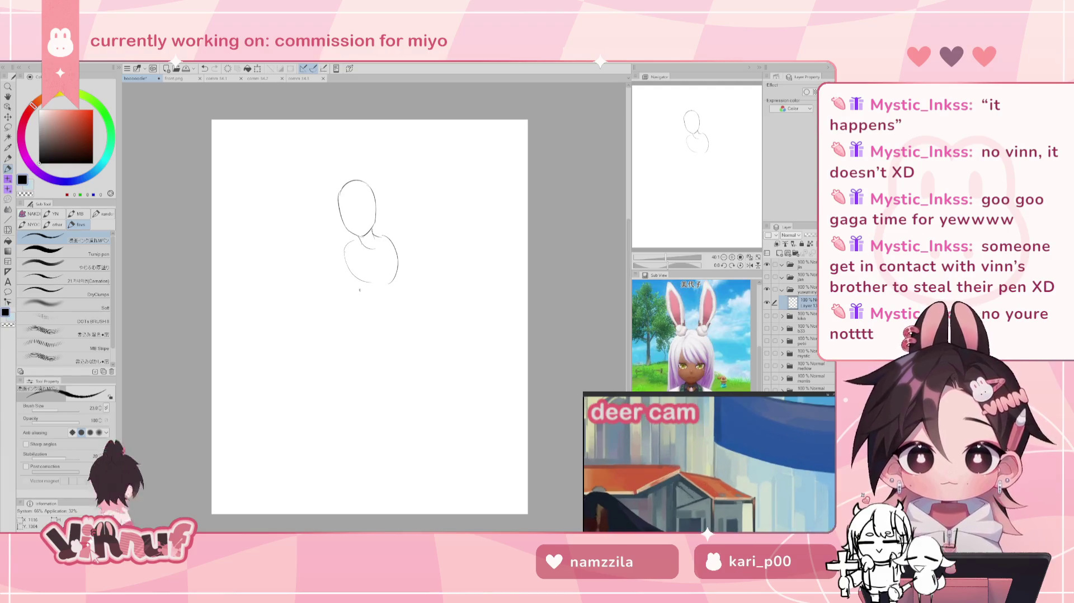
Step: Lasso-select the head, move it into place, then deselect
{"action": "key", "text": "m"}
{"action": "left_click_drag", "start_coordinate": [361, 244], "coordinate": [345, 153]}
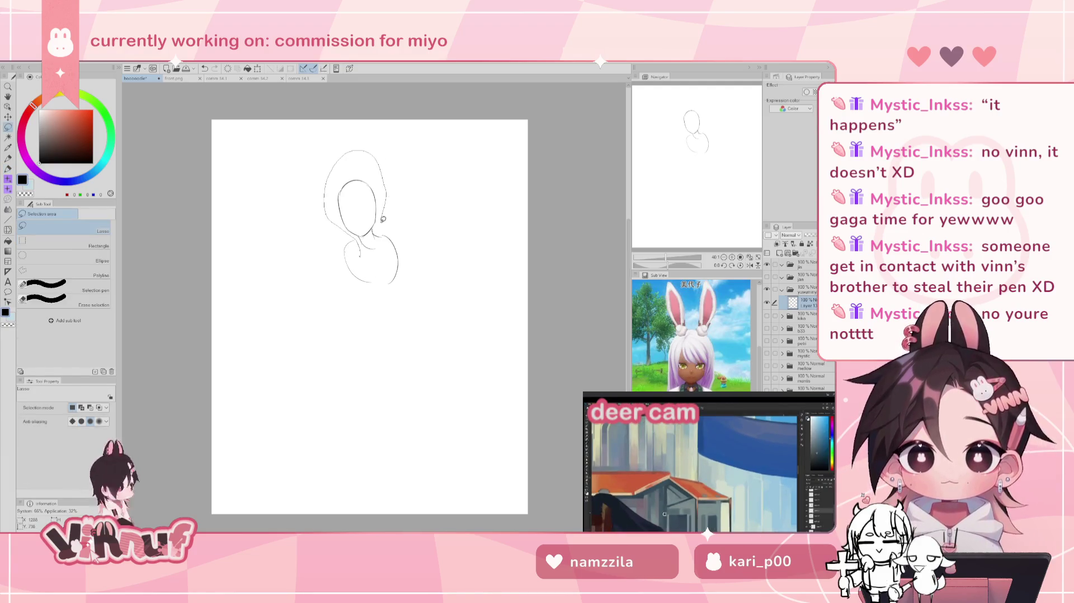
{"action": "mouse_move", "coordinate": [383, 219]}
{"action": "left_mouse_down"}
{"action": "mouse_move", "coordinate": [386, 252]}
{"action": "mouse_move", "coordinate": [374, 247]}
{"action": "left_mouse_up"}
{"action": "key", "text": "k"}
{"action": "key", "text": "ctrl+d"}
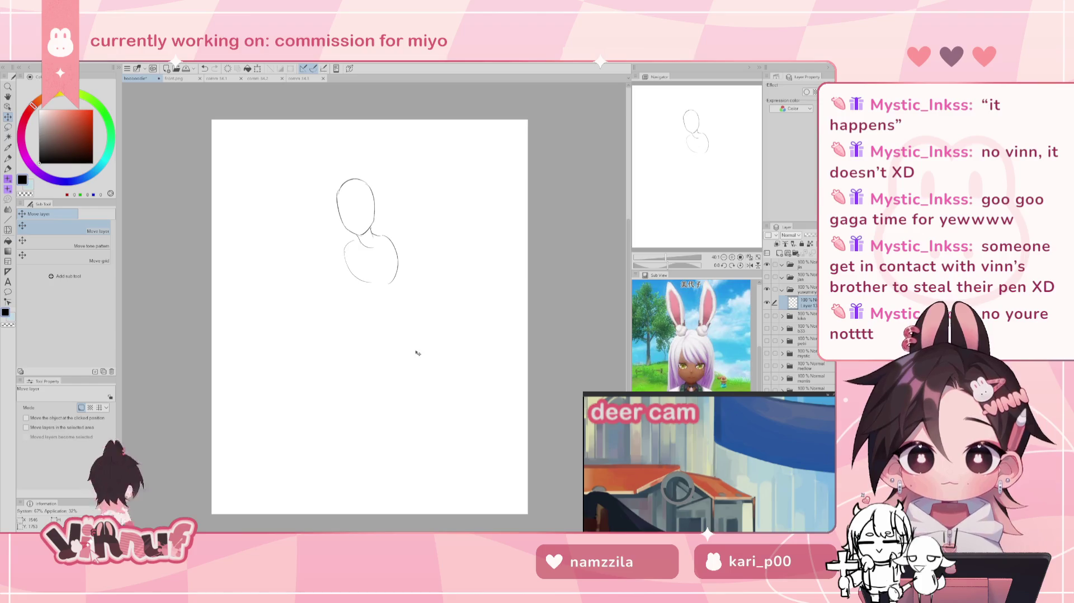
Step: Try several hip curves below the torso with the pen, undoing each attempt
{"action": "key", "text": "p"}
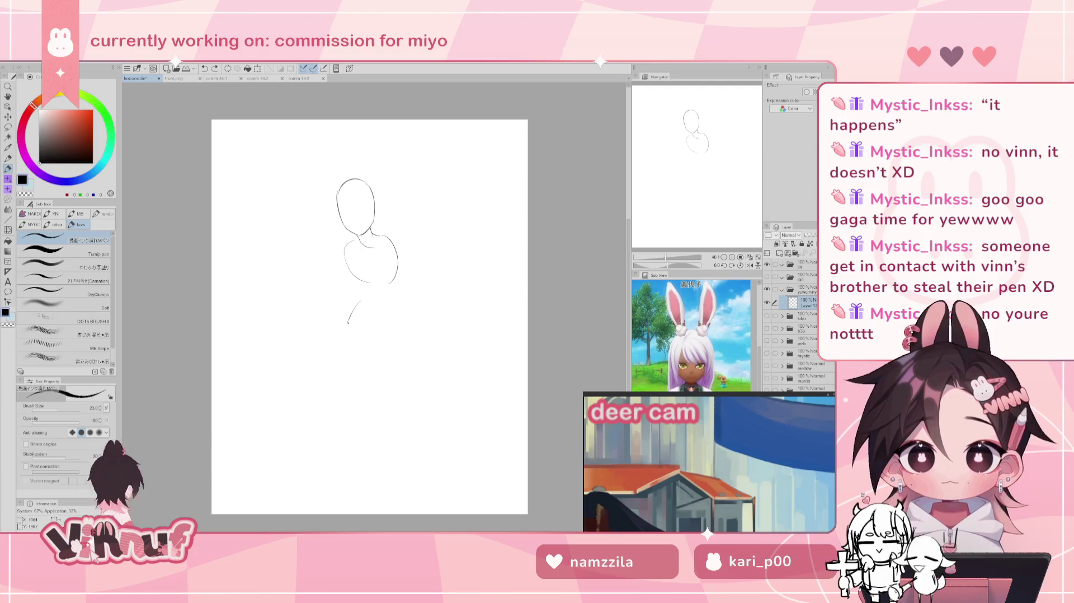
{"action": "key", "text": "ctrl+z"}
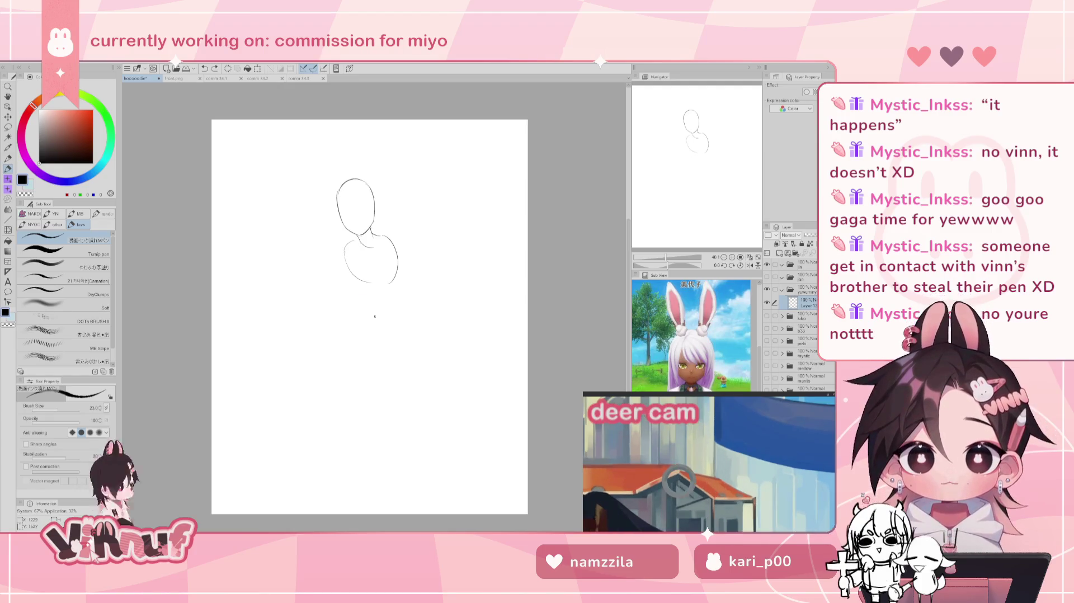
{"action": "left_click_drag", "start_coordinate": [357, 291], "coordinate": [376, 320]}
{"action": "key", "text": "ctrl+z"}
{"action": "mouse_move", "coordinate": [357, 292]}
{"action": "left_mouse_down"}
{"action": "mouse_move", "coordinate": [373, 320]}
{"action": "mouse_move", "coordinate": [356, 302]}
{"action": "mouse_move", "coordinate": [412, 312]}
{"action": "left_mouse_up"}
{"action": "key", "text": "ctrl+z"}
{"action": "key", "text": "ctrl+z"}
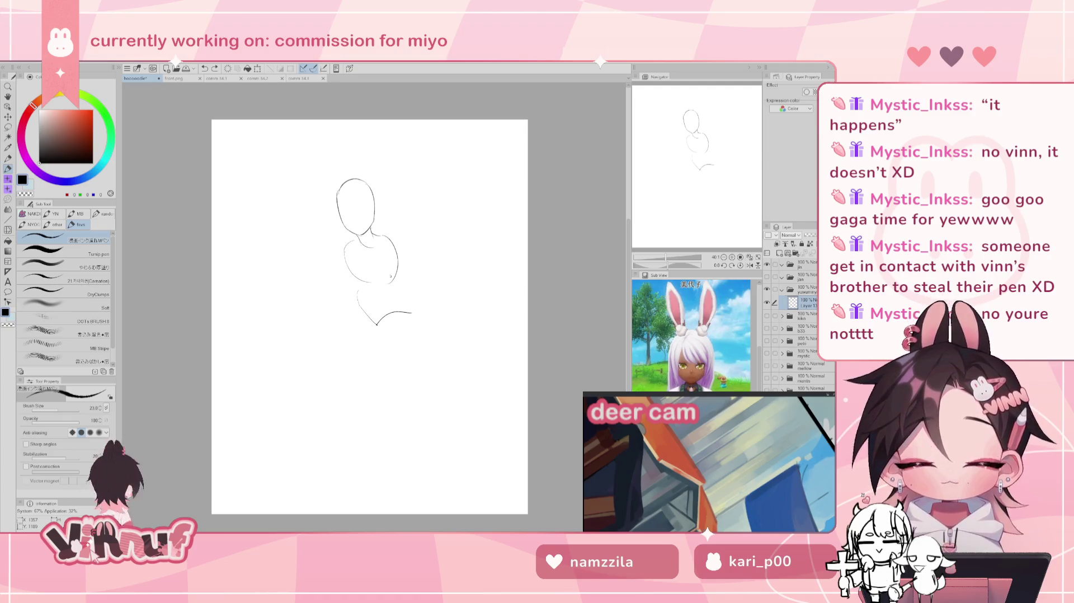
{"action": "key", "text": "ctrl+z"}
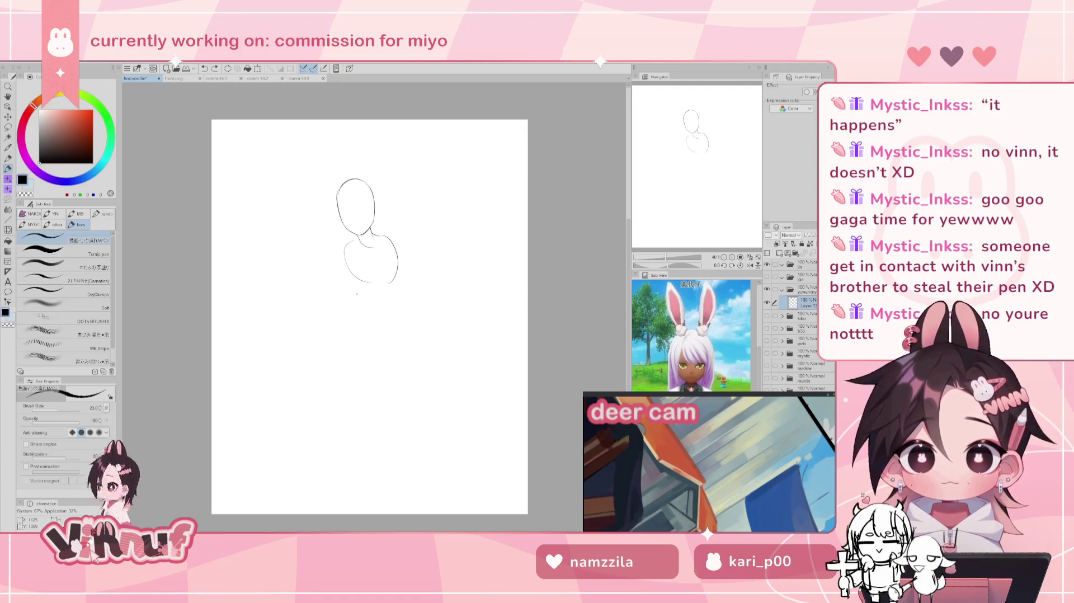
{"action": "key", "text": "ctrl+z"}
Step: Redraw the lower curve beneath the torso and test short hip lines, undoing misfits
{"action": "left_click_drag", "start_coordinate": [362, 291], "coordinate": [382, 324]}
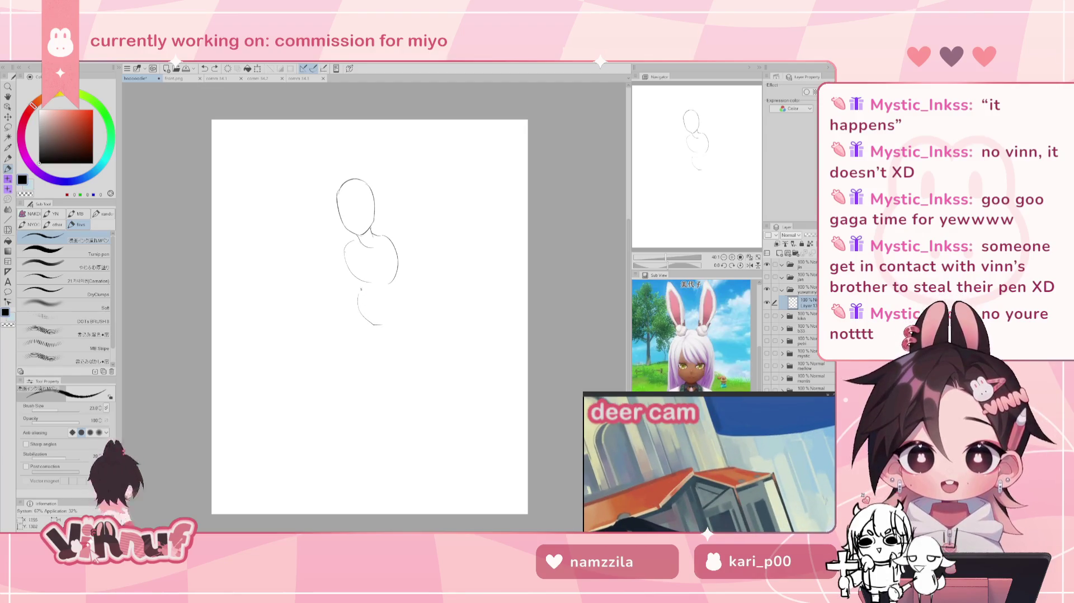
{"action": "key", "text": "ctrl+z"}
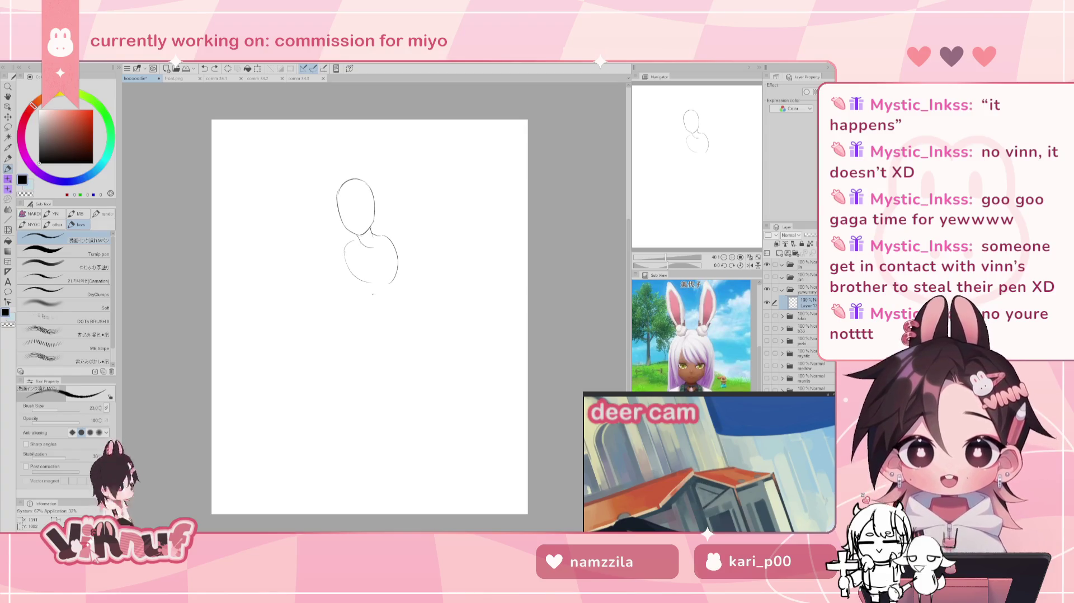
{"action": "key", "text": "ctrl+z"}
{"action": "left_click_drag", "start_coordinate": [362, 289], "coordinate": [384, 296]}
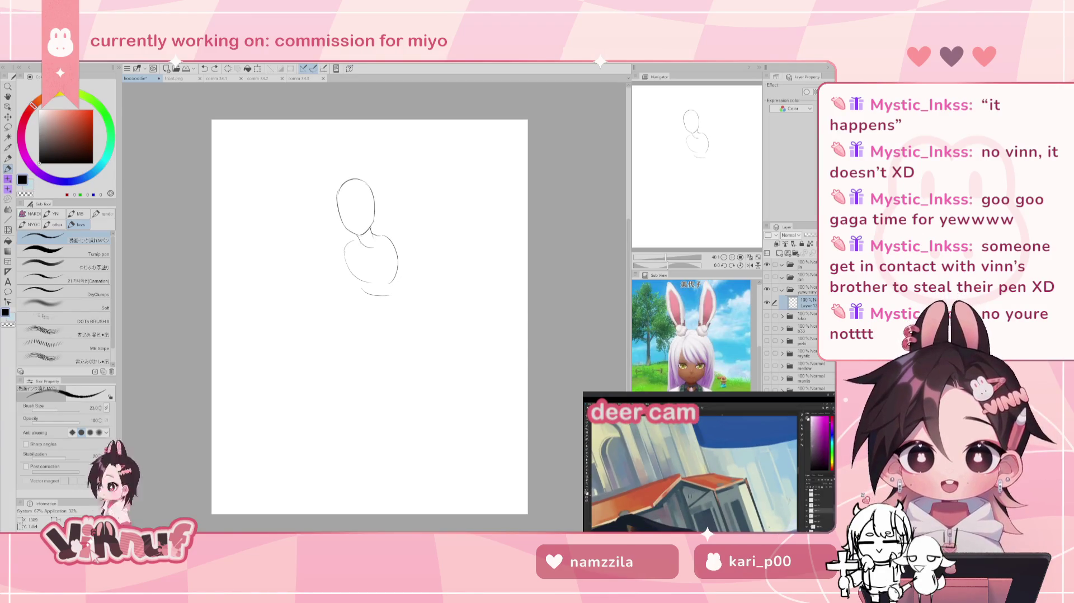
{"action": "left_click_drag", "start_coordinate": [359, 288], "coordinate": [354, 315]}
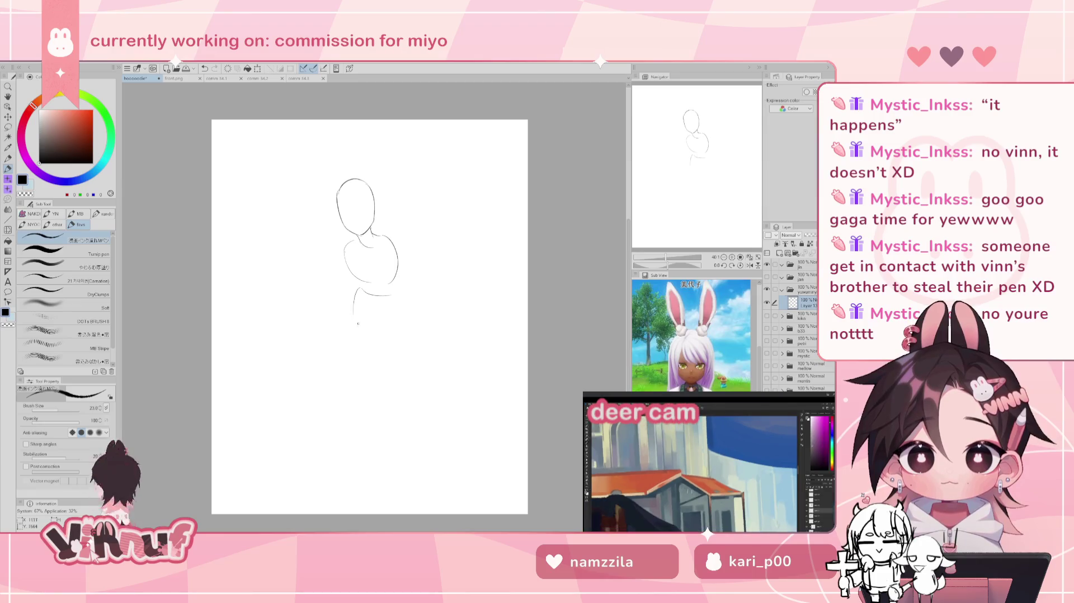
{"action": "key", "text": "ctrl+z"}
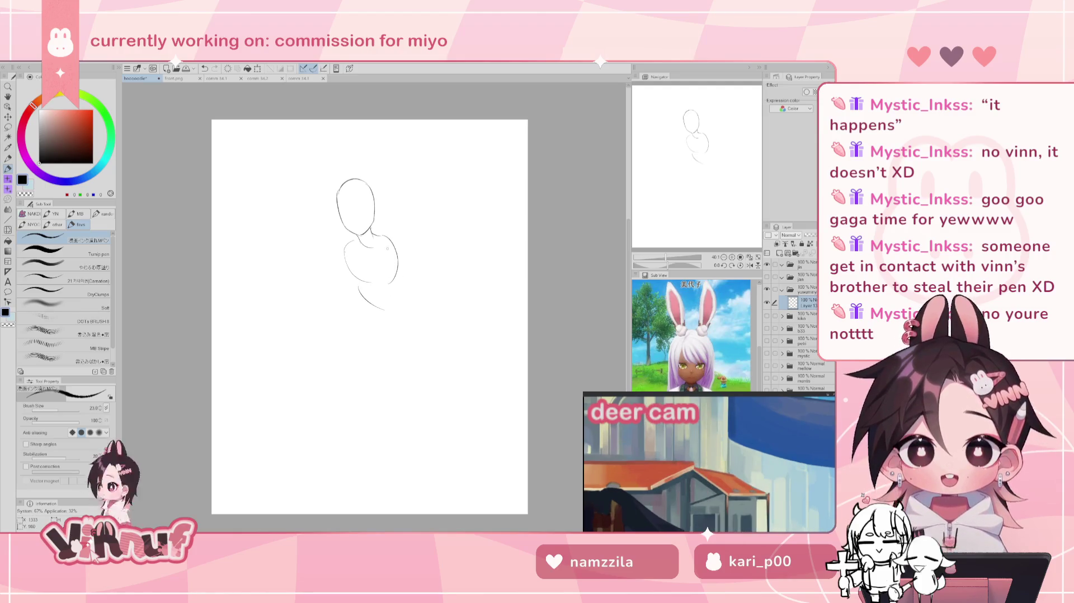
{"action": "mouse_move", "coordinate": [359, 296]}
{"action": "left_mouse_down"}
{"action": "mouse_move", "coordinate": [353, 306]}
{"action": "mouse_move", "coordinate": [376, 320]}
{"action": "mouse_move", "coordinate": [360, 320]}
{"action": "left_mouse_up"}
{"action": "key", "text": "ctrl+z"}
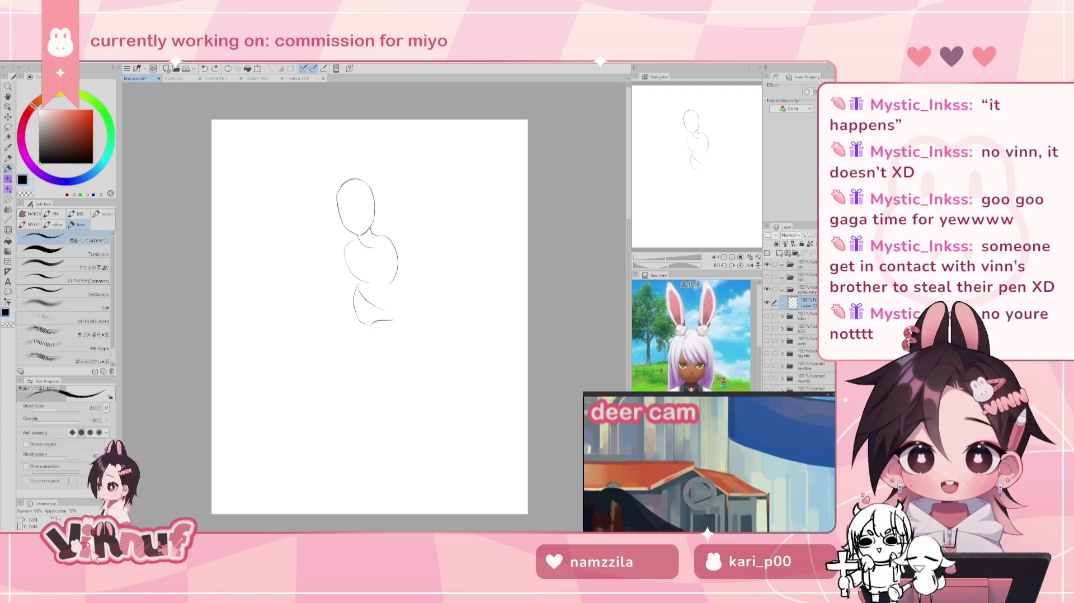
Step: Draw the hips' bottom curve and test right-side and lower-left lines, undoing them
{"action": "left_click_drag", "start_coordinate": [370, 324], "coordinate": [394, 318]}
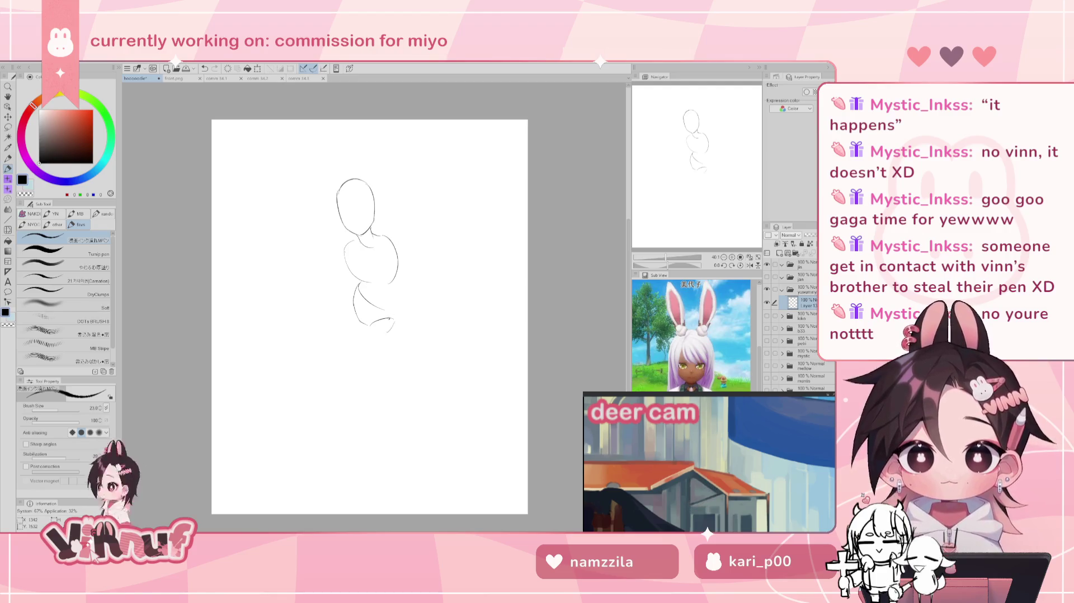
{"action": "mouse_move", "coordinate": [399, 255]}
{"action": "left_mouse_down"}
{"action": "mouse_move", "coordinate": [391, 309]}
{"action": "mouse_move", "coordinate": [381, 299]}
{"action": "mouse_move", "coordinate": [392, 297]}
{"action": "mouse_move", "coordinate": [392, 312]}
{"action": "left_mouse_up"}
{"action": "key", "text": "ctrl+z"}
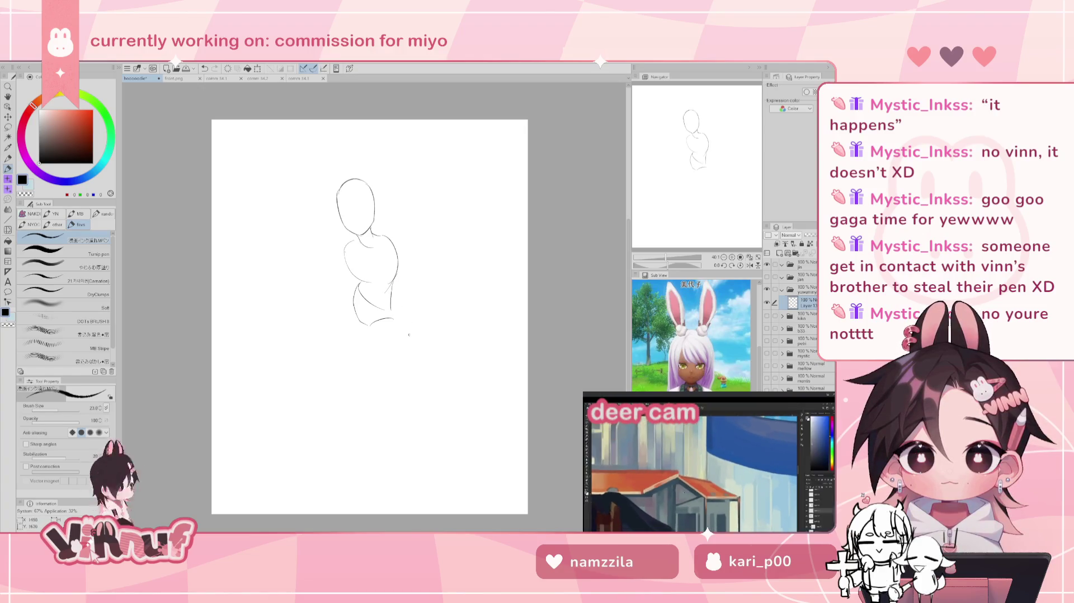
{"action": "key", "text": "ctrl+z"}
{"action": "left_click_drag", "start_coordinate": [346, 292], "coordinate": [351, 332]}
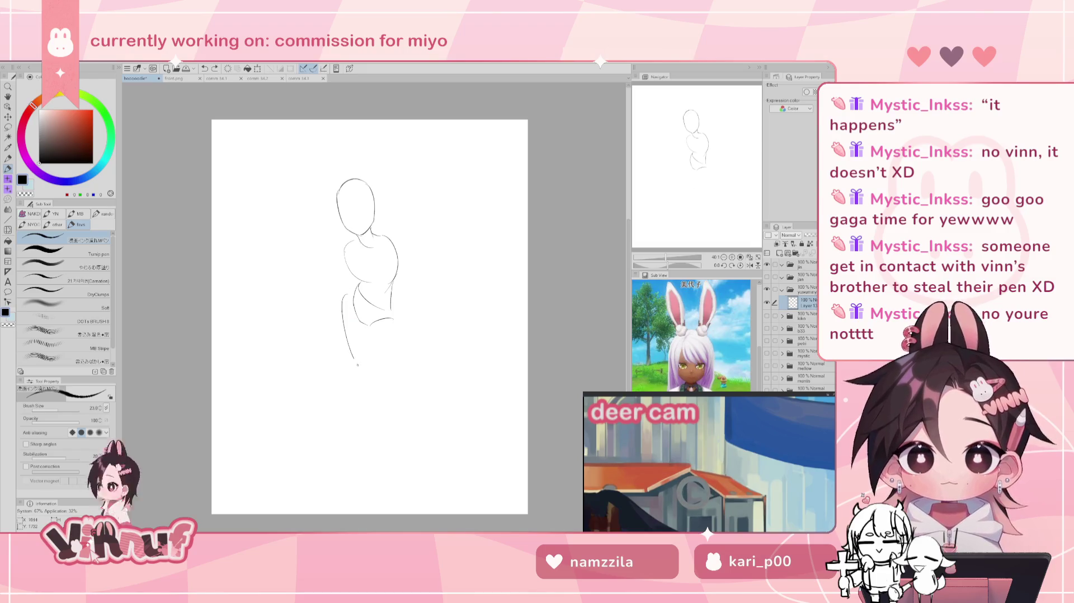
{"action": "key", "text": "ctrl+z"}
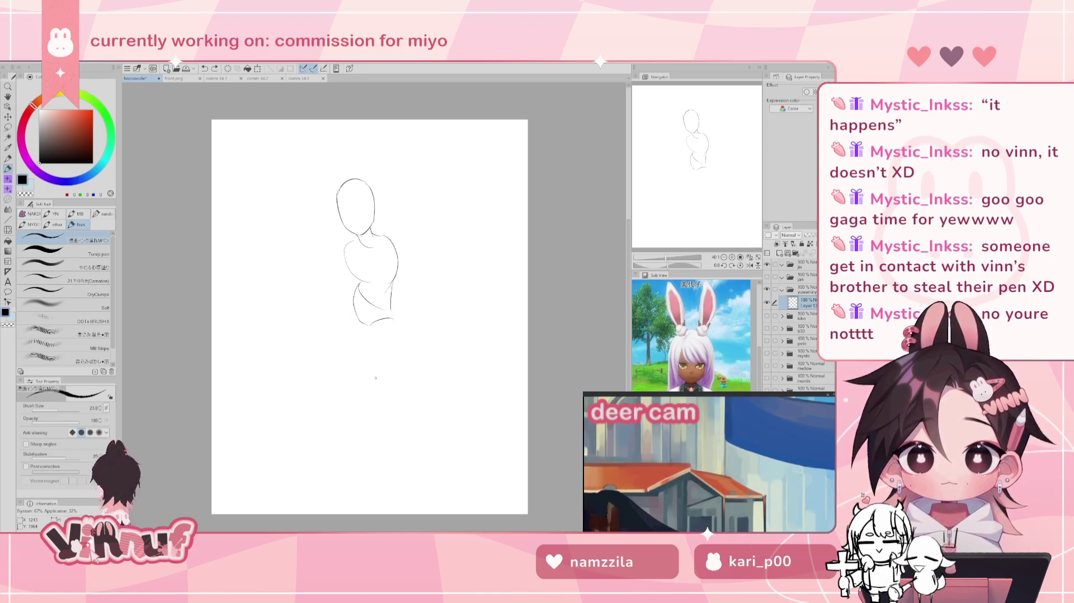
Step: Sketch the left leg's outer line and leg lines below the hips, undoing stray strokes
{"action": "key", "text": "ctrl+y"}
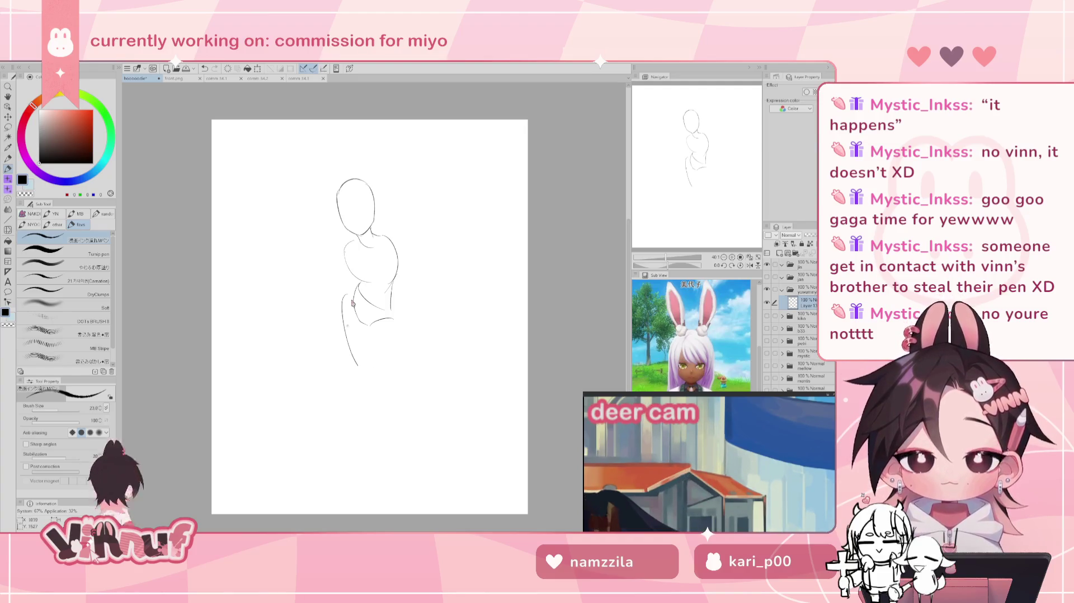
{"action": "key", "text": "ctrl+z"}
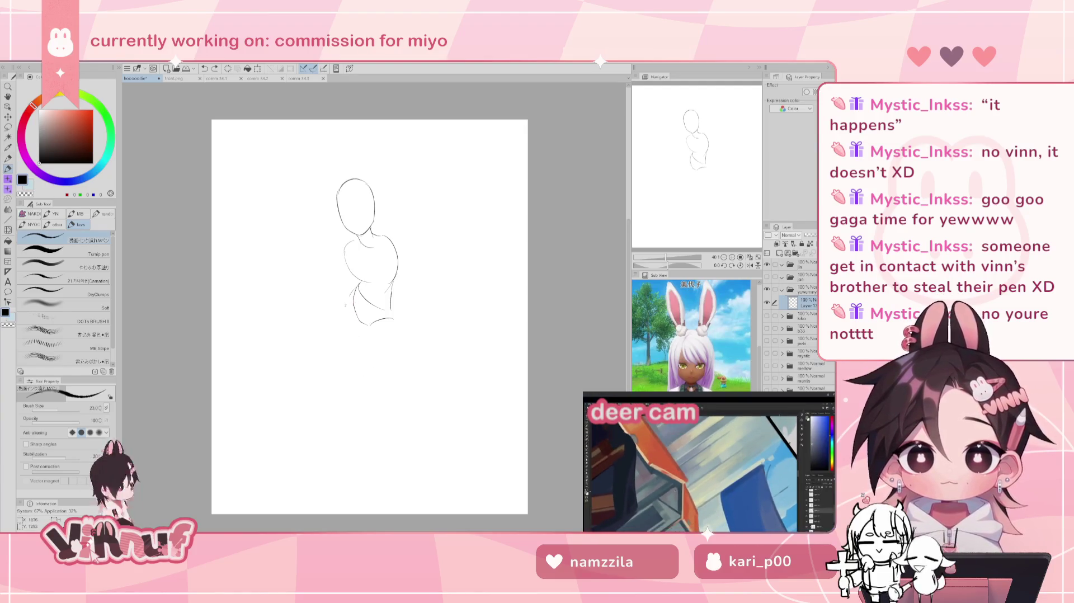
{"action": "mouse_move", "coordinate": [357, 286]}
{"action": "left_mouse_down"}
{"action": "mouse_move", "coordinate": [343, 317]}
{"action": "mouse_move", "coordinate": [340, 385]}
{"action": "left_mouse_up"}
{"action": "key", "text": "ctrl+z"}
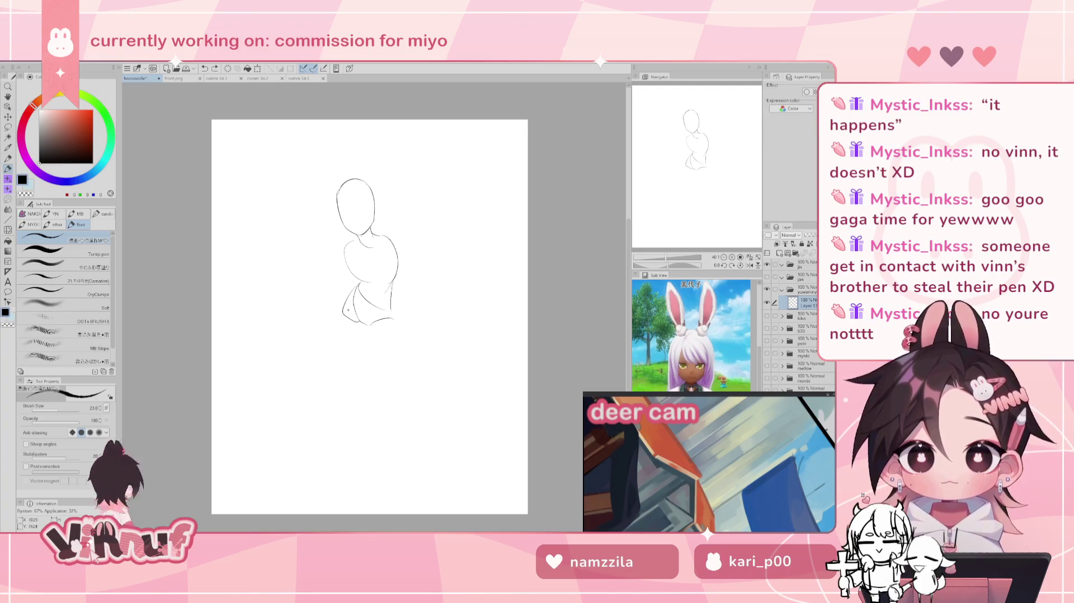
{"action": "left_click_drag", "start_coordinate": [342, 317], "coordinate": [364, 386]}
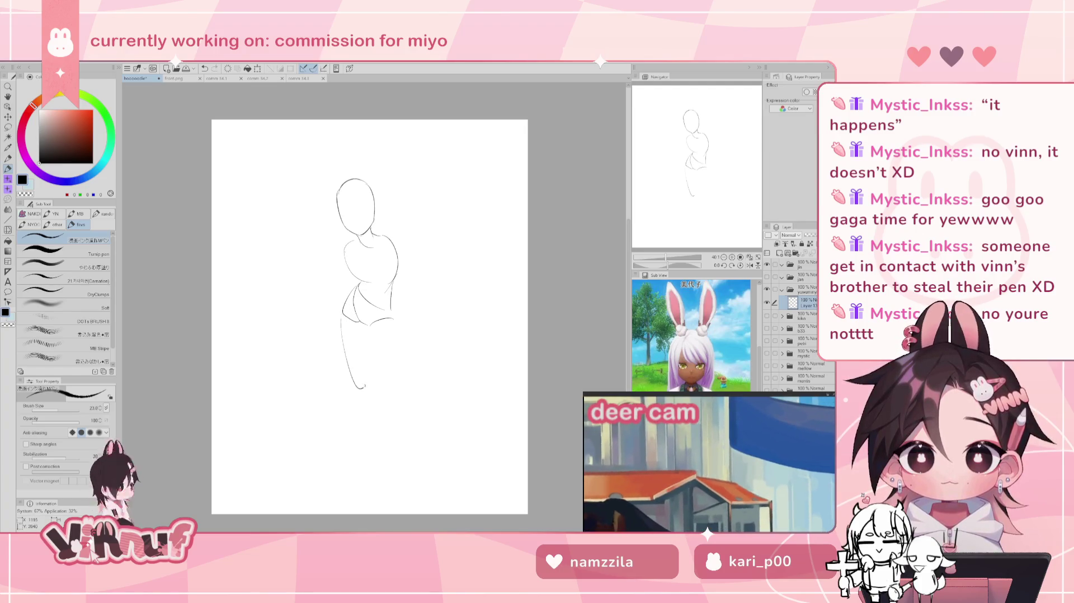
{"action": "key", "text": "ctrl+z"}
{"action": "mouse_move", "coordinate": [369, 329]}
{"action": "left_mouse_down"}
{"action": "mouse_move", "coordinate": [385, 399]}
{"action": "mouse_move", "coordinate": [399, 378]}
{"action": "mouse_move", "coordinate": [401, 392]}
{"action": "left_mouse_up"}
{"action": "key", "text": "ctrl+z"}
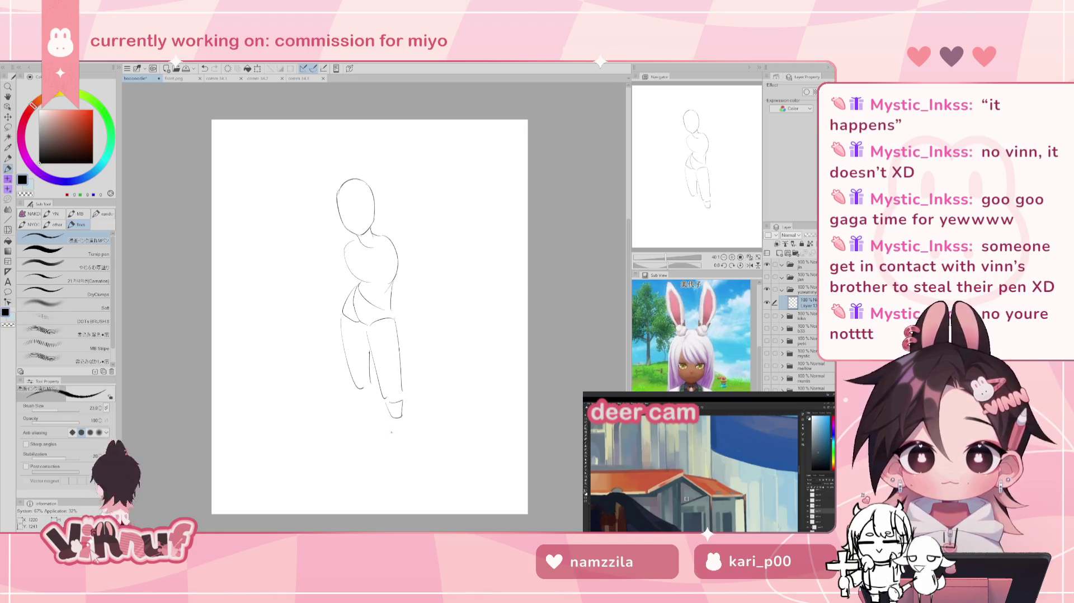
{"action": "key", "text": "ctrl+z"}
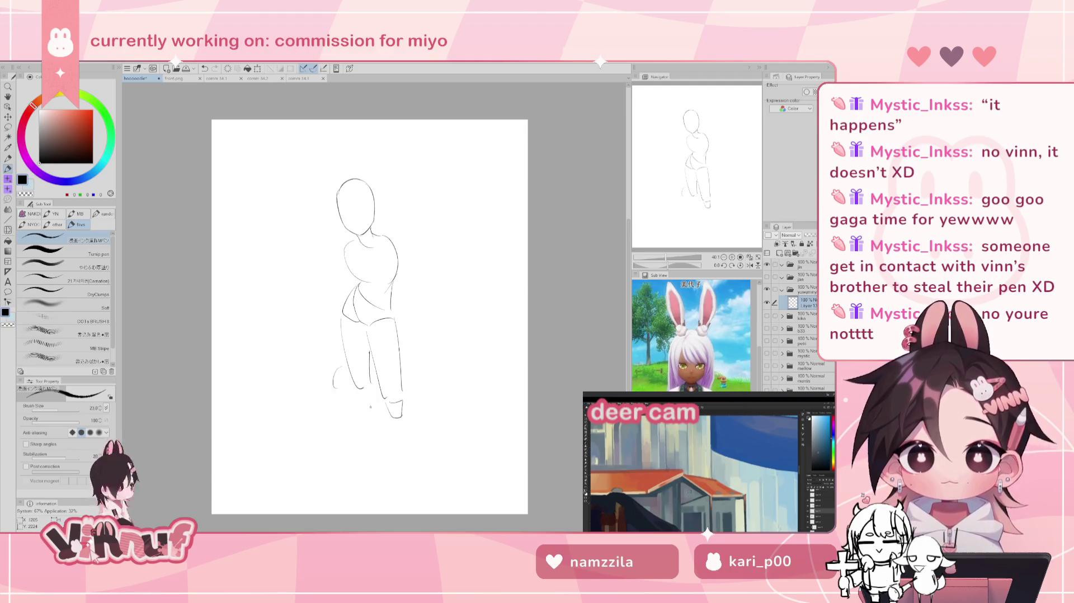
Step: Try angular foot and toe strokes under the left foot, undoing each attempt
{"action": "key", "text": "ctrl+z"}
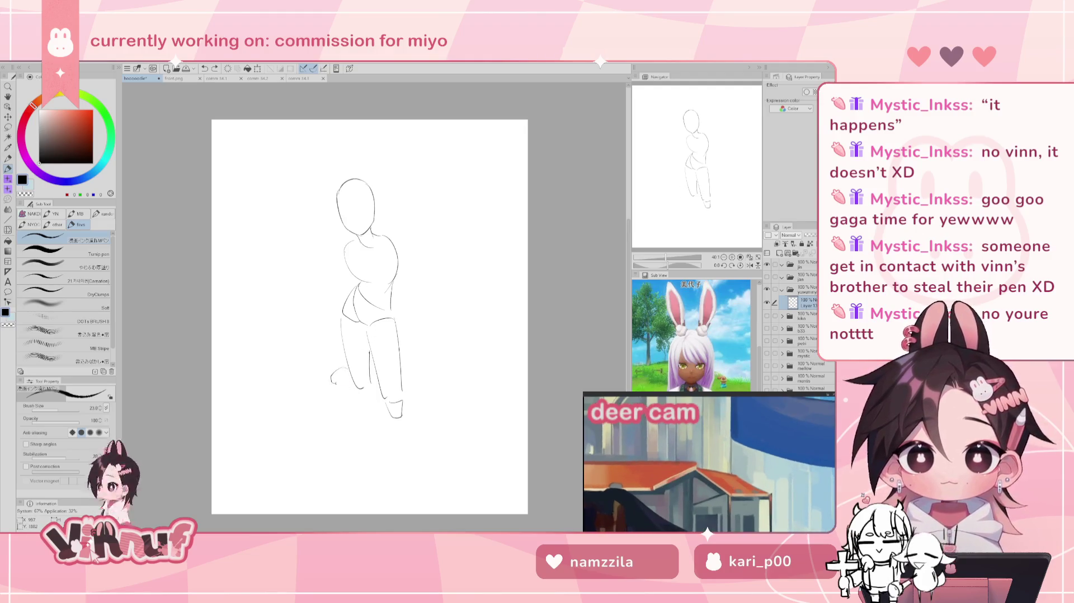
{"action": "mouse_move", "coordinate": [344, 367]}
{"action": "left_mouse_down"}
{"action": "mouse_move", "coordinate": [344, 393]}
{"action": "mouse_move", "coordinate": [331, 374]}
{"action": "mouse_move", "coordinate": [348, 389]}
{"action": "left_mouse_up"}
{"action": "key", "text": "ctrl+z"}
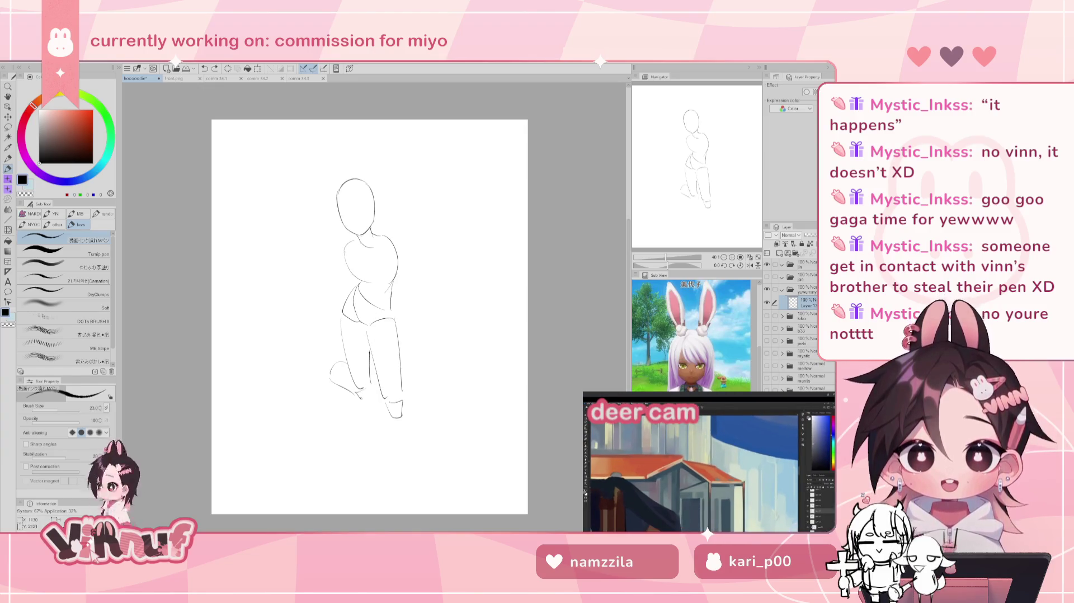
{"action": "left_click_drag", "start_coordinate": [358, 393], "coordinate": [372, 397]}
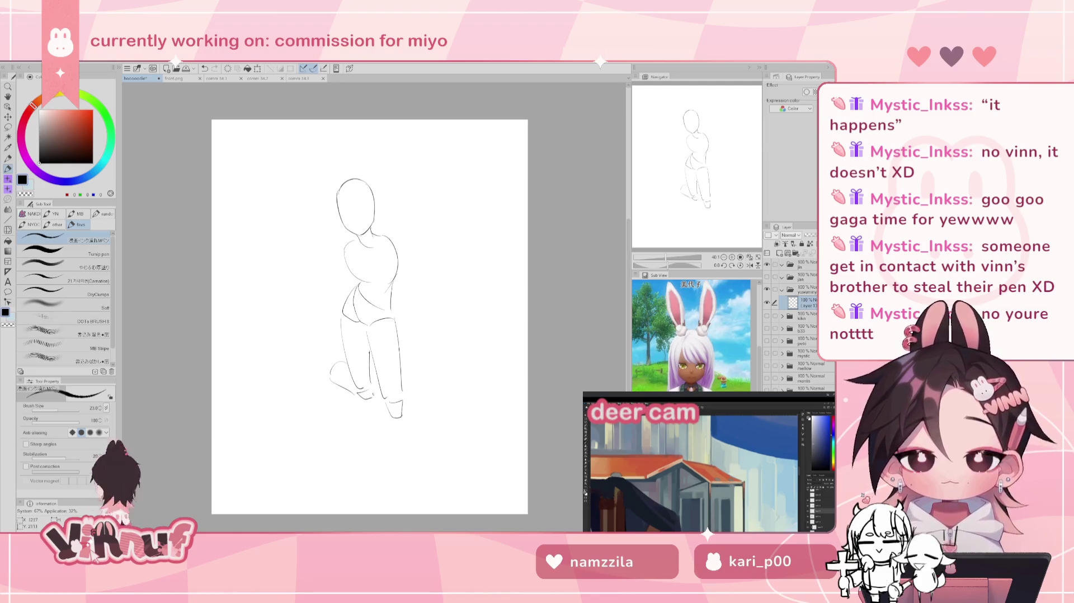
{"action": "key", "text": "ctrl+z"}
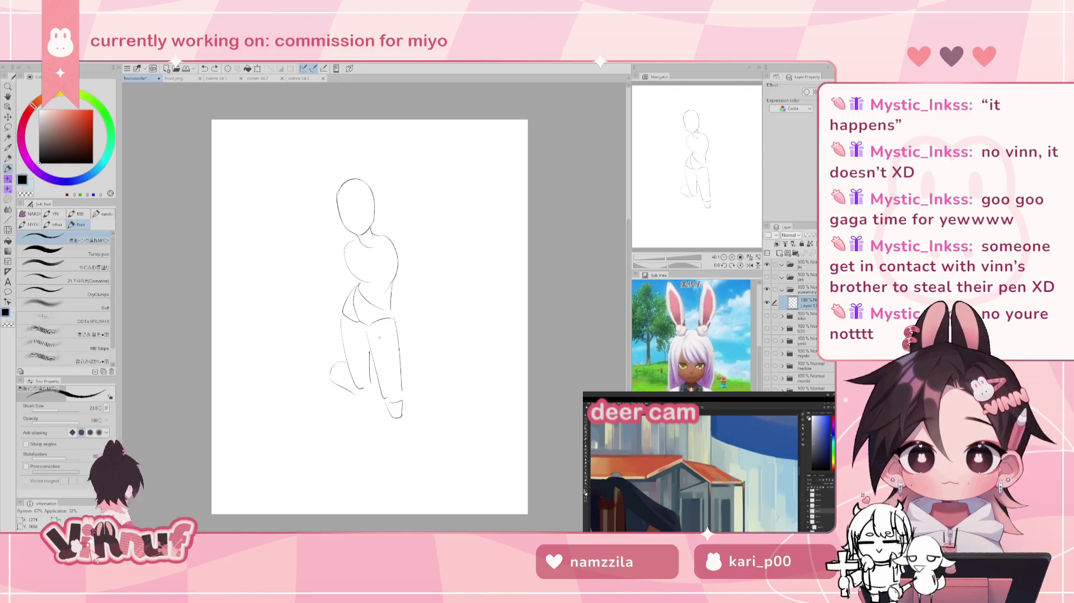
{"action": "left_click_drag", "start_coordinate": [371, 389], "coordinate": [366, 399]}
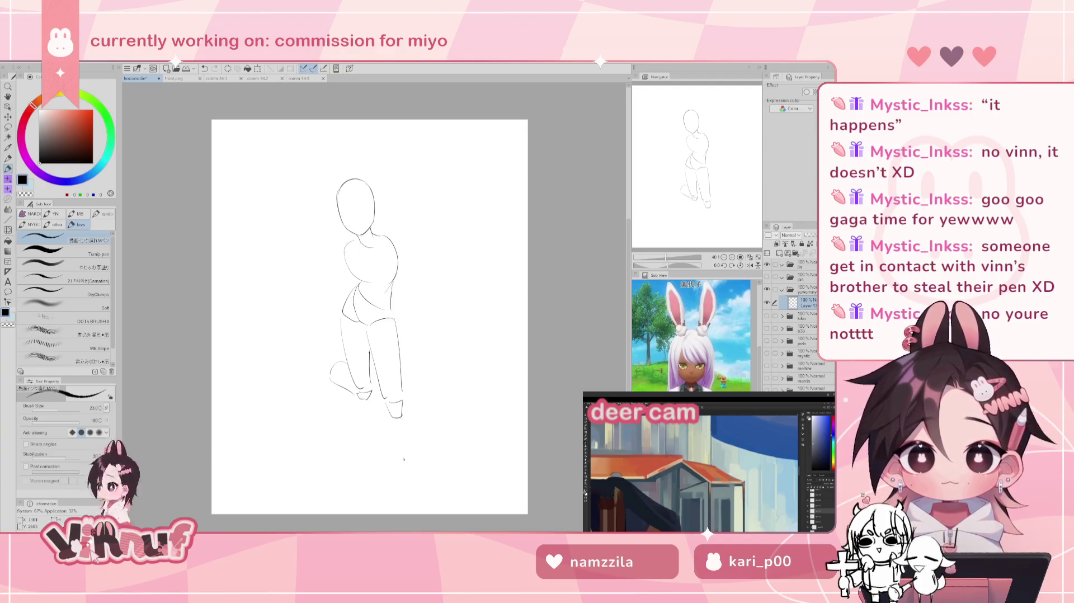
{"action": "key", "text": "ctrl+z"}
{"action": "key", "text": "ctrl+z"}
{"action": "key", "text": "ctrl+z"}
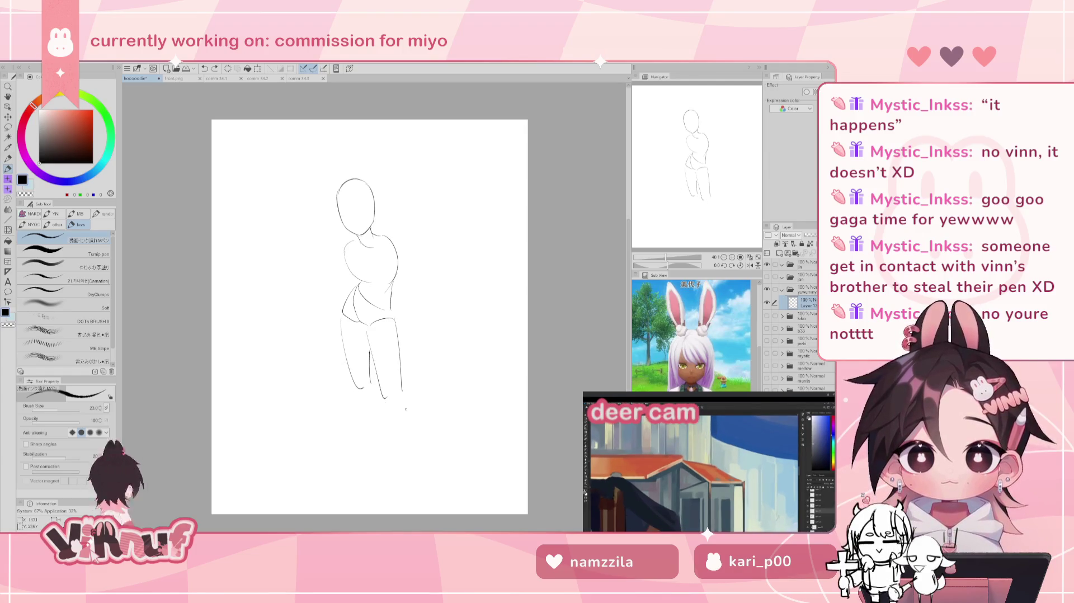
{"action": "key", "text": "ctrl+z"}
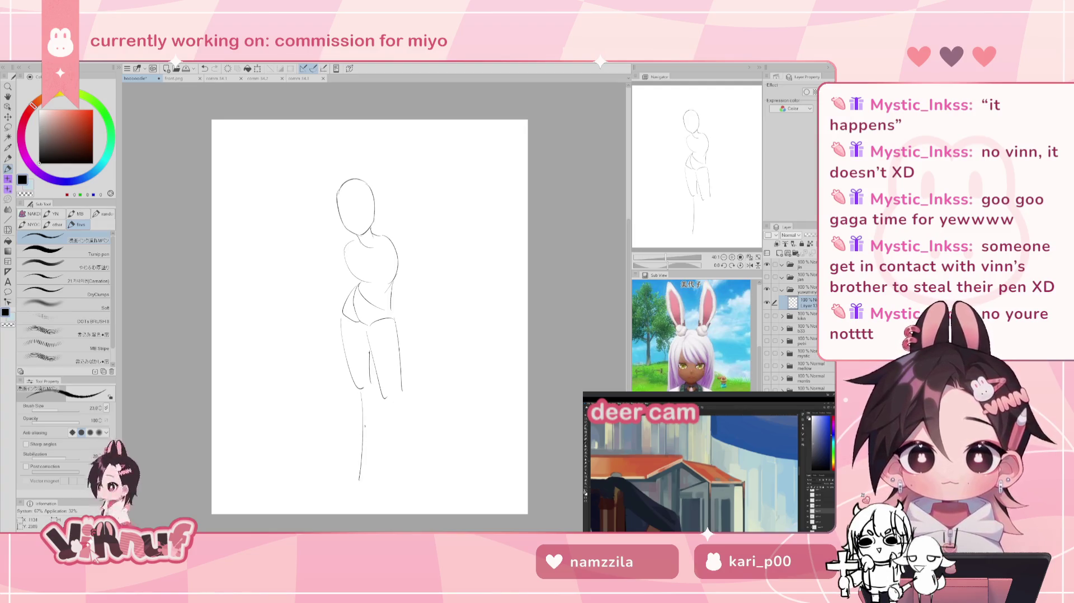
Step: Draw long shin lines down the lower legs, then undo them back to knee length
{"action": "left_click_drag", "start_coordinate": [370, 391], "coordinate": [385, 482]}
{"action": "key", "text": "ctrl+z"}
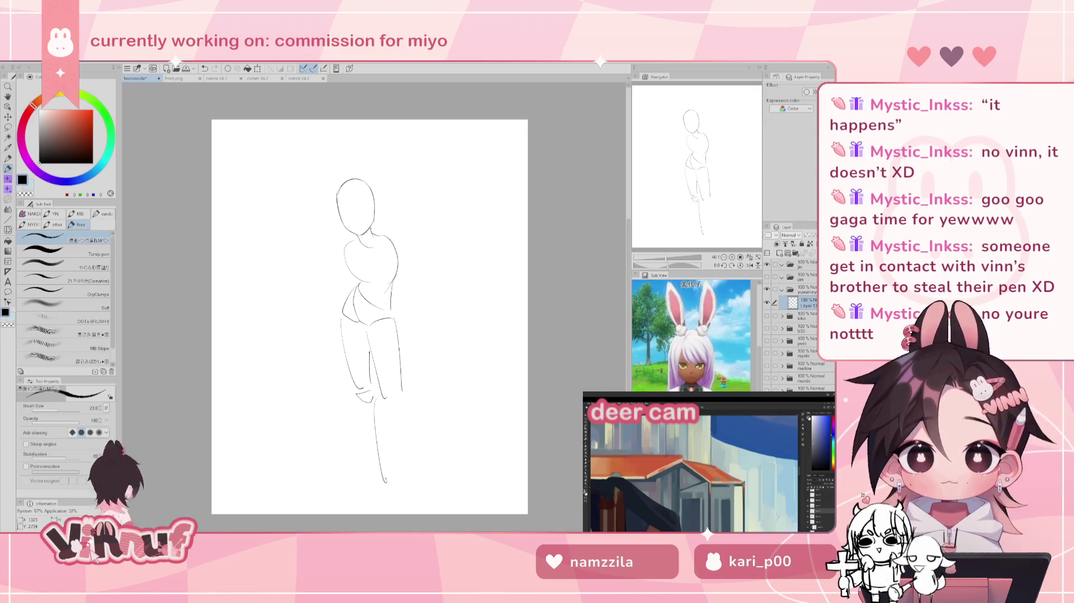
{"action": "key", "text": "ctrl+z"}
{"action": "key", "text": "ctrl+z"}
{"action": "left_click_drag", "start_coordinate": [374, 402], "coordinate": [394, 487]}
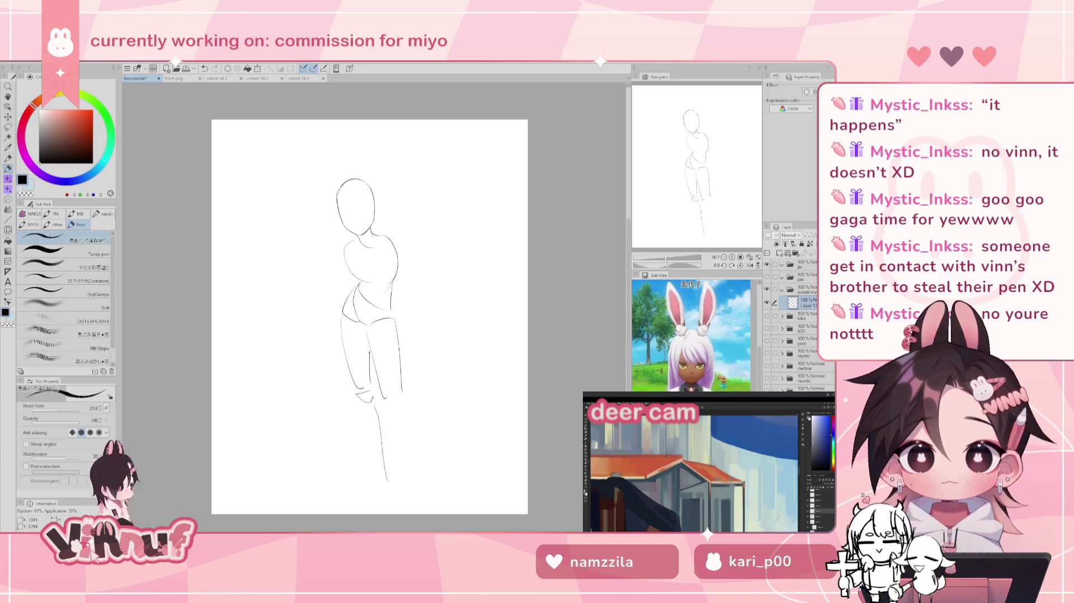
{"action": "left_click_drag", "start_coordinate": [358, 399], "coordinate": [375, 480]}
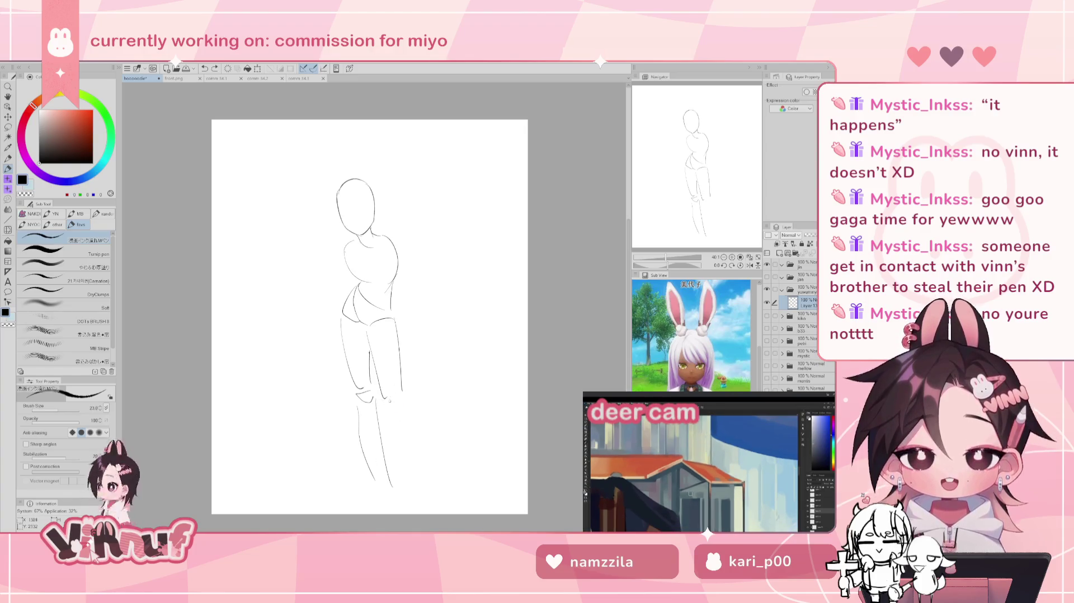
{"action": "key", "text": "ctrl+z"}
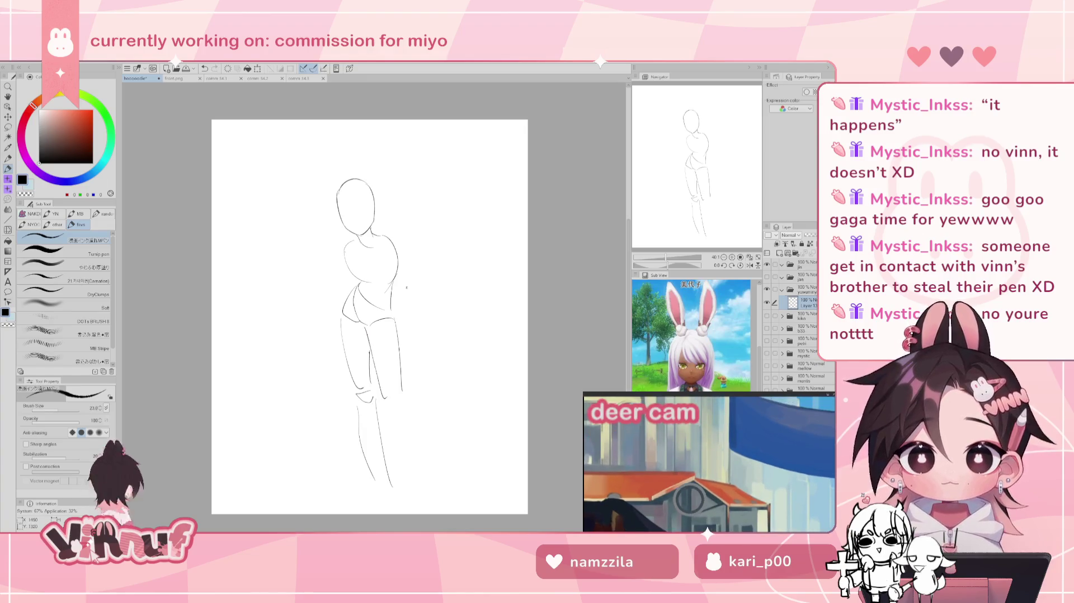
{"action": "left_click_drag", "start_coordinate": [378, 400], "coordinate": [382, 480]}
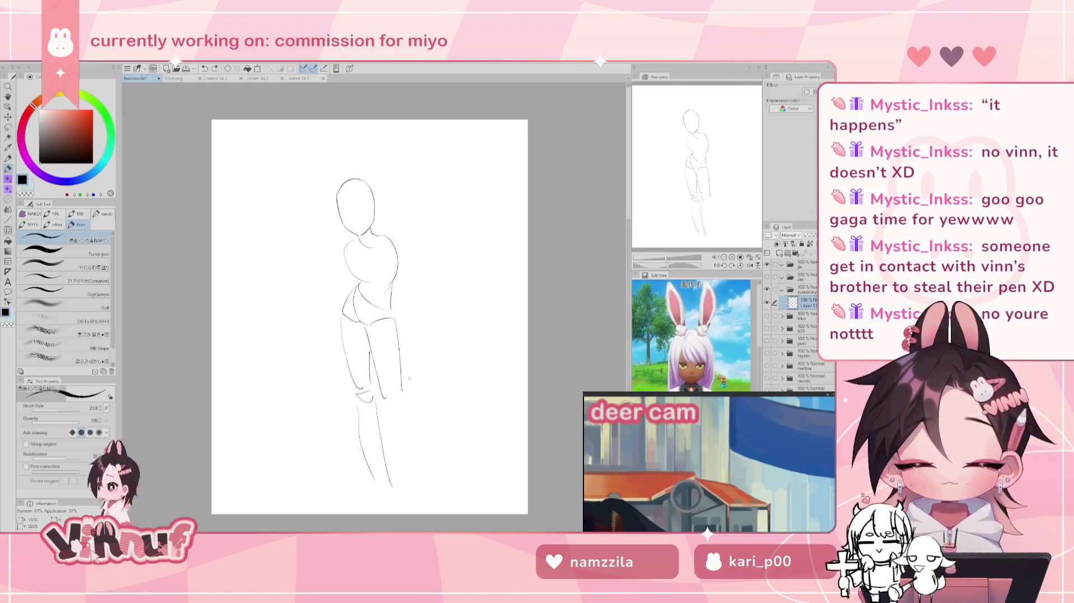
{"action": "key", "text": "ctrl+z"}
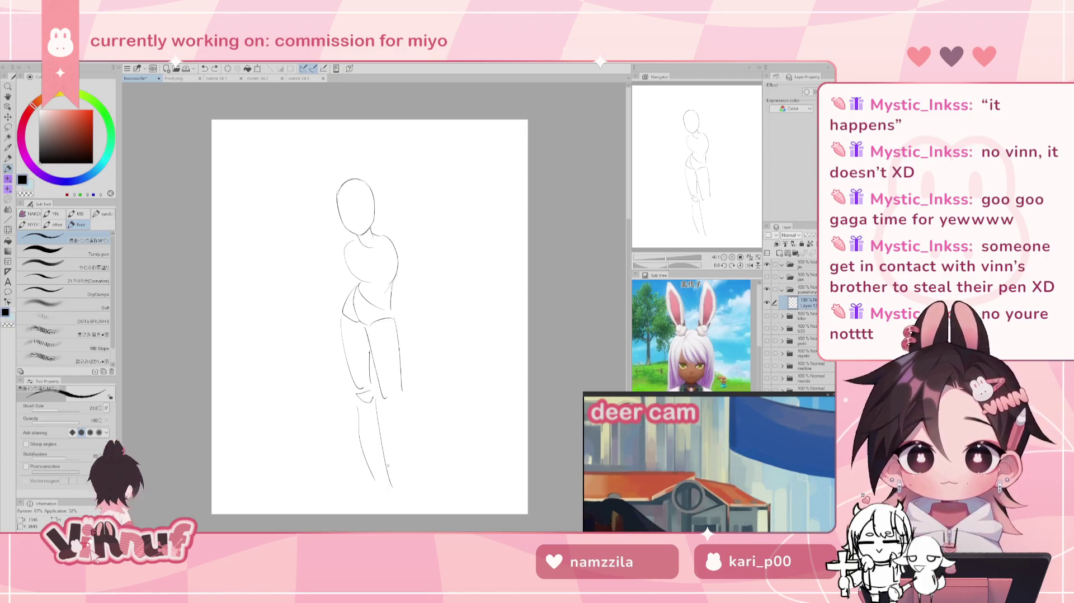
{"action": "key", "text": "ctrl+z"}
{"action": "key", "text": "ctrl+z"}
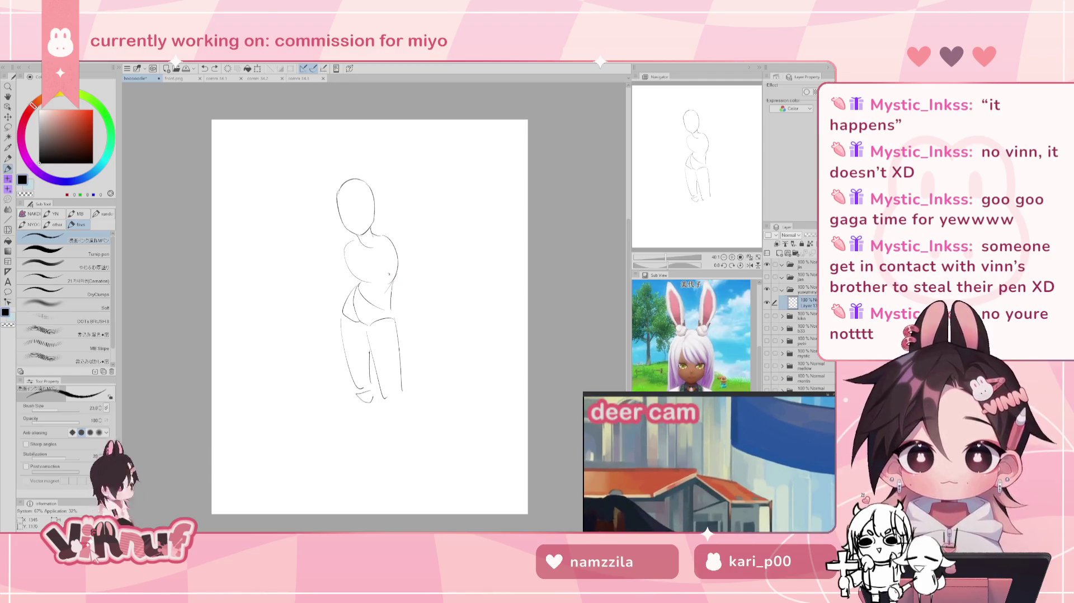
Step: Erase the old left-leg and inner-thigh lines and discard a trial vertical line
{"action": "key", "text": "e"}
{"action": "left_click_drag", "start_coordinate": [342, 316], "coordinate": [366, 402]}
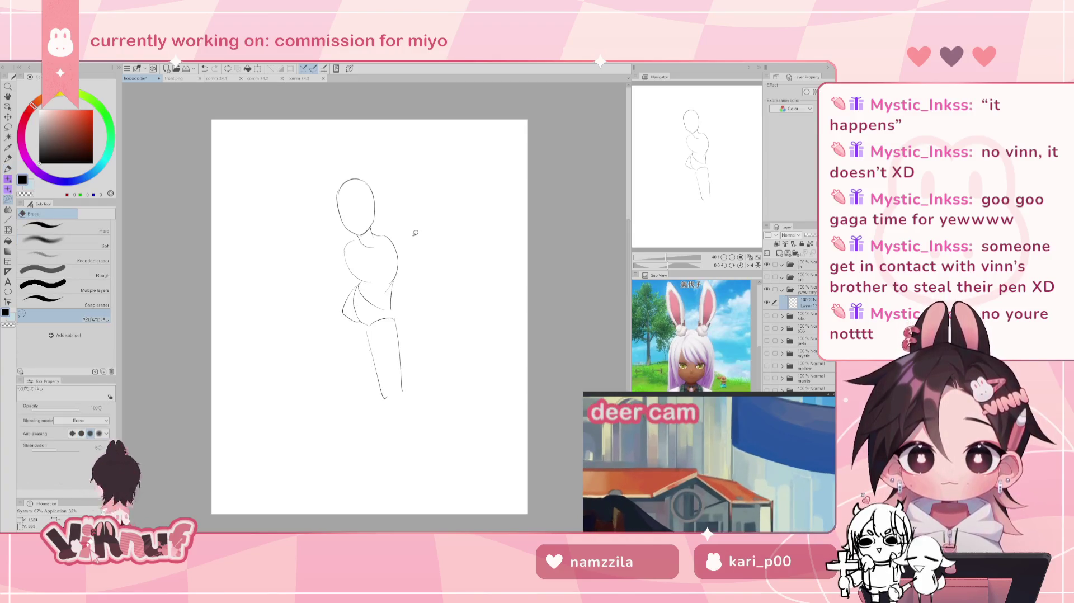
{"action": "key", "text": "p"}
{"action": "left_click_drag", "start_coordinate": [339, 398], "coordinate": [335, 482]}
{"action": "key", "text": "ctrl+z"}
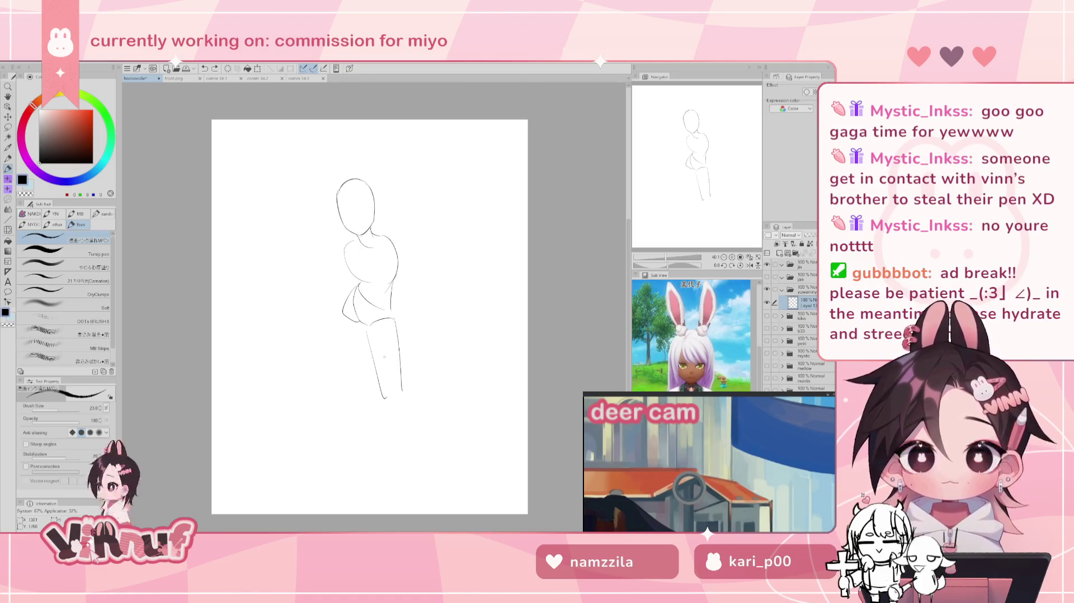
Step: Try short and long leg strokes below the hip, then undo them all
{"action": "mouse_move", "coordinate": [369, 325]}
{"action": "left_mouse_down"}
{"action": "mouse_move", "coordinate": [388, 330]}
{"action": "mouse_move", "coordinate": [389, 310]}
{"action": "mouse_move", "coordinate": [394, 333]}
{"action": "mouse_move", "coordinate": [358, 386]}
{"action": "left_mouse_up"}
{"action": "key", "text": "e"}
{"action": "key", "text": "p"}
{"action": "key", "text": "ctrl+z"}
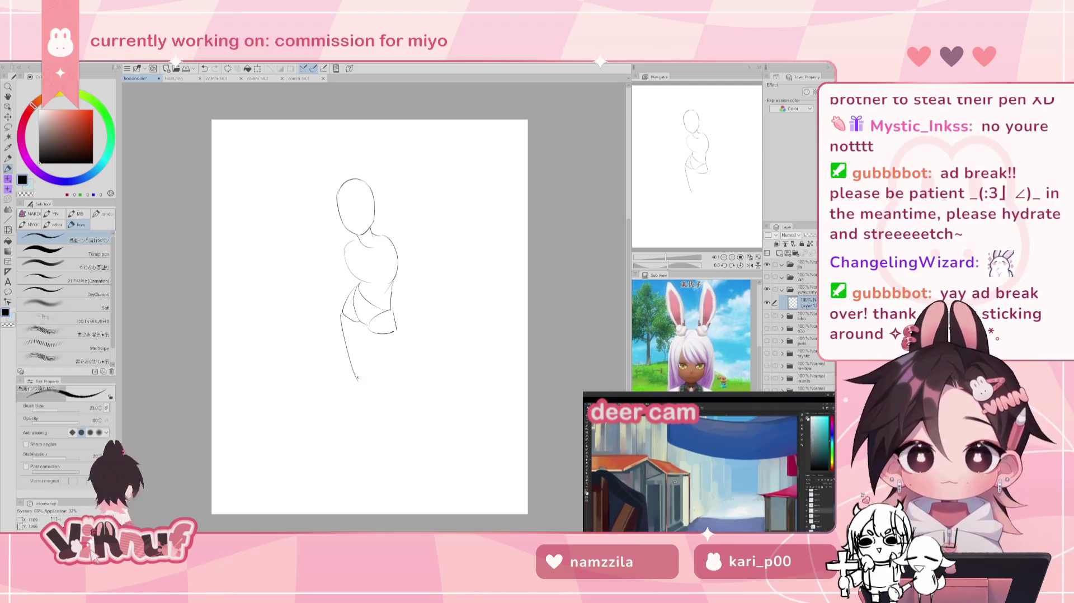
{"action": "key", "text": "ctrl+y"}
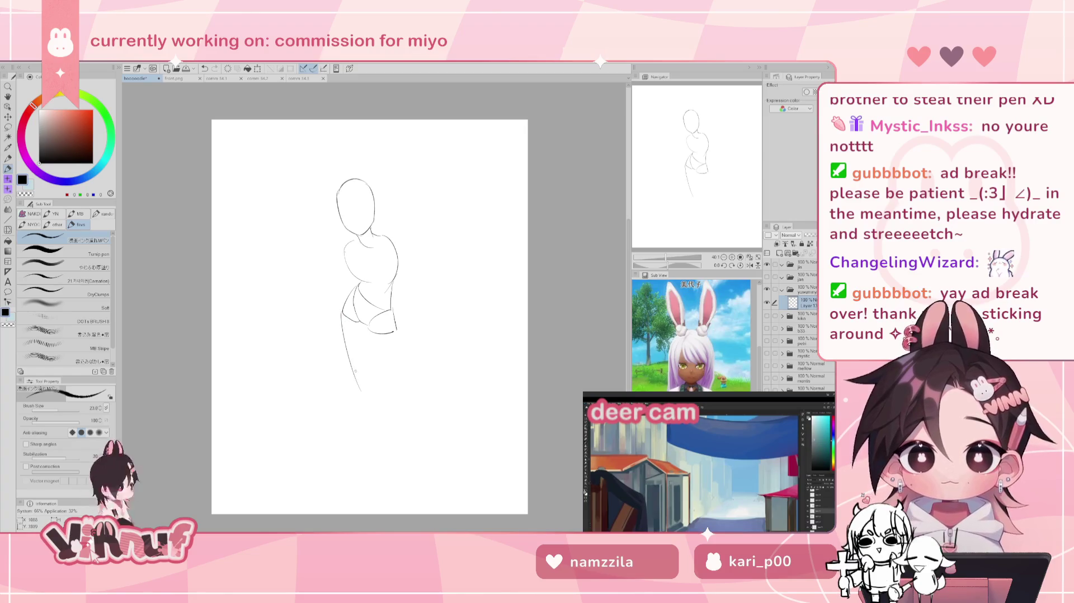
{"action": "key", "text": "ctrl+z"}
{"action": "left_click_drag", "start_coordinate": [369, 331], "coordinate": [398, 397]}
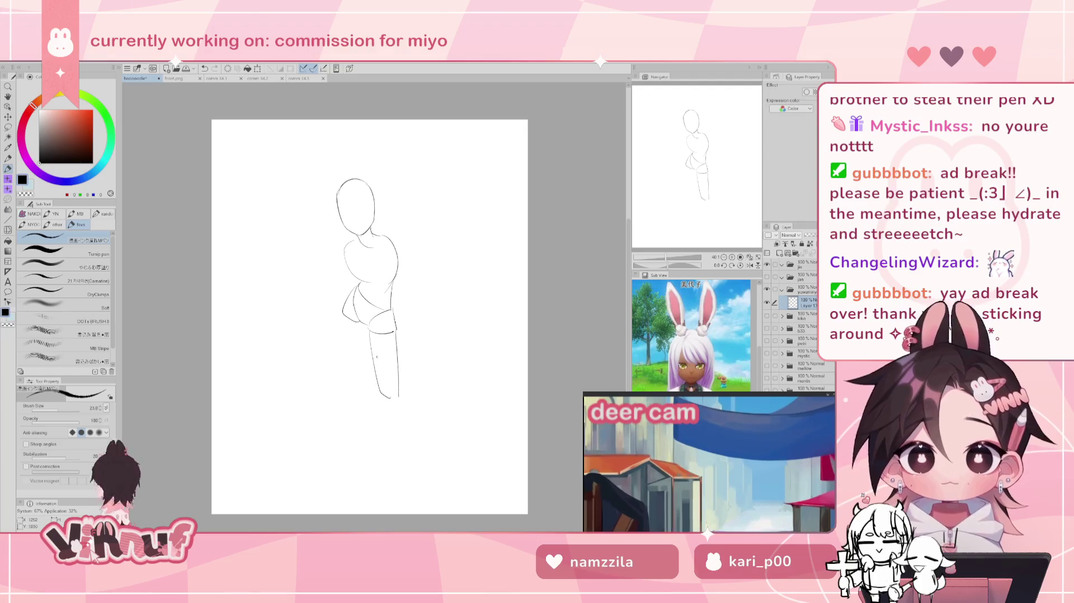
{"action": "key", "text": "ctrl+z"}
{"action": "key", "text": "ctrl+z"}
{"action": "key", "text": "ctrl+z"}
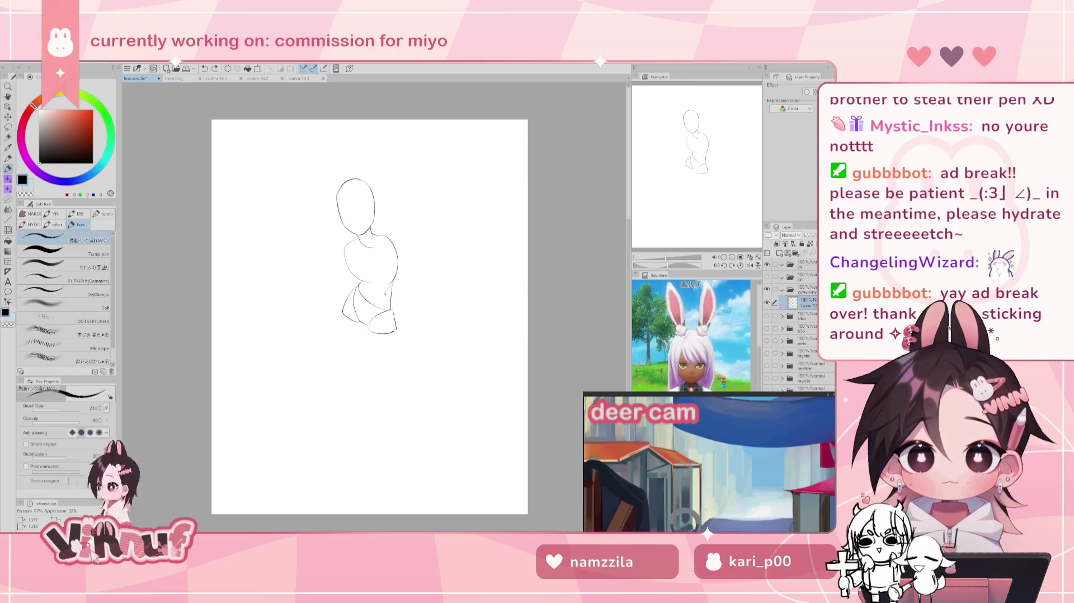
Step: Erase the lower-body sketch and draw one vertical leg line below the chest
{"action": "key", "text": "k"}
{"action": "key", "text": "e"}
{"action": "mouse_move", "coordinate": [344, 313]}
{"action": "left_mouse_down"}
{"action": "mouse_move", "coordinate": [369, 330]}
{"action": "mouse_move", "coordinate": [397, 280]}
{"action": "left_mouse_up"}
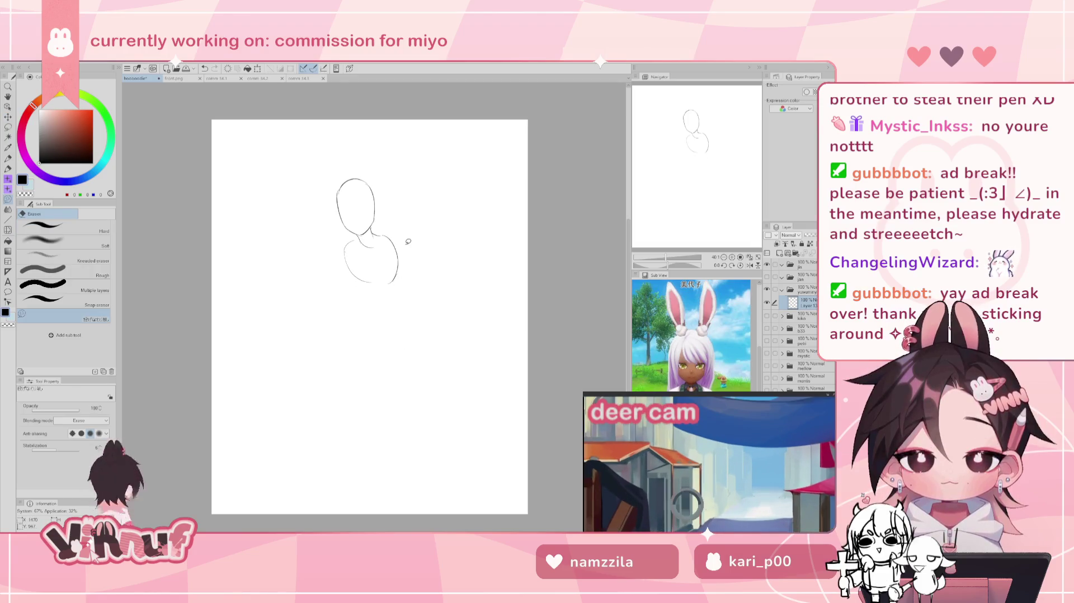
{"action": "key", "text": "p"}
{"action": "mouse_move", "coordinate": [366, 291]}
{"action": "left_mouse_down"}
{"action": "mouse_move", "coordinate": [398, 292]}
{"action": "mouse_move", "coordinate": [384, 310]}
{"action": "mouse_move", "coordinate": [413, 293]}
{"action": "mouse_move", "coordinate": [407, 286]}
{"action": "left_mouse_up"}
{"action": "key", "text": "ctrl+z"}
{"action": "key", "text": "ctrl+z"}
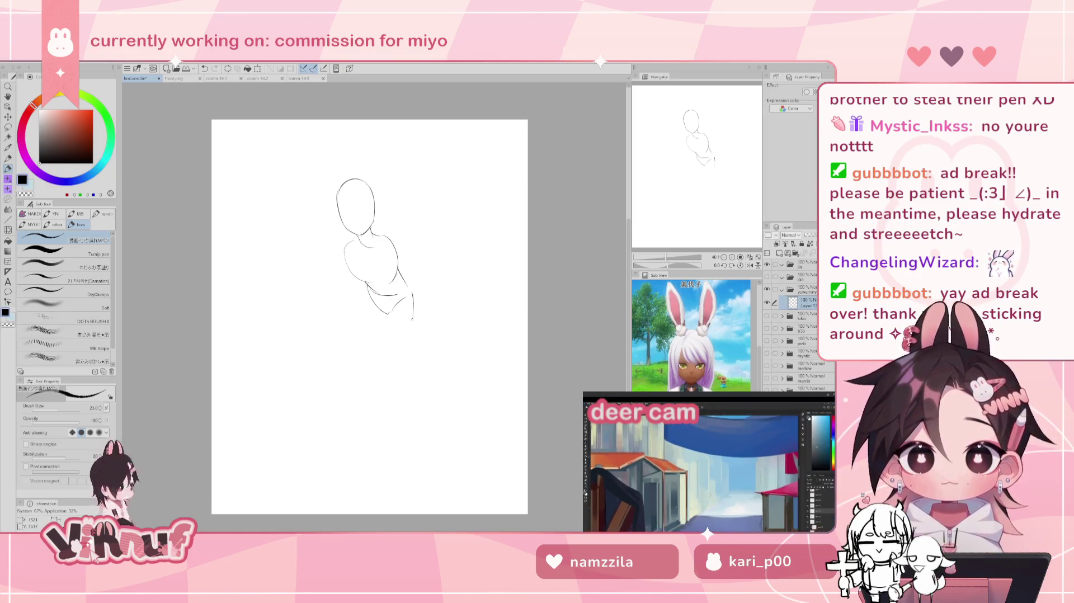
{"action": "key", "text": "ctrl+z"}
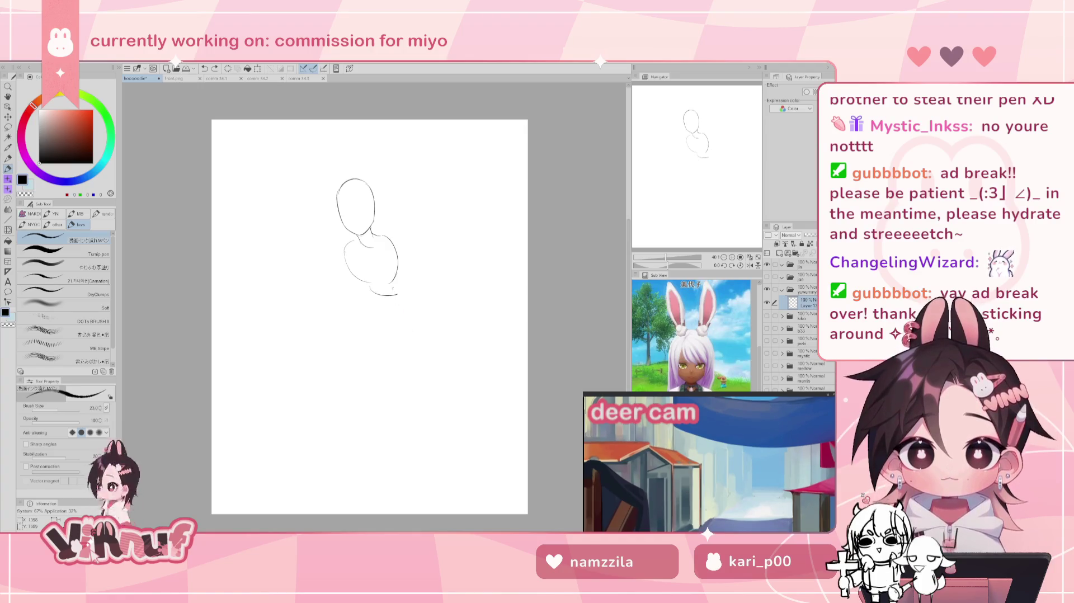
{"action": "key", "text": "ctrl+z"}
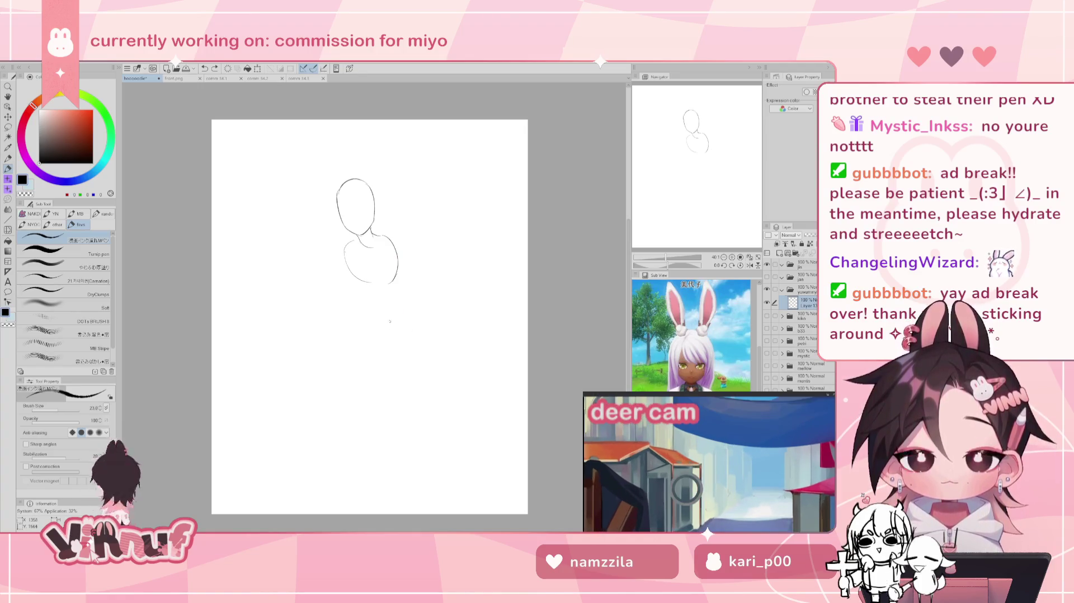
{"action": "left_click_drag", "start_coordinate": [386, 307], "coordinate": [386, 378]}
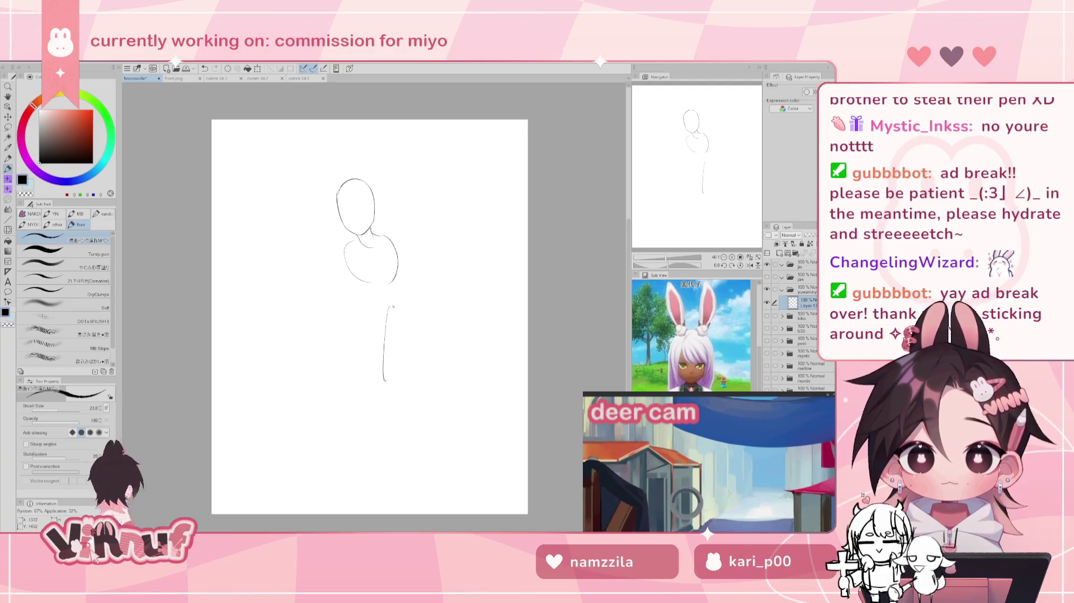
Step: Keep the vertical leg line and close the right leg shape with its outer contour
{"action": "key", "text": "ctrl+z"}
{"action": "key", "text": "ctrl+y"}
{"action": "left_click_drag", "start_coordinate": [389, 314], "coordinate": [417, 307]}
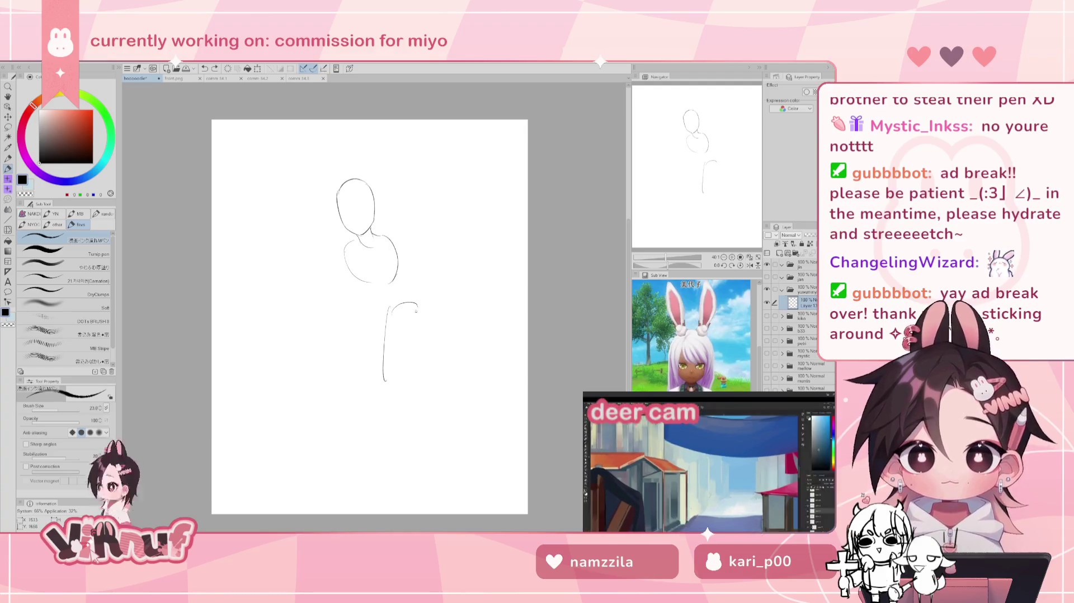
{"action": "key", "text": "ctrl+z"}
{"action": "left_click_drag", "start_coordinate": [389, 306], "coordinate": [402, 369]}
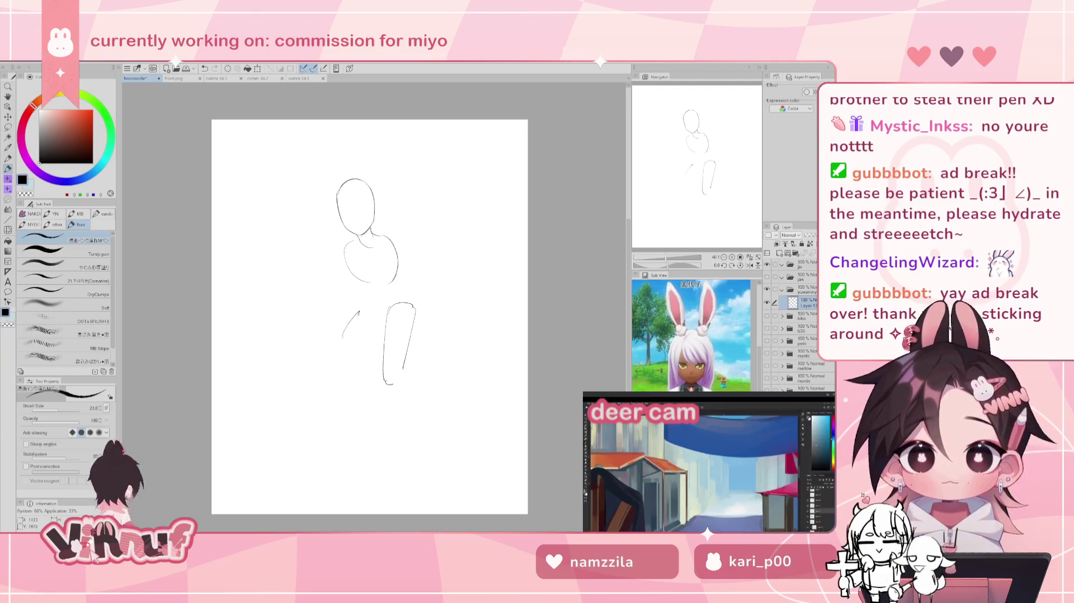
Step: Draw the left thigh's curved top and inner contour after two discarded outer-line tries
{"action": "left_click_drag", "start_coordinate": [352, 308], "coordinate": [340, 371]}
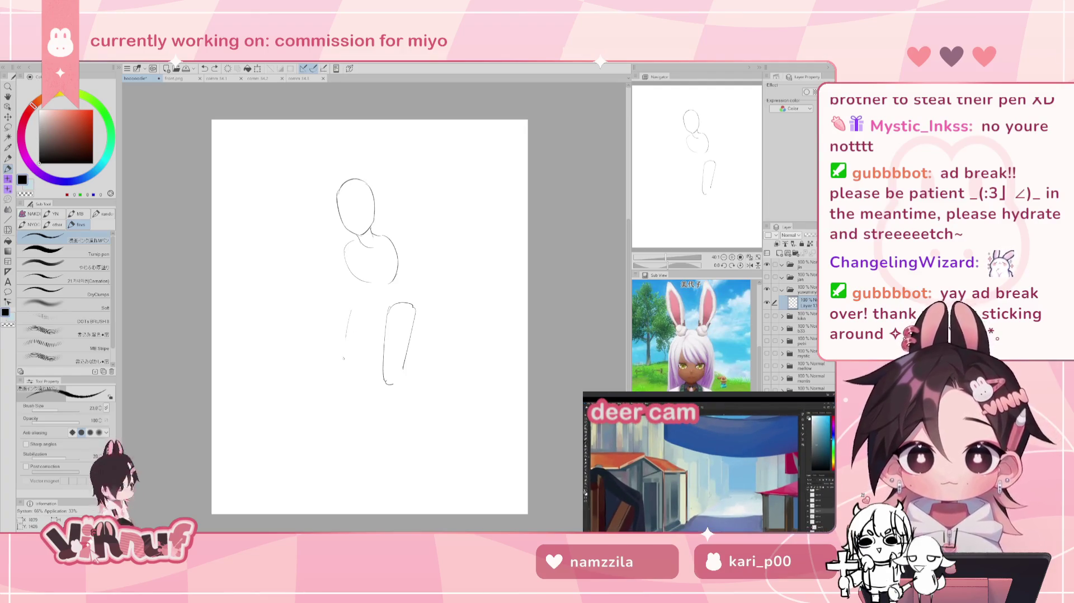
{"action": "key", "text": "ctrl+z"}
{"action": "left_click_drag", "start_coordinate": [353, 307], "coordinate": [338, 373]}
{"action": "key", "text": "ctrl+z"}
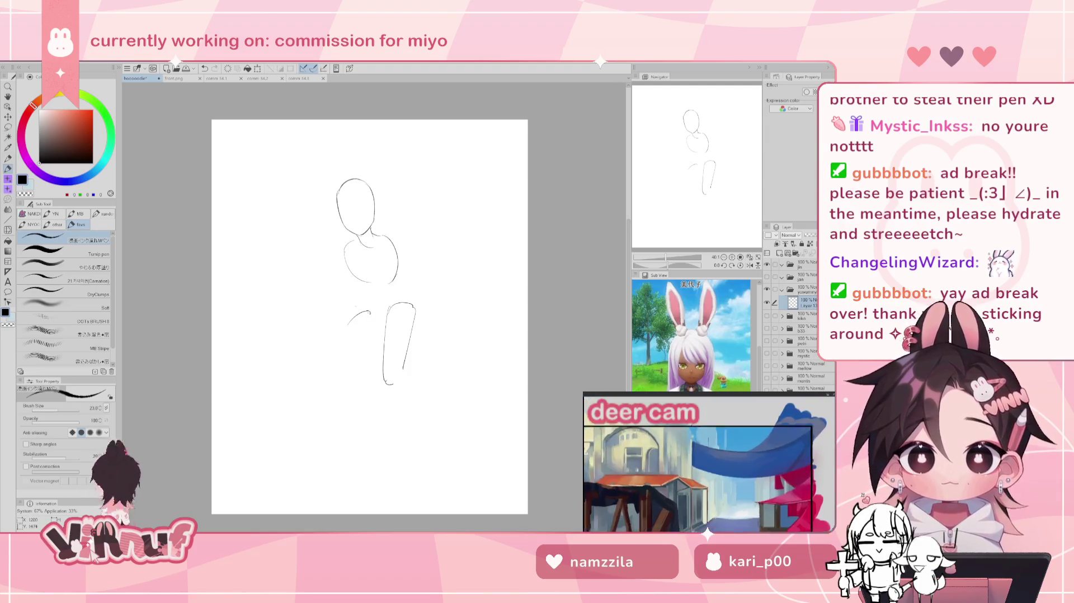
{"action": "mouse_move", "coordinate": [354, 305]}
{"action": "left_mouse_down"}
{"action": "mouse_move", "coordinate": [374, 317]}
{"action": "mouse_move", "coordinate": [365, 379]}
{"action": "left_mouse_up"}
{"action": "left_click_drag", "start_coordinate": [374, 316], "coordinate": [376, 381]}
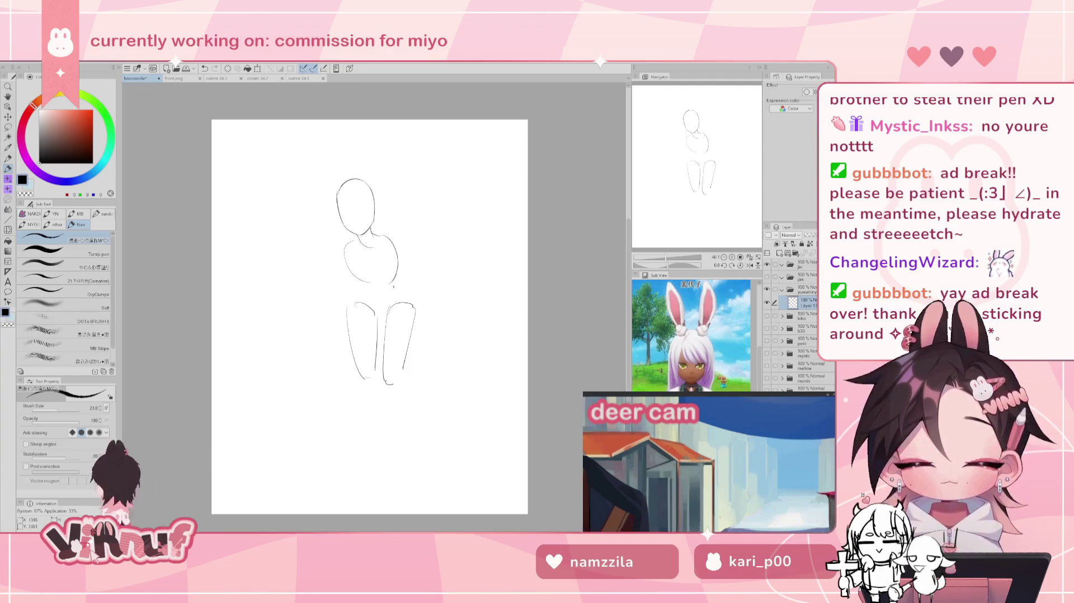
Step: Lasso-select the right leg with a wide freehand outline
{"action": "key", "text": "m"}
{"action": "left_click_drag", "start_coordinate": [384, 297], "coordinate": [399, 341]}
{"action": "left_click_drag", "start_coordinate": [385, 296], "coordinate": [418, 286]}
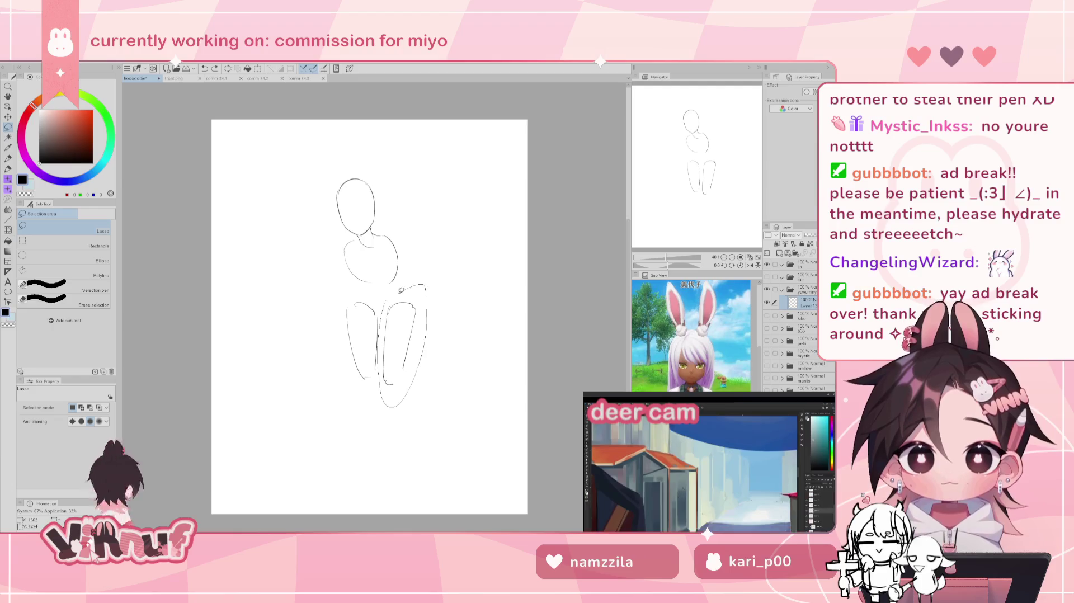
Step: Shift the selected right thigh left and down, deselect, and erase its doubled inner edge
{"action": "key", "text": "k"}
{"action": "left_click_drag", "start_coordinate": [410, 323], "coordinate": [397, 330]}
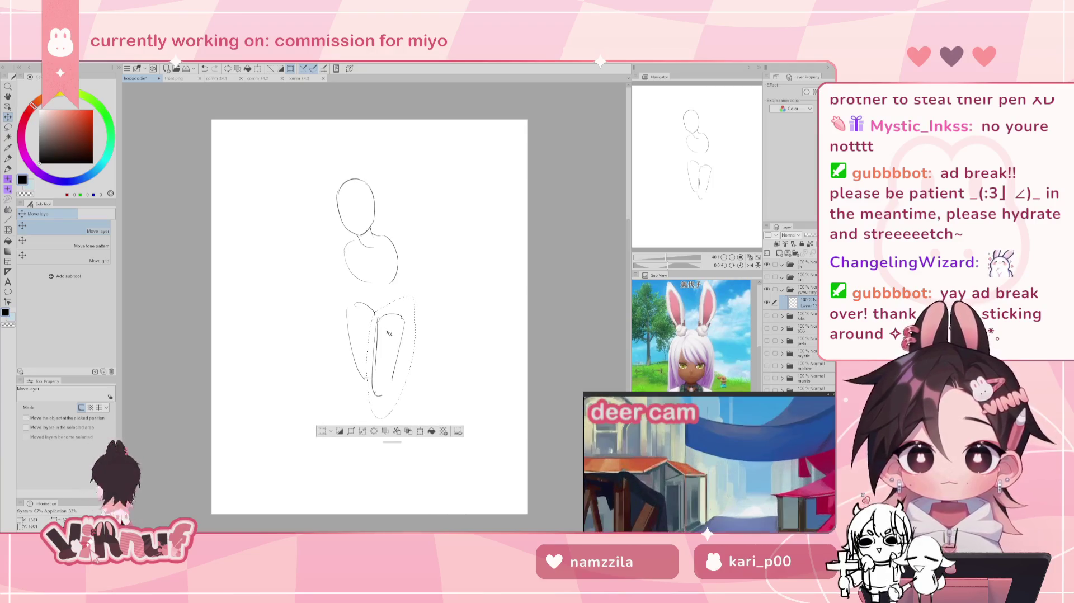
{"action": "key", "text": "ctrl+d"}
{"action": "key", "text": "e"}
{"action": "left_click_drag", "start_coordinate": [380, 376], "coordinate": [375, 325]}
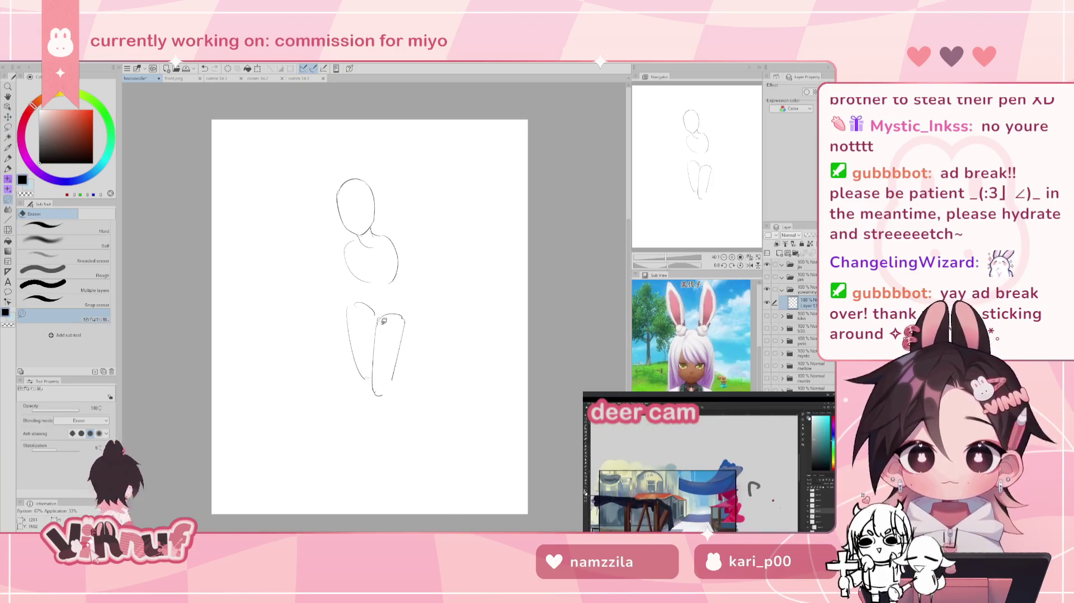
Step: Draw the lower left leg sweeping down-left from the knee
{"action": "key", "text": "p"}
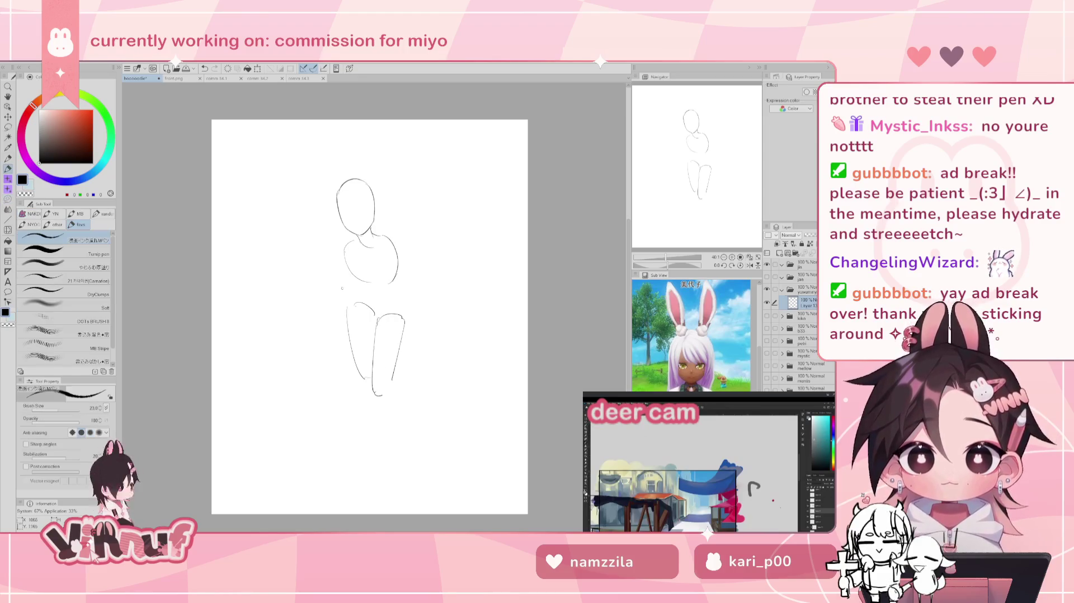
{"action": "key", "text": "ctrl+z"}
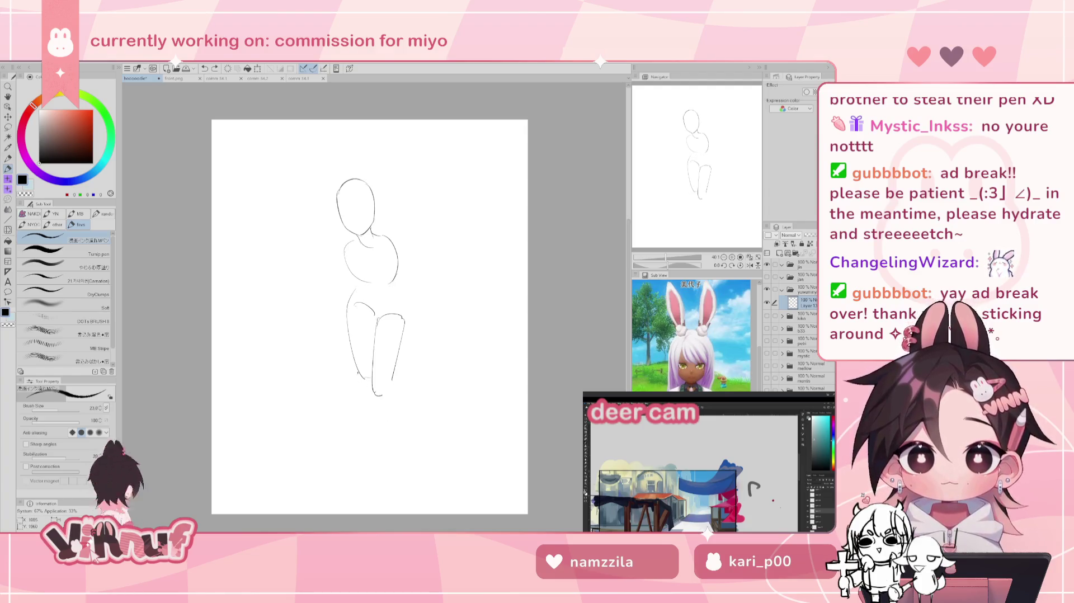
{"action": "left_click_drag", "start_coordinate": [358, 372], "coordinate": [336, 419]}
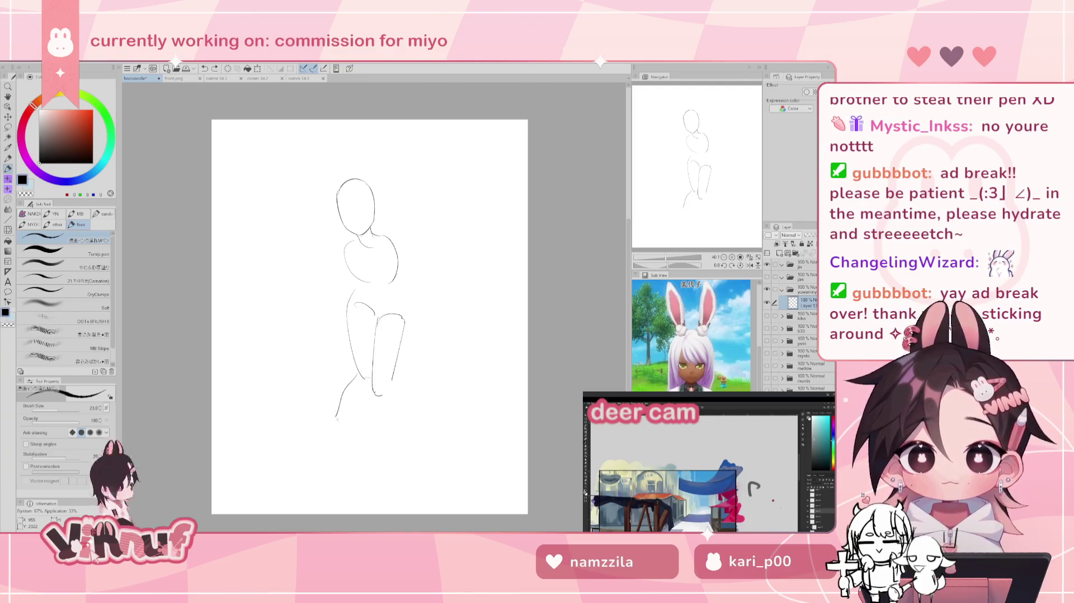
Step: Try lower-left-leg, right-knee and right-shin strokes, undoing each one
{"action": "key", "text": "ctrl+z"}
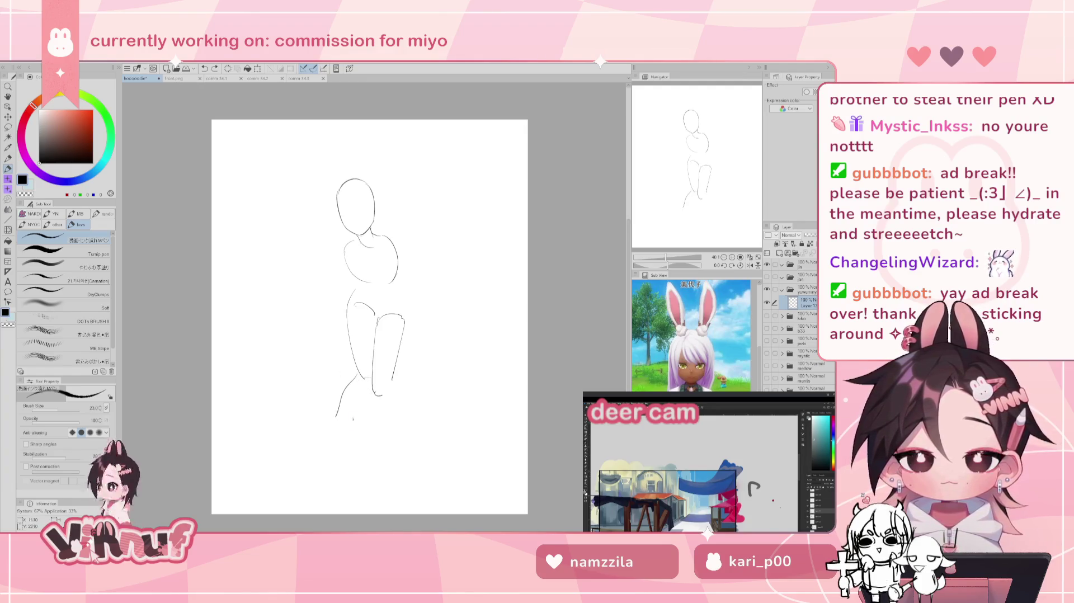
{"action": "left_click_drag", "start_coordinate": [369, 393], "coordinate": [344, 431]}
{"action": "key", "text": "ctrl+z"}
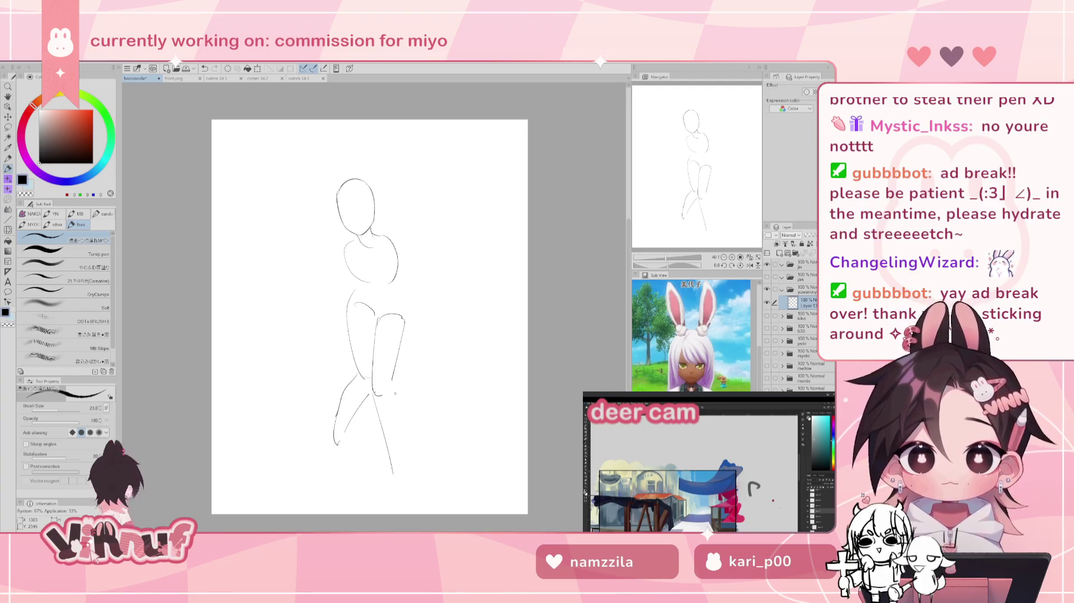
{"action": "mouse_move", "coordinate": [394, 376]}
{"action": "left_mouse_down"}
{"action": "mouse_move", "coordinate": [416, 353]}
{"action": "mouse_move", "coordinate": [392, 396]}
{"action": "left_mouse_up"}
{"action": "key", "text": "ctrl+z"}
{"action": "key", "text": "ctrl+z"}
{"action": "key", "text": "ctrl+z"}
{"action": "key", "text": "ctrl+z"}
{"action": "left_click_drag", "start_coordinate": [418, 362], "coordinate": [392, 396]}
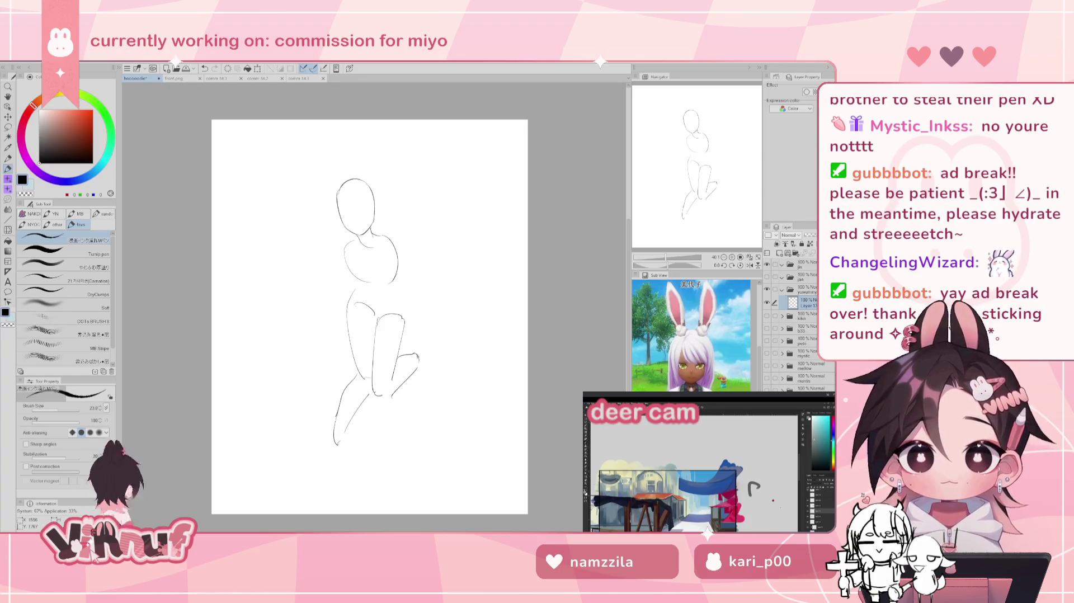
Step: Remove the remaining leg strokes, leaving only the head and chest
{"action": "key", "text": "ctrl+z"}
{"action": "left_click_drag", "start_coordinate": [337, 419], "coordinate": [333, 454]}
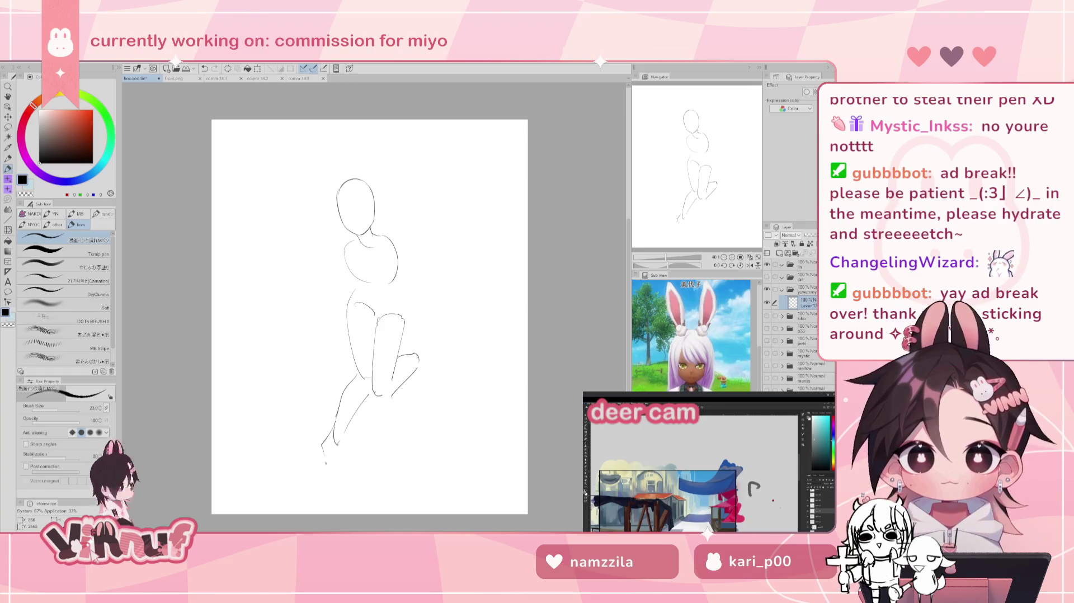
{"action": "key", "text": "ctrl+z"}
{"action": "key", "text": "ctrl+z"}
{"action": "key", "text": "ctrl+z"}
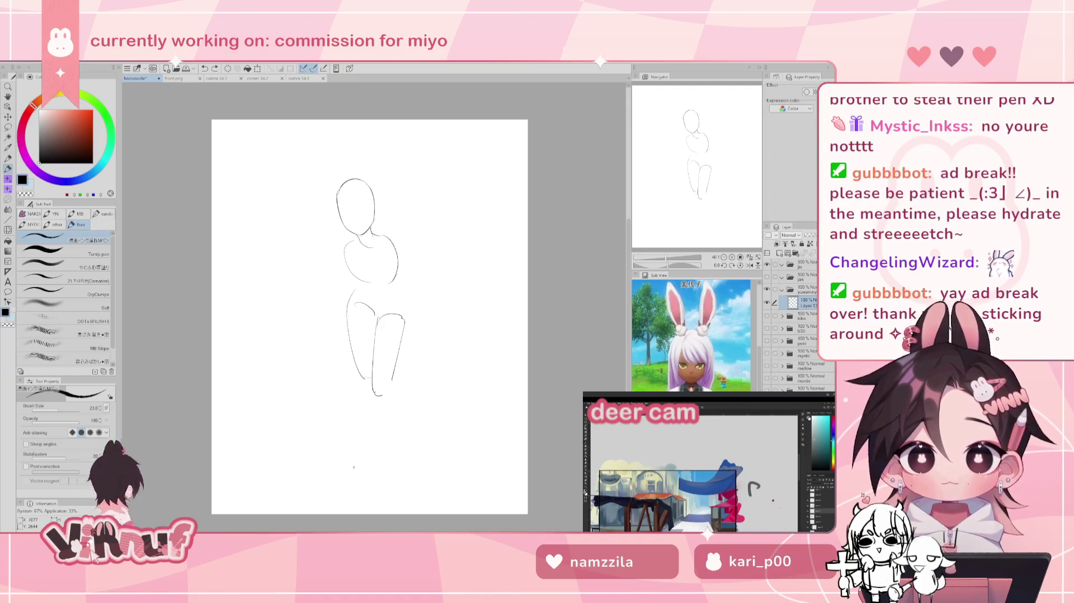
{"action": "left_click_drag", "start_coordinate": [389, 352], "coordinate": [400, 343]}
{"action": "left_click_drag", "start_coordinate": [364, 307], "coordinate": [357, 380]}
{"action": "key", "text": "ctrl+z"}
{"action": "key", "text": "ctrl+z"}
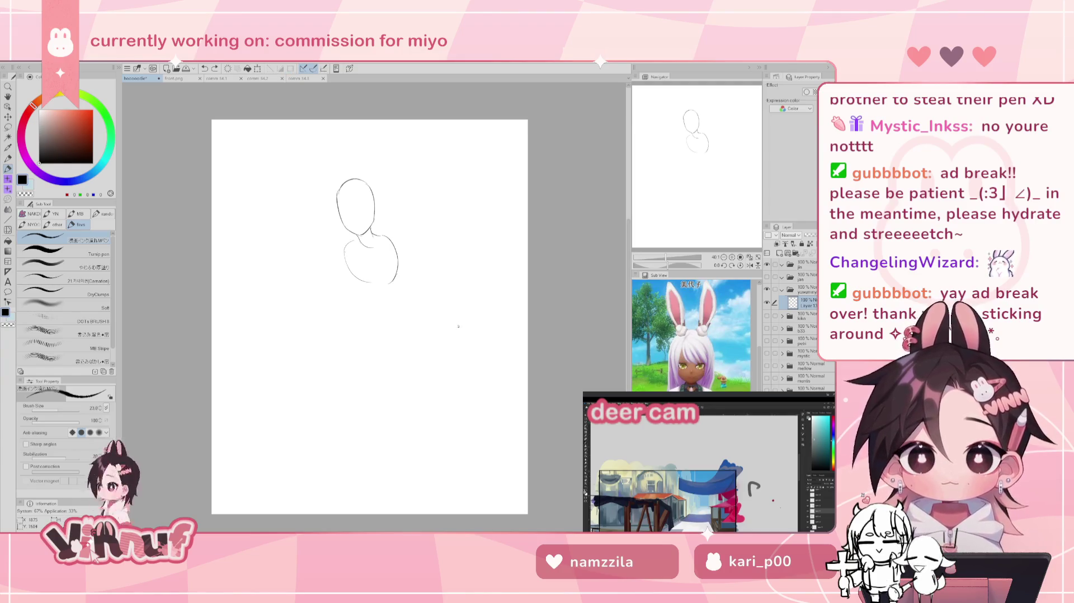
Step: Draw the left thigh's top curve and contour below the chest, undoing stray hip lines
{"action": "left_click_drag", "start_coordinate": [339, 291], "coordinate": [378, 306]}
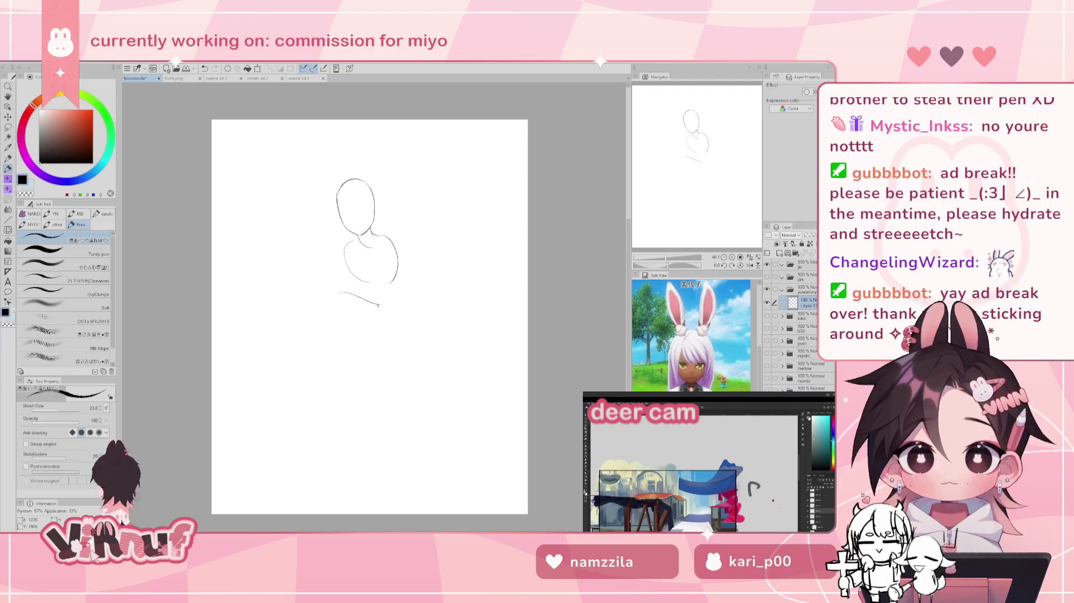
{"action": "key", "text": "ctrl+z"}
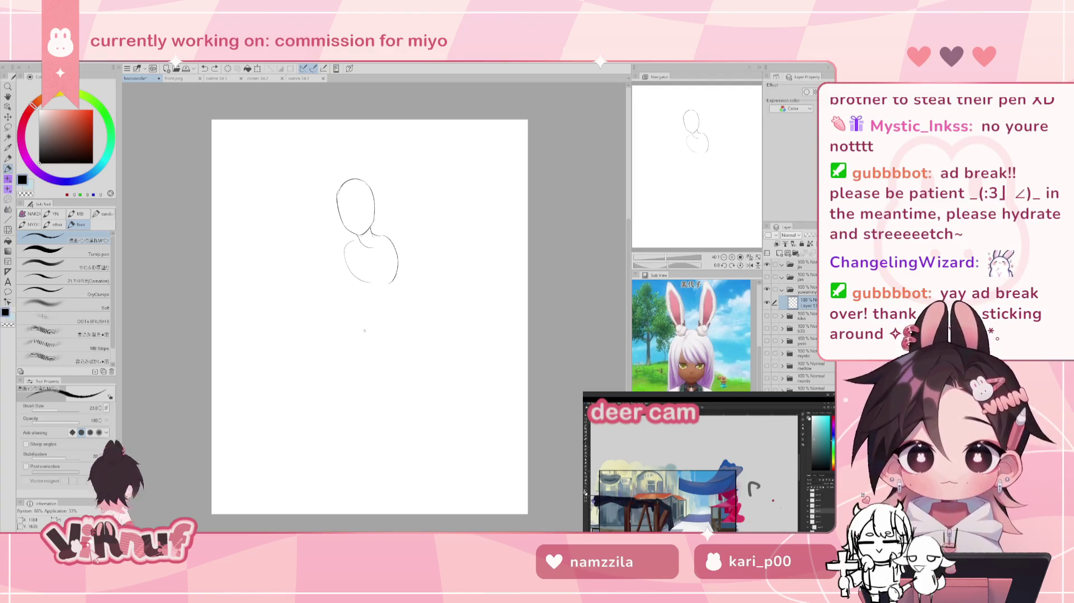
{"action": "mouse_move", "coordinate": [358, 308]}
{"action": "left_mouse_down"}
{"action": "mouse_move", "coordinate": [345, 365]}
{"action": "mouse_move", "coordinate": [325, 373]}
{"action": "mouse_move", "coordinate": [354, 383]}
{"action": "mouse_move", "coordinate": [334, 392]}
{"action": "left_mouse_up"}
{"action": "key", "text": "ctrl+z"}
{"action": "key", "text": "ctrl+z"}
{"action": "key", "text": "ctrl+z"}
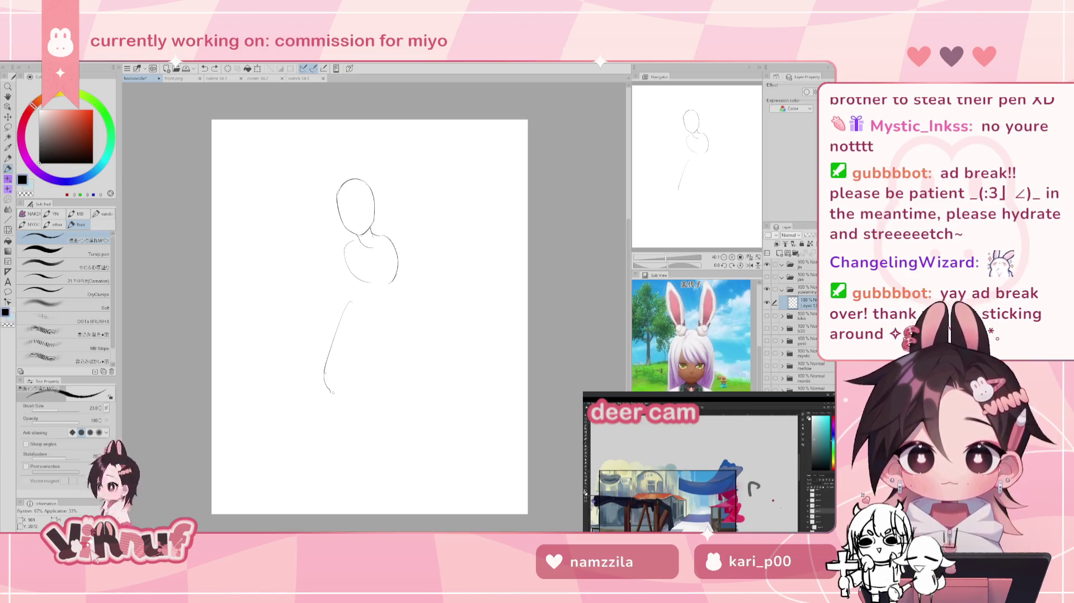
{"action": "mouse_move", "coordinate": [350, 303]}
{"action": "left_mouse_down"}
{"action": "mouse_move", "coordinate": [369, 323]}
{"action": "mouse_move", "coordinate": [347, 384]}
{"action": "left_mouse_up"}
{"action": "key", "text": "ctrl+z"}
Step: Draw the right thigh's arched top and inner line, undoing retries
{"action": "key", "text": "ctrl+z"}
{"action": "left_click_drag", "start_coordinate": [370, 330], "coordinate": [343, 391]}
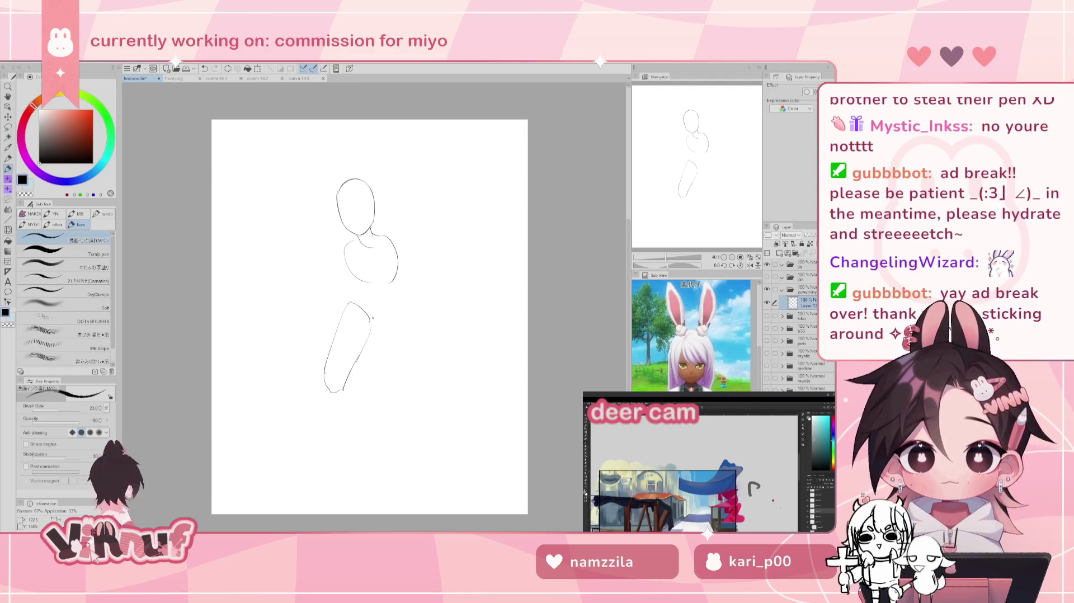
{"action": "mouse_move", "coordinate": [388, 339]}
{"action": "left_mouse_down"}
{"action": "mouse_move", "coordinate": [378, 398]}
{"action": "mouse_move", "coordinate": [372, 386]}
{"action": "left_mouse_up"}
{"action": "key", "text": "ctrl+z"}
{"action": "mouse_move", "coordinate": [376, 334]}
{"action": "left_mouse_down"}
{"action": "mouse_move", "coordinate": [405, 321]}
{"action": "mouse_move", "coordinate": [404, 372]}
{"action": "left_mouse_up"}
{"action": "key", "text": "ctrl+z"}
{"action": "key", "text": "ctrl+z"}
{"action": "key", "text": "ctrl+z"}
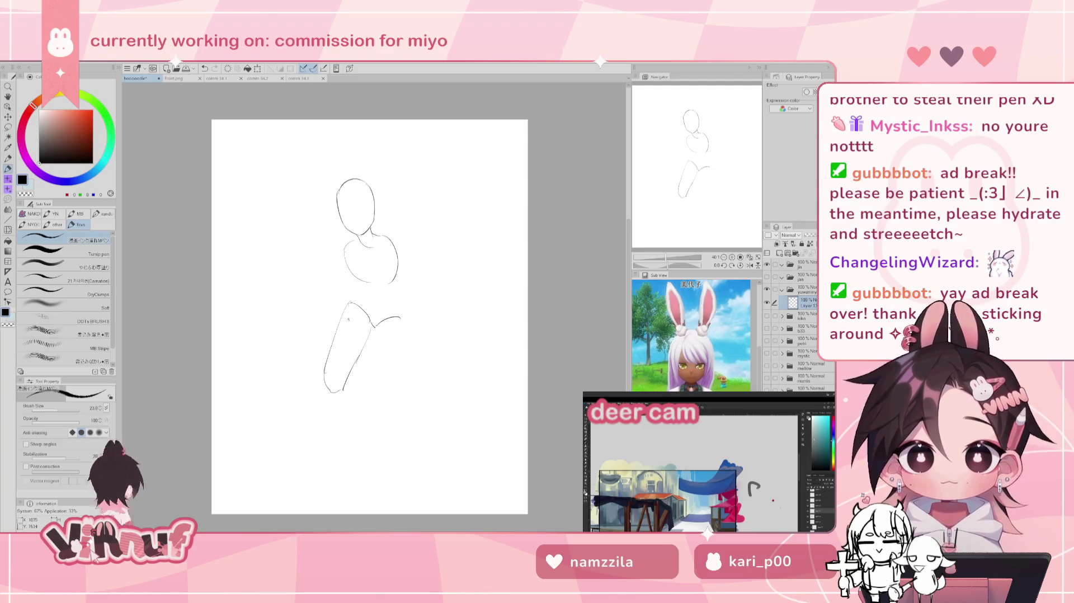
{"action": "left_click_drag", "start_coordinate": [375, 327], "coordinate": [401, 334]}
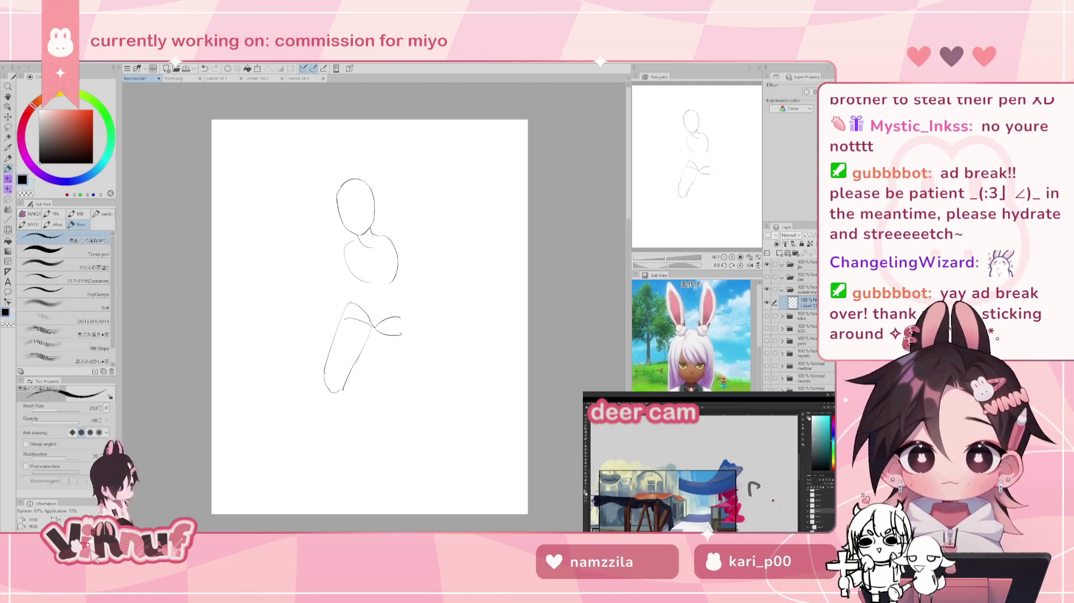
{"action": "key", "text": "ctrl+z"}
{"action": "left_click_drag", "start_coordinate": [373, 332], "coordinate": [378, 405]}
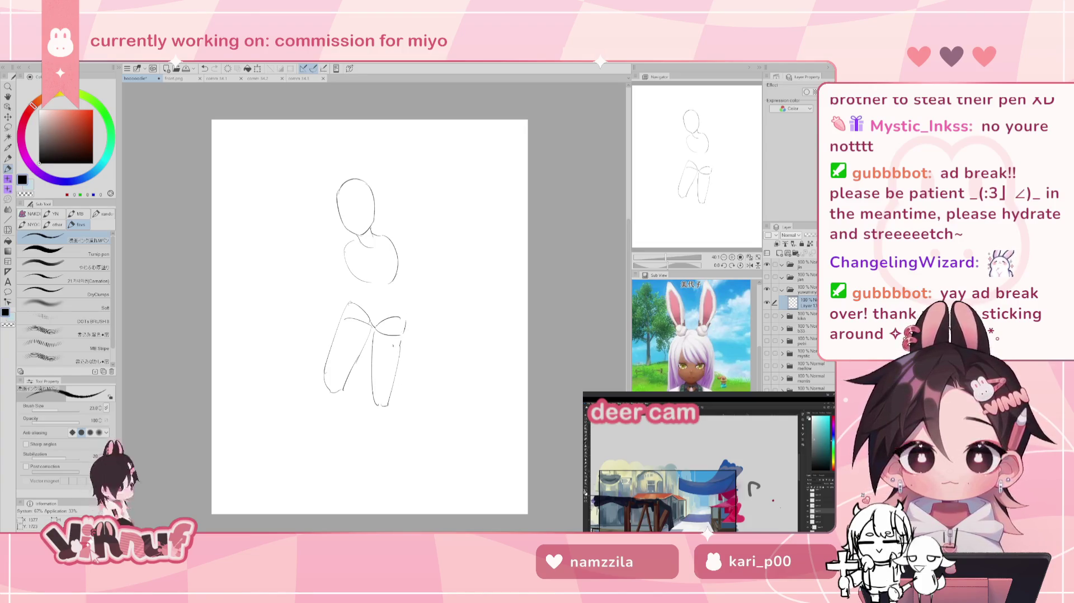
{"action": "key", "text": "ctrl+z"}
Step: Add waist strokes on both sides and sketch the left foot's heel
{"action": "left_click_drag", "start_coordinate": [349, 304], "coordinate": [362, 286]}
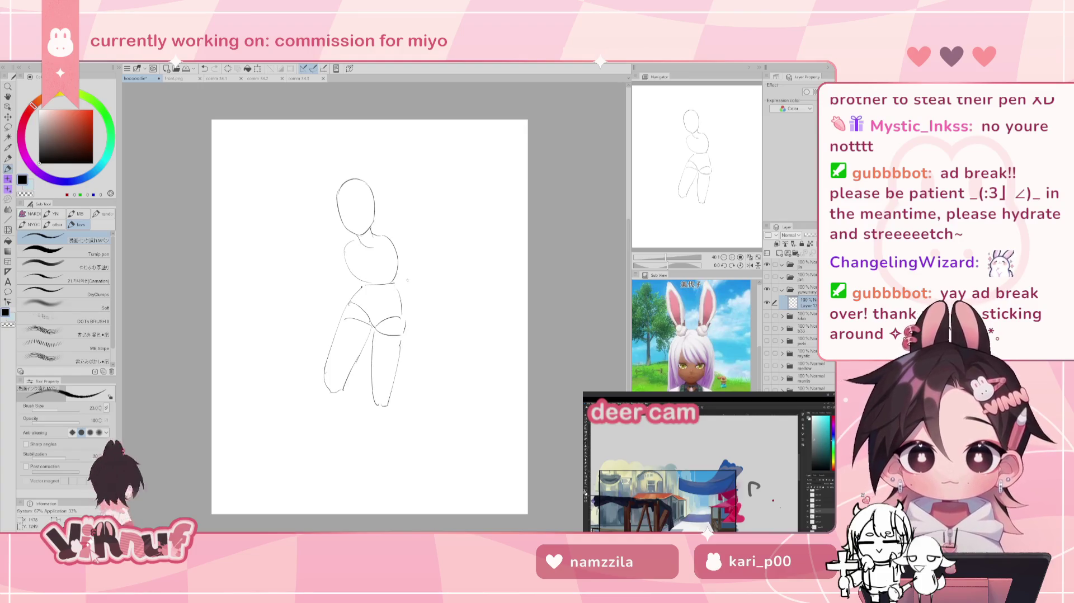
{"action": "left_click_drag", "start_coordinate": [399, 271], "coordinate": [401, 288]}
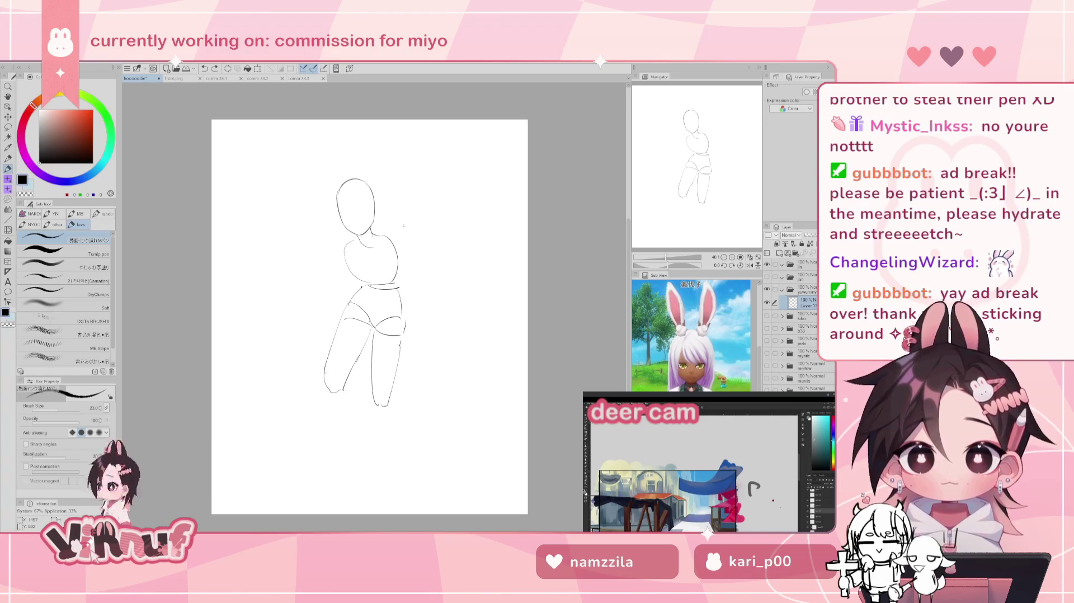
{"action": "left_click_drag", "start_coordinate": [339, 388], "coordinate": [364, 372]}
{"action": "key", "text": "ctrl+z"}
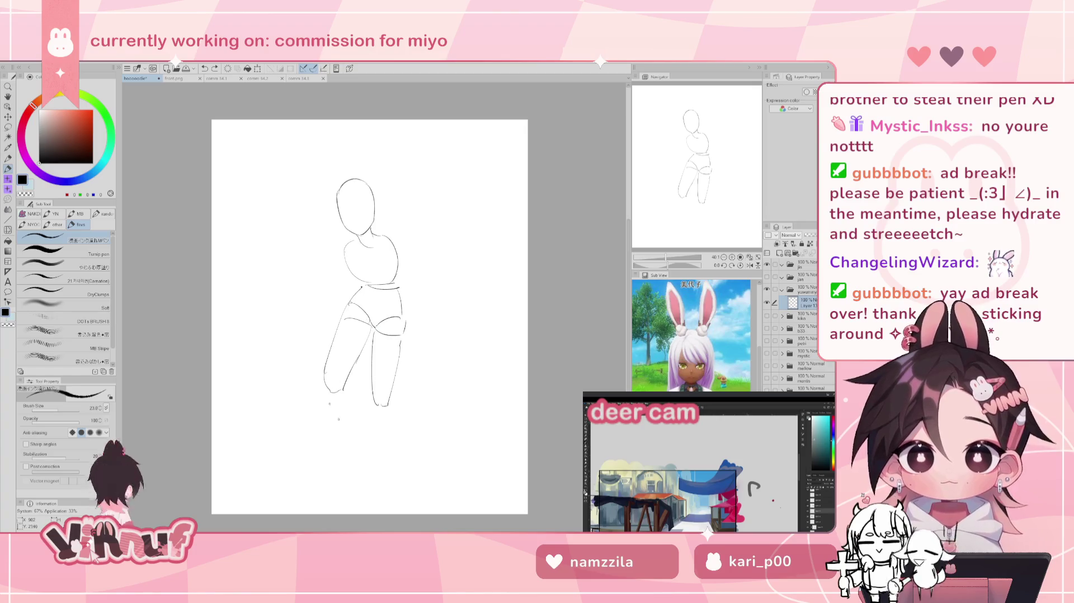
{"action": "mouse_move", "coordinate": [324, 363]}
{"action": "left_mouse_down"}
{"action": "mouse_move", "coordinate": [311, 389]}
{"action": "mouse_move", "coordinate": [337, 395]}
{"action": "mouse_move", "coordinate": [294, 370]}
{"action": "left_mouse_up"}
{"action": "key", "text": "ctrl+z"}
{"action": "key", "text": "ctrl+z"}
{"action": "key", "text": "ctrl+z"}
{"action": "key", "text": "ctrl+z"}
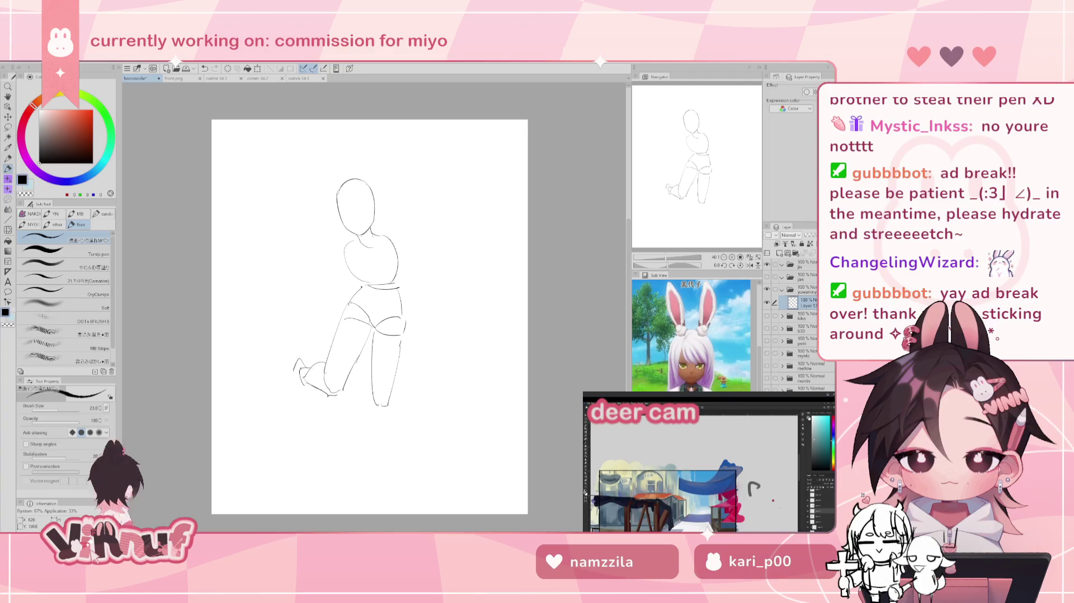
Step: Redraw the left foot's toe line longer, curving down
{"action": "key", "text": "ctrl+z"}
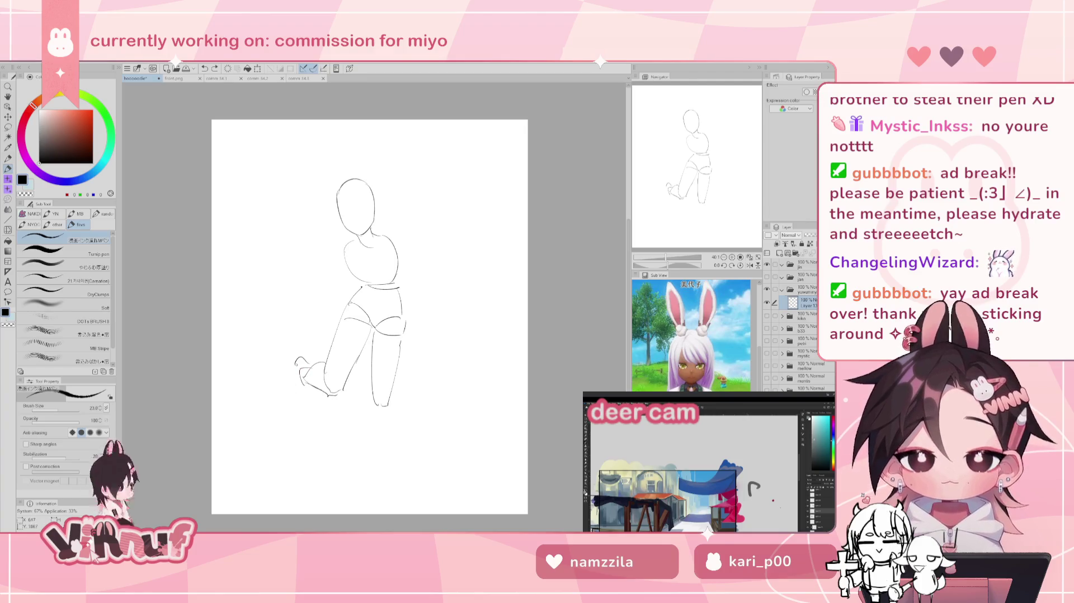
{"action": "left_click_drag", "start_coordinate": [301, 359], "coordinate": [294, 404]}
{"action": "key", "text": "ctrl+z"}
{"action": "mouse_move", "coordinate": [298, 363]}
{"action": "left_mouse_down"}
{"action": "mouse_move", "coordinate": [292, 409]}
{"action": "mouse_move", "coordinate": [305, 412]}
{"action": "left_mouse_up"}
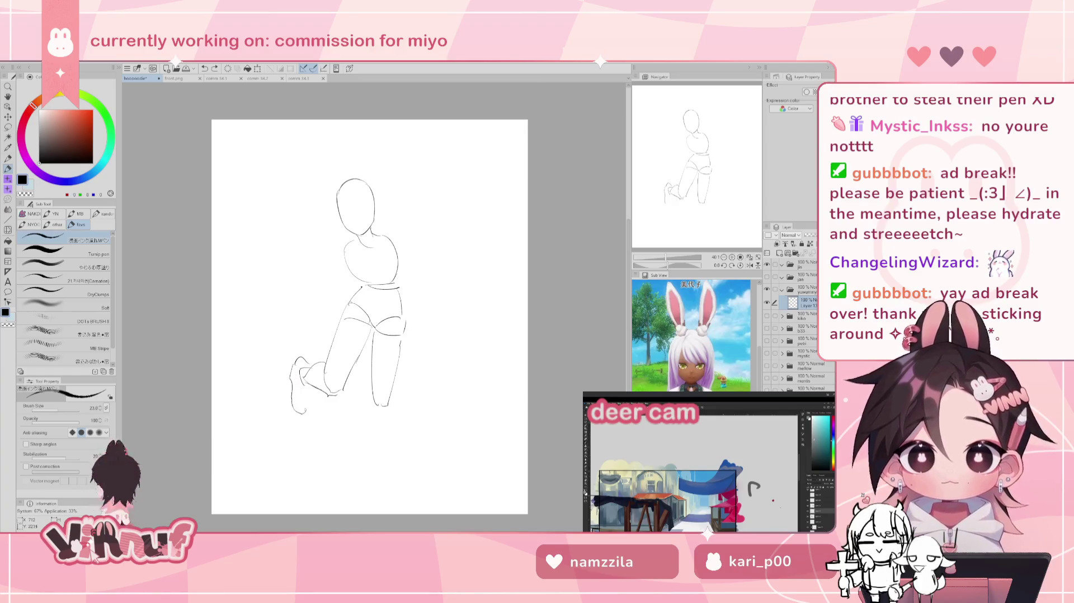
{"action": "mouse_move", "coordinate": [309, 374]}
{"action": "left_mouse_down"}
{"action": "mouse_move", "coordinate": [380, 434]}
{"action": "mouse_move", "coordinate": [390, 421]}
{"action": "left_mouse_up"}
Step: Extend the right calf down from the knee, undoing an overly long stroke
{"action": "key", "text": "ctrl+z"}
{"action": "key", "text": "ctrl+z"}
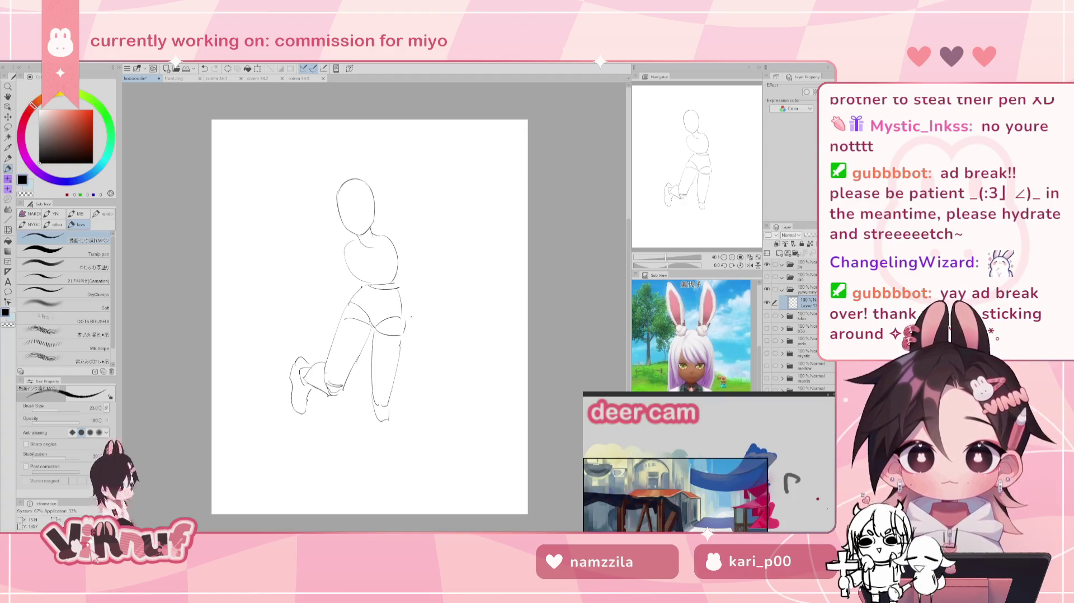
{"action": "mouse_move", "coordinate": [390, 413]}
{"action": "left_mouse_down"}
{"action": "mouse_move", "coordinate": [412, 471]}
{"action": "mouse_move", "coordinate": [402, 476]}
{"action": "left_mouse_up"}
{"action": "key", "text": "ctrl+z"}
{"action": "key", "text": "ctrl+z"}
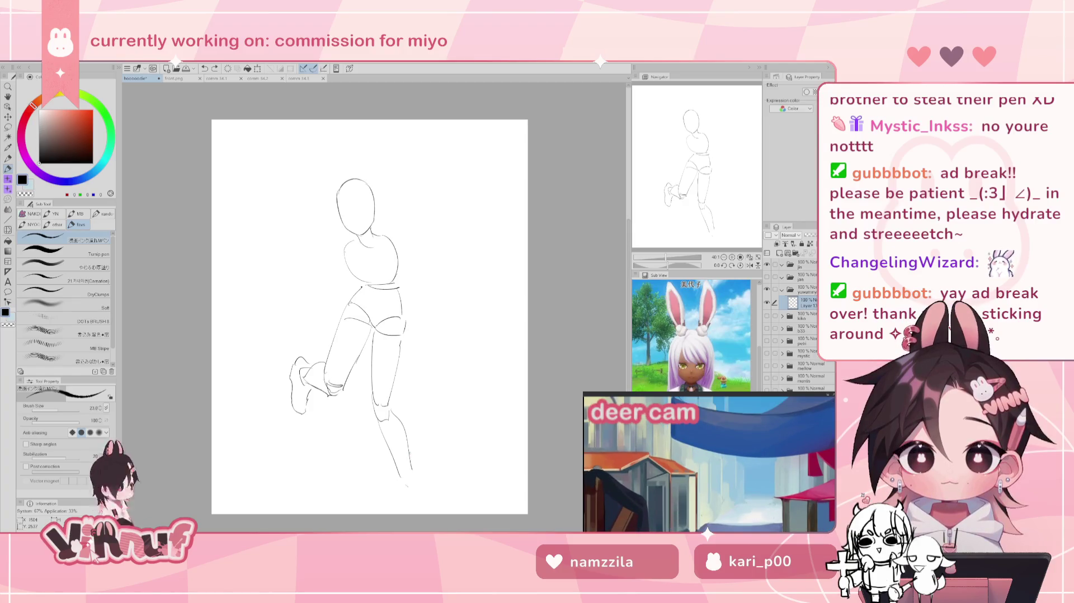
Step: Select around the left foot and erase its old lines
{"action": "key", "text": "m"}
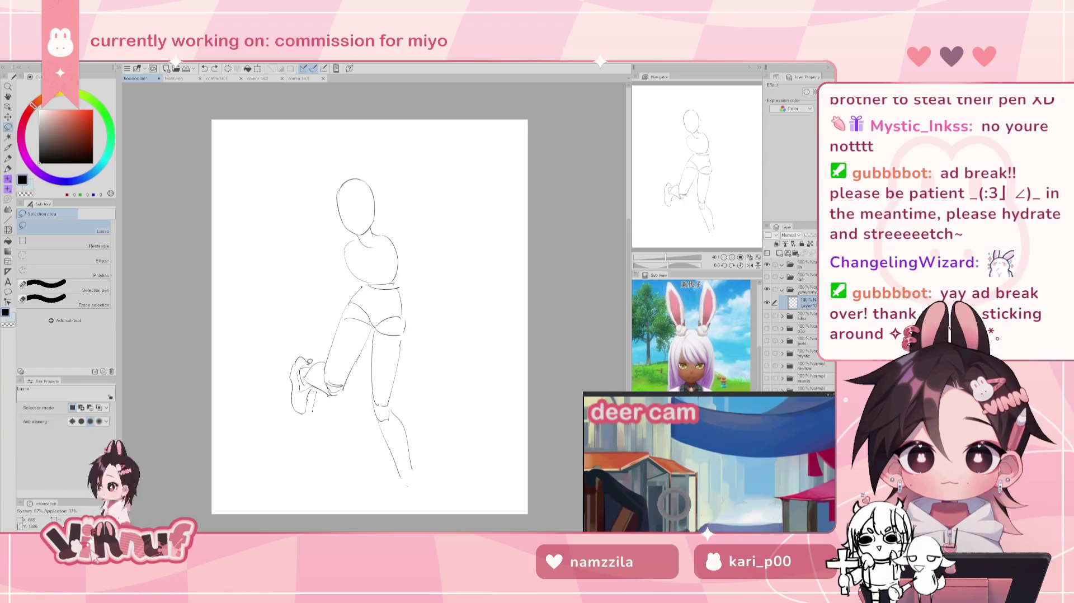
{"action": "left_click_drag", "start_coordinate": [302, 343], "coordinate": [307, 345]}
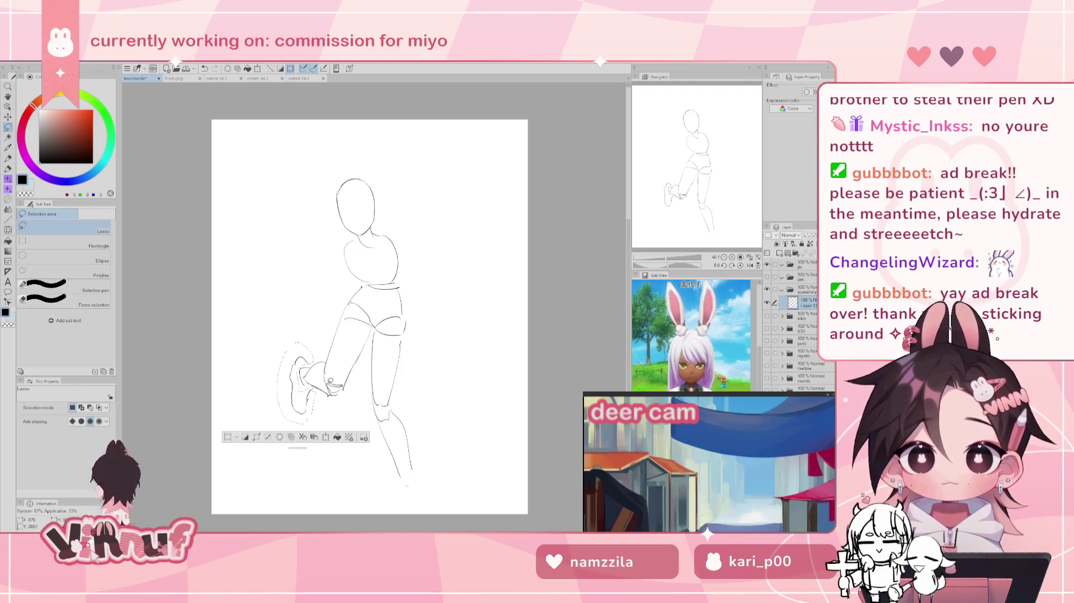
{"action": "key", "text": "ctrl+d"}
{"action": "key", "text": "e"}
{"action": "left_click_drag", "start_coordinate": [310, 383], "coordinate": [309, 344]}
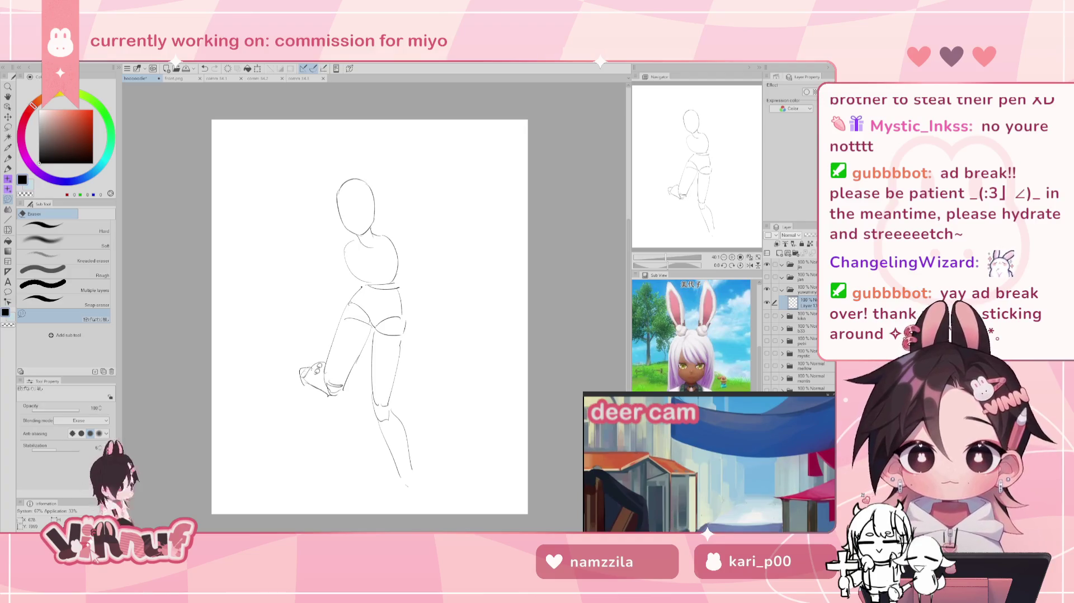
{"action": "left_click_drag", "start_coordinate": [323, 364], "coordinate": [322, 363]}
Step: Undo stray left-foot strokes and try a new line along the foot's left edge
{"action": "key", "text": "p"}
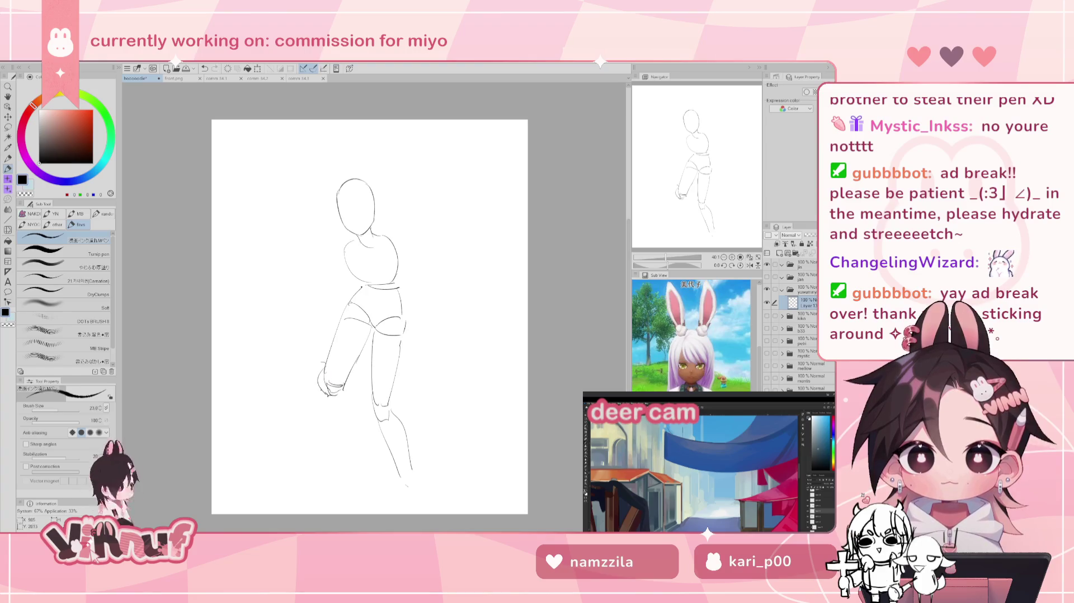
{"action": "key", "text": "e"}
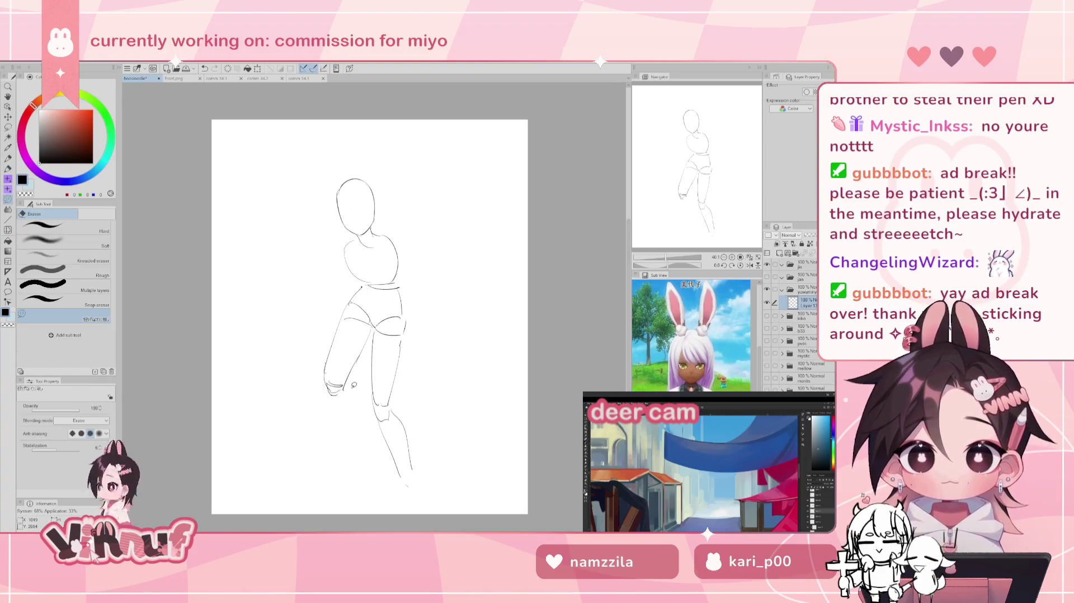
{"action": "key", "text": "p"}
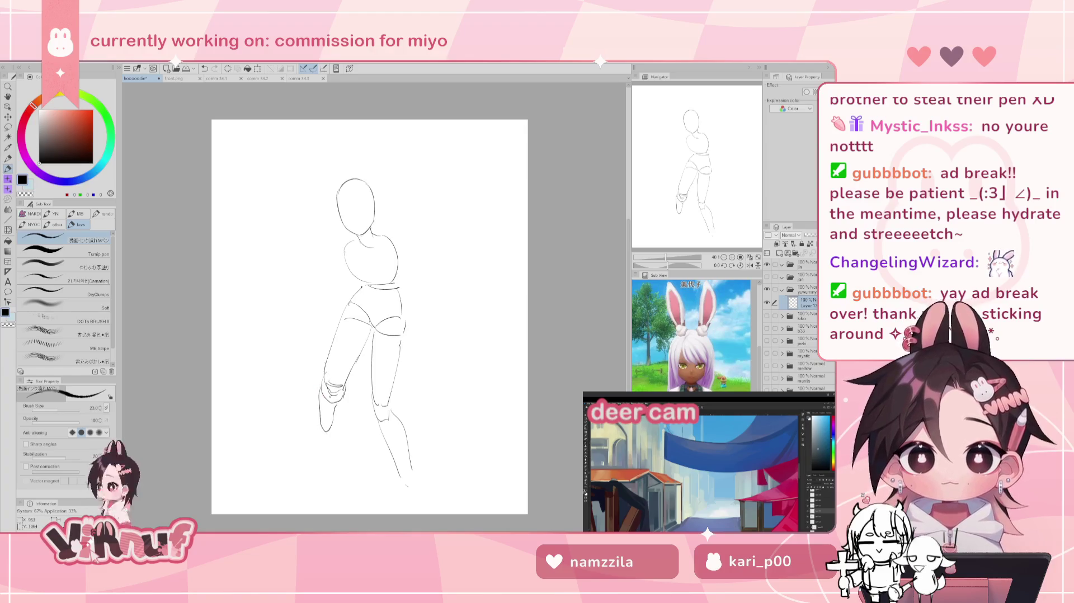
{"action": "key", "text": "ctrl+z"}
{"action": "key", "text": "ctrl+z"}
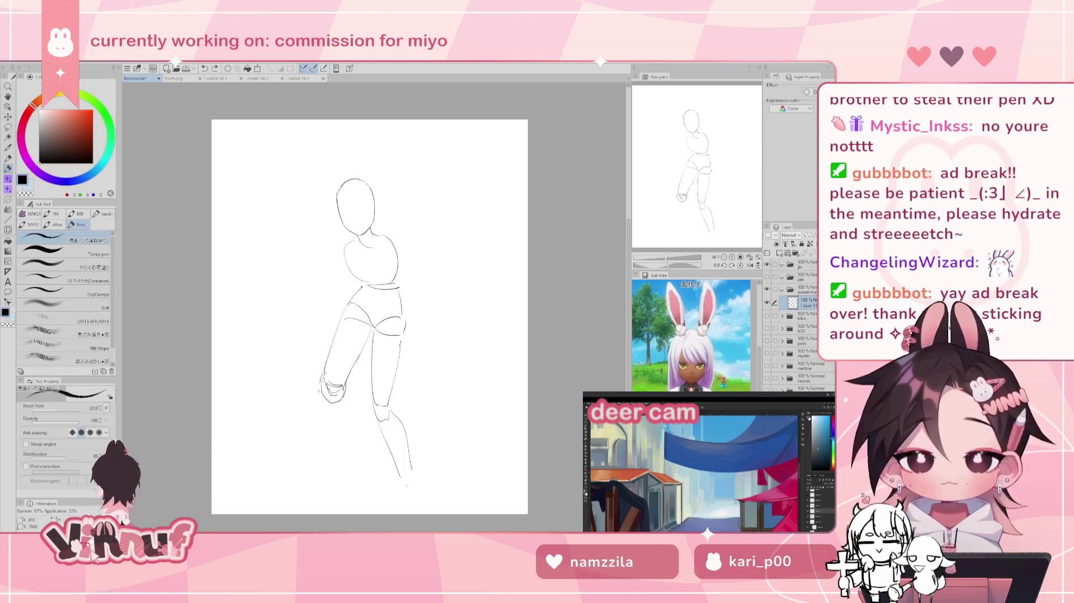
{"action": "key", "text": "ctrl+z"}
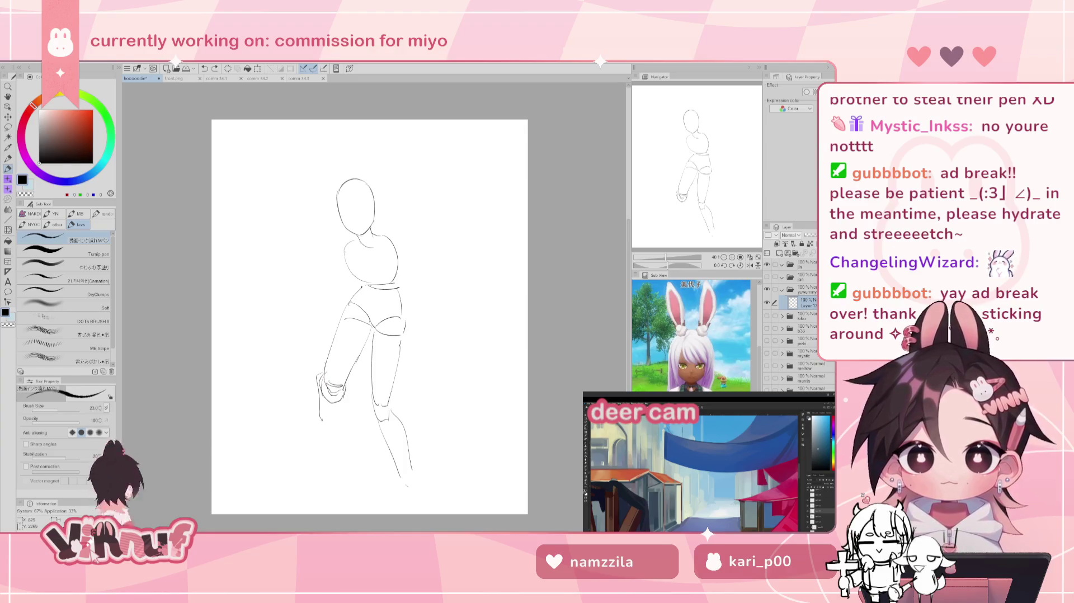
{"action": "key", "text": "ctrl+z"}
{"action": "key", "text": "ctrl+z"}
{"action": "mouse_move", "coordinate": [320, 370]}
{"action": "left_mouse_down"}
{"action": "mouse_move", "coordinate": [323, 426]}
{"action": "mouse_move", "coordinate": [316, 408]}
{"action": "left_mouse_up"}
{"action": "key", "text": "ctrl+z"}
{"action": "key", "text": "ctrl+z"}
Step: Redraw the left foot with a pointed toe and redo the line below the hip
{"action": "left_click_drag", "start_coordinate": [317, 405], "coordinate": [333, 404]}
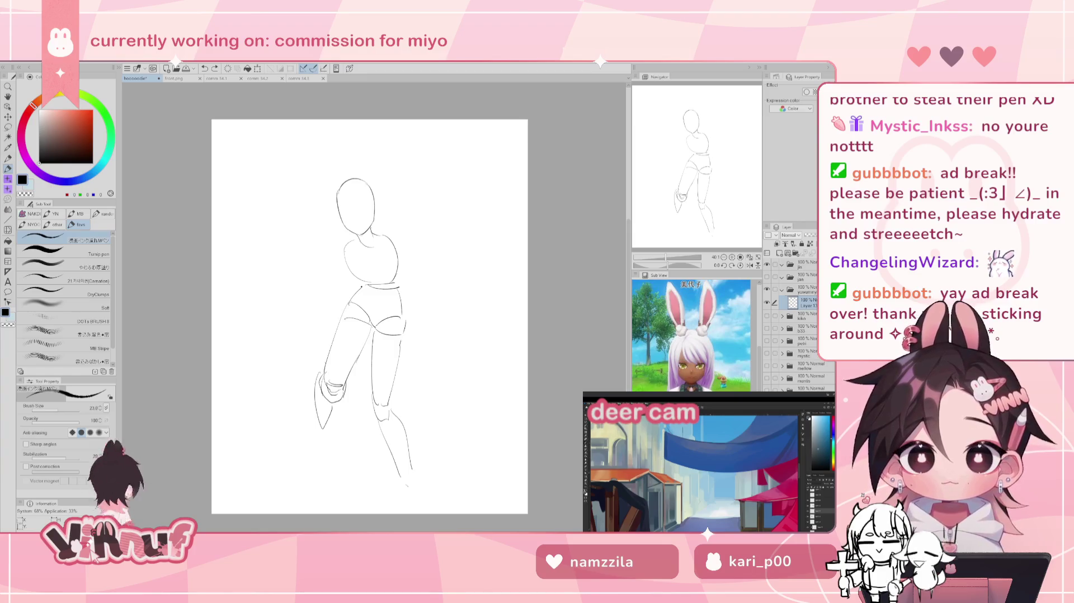
{"action": "left_click_drag", "start_coordinate": [371, 336], "coordinate": [357, 364]}
{"action": "key", "text": "ctrl+z"}
{"action": "key", "text": "ctrl+z"}
{"action": "key", "text": "ctrl+z"}
{"action": "key", "text": "ctrl+z"}
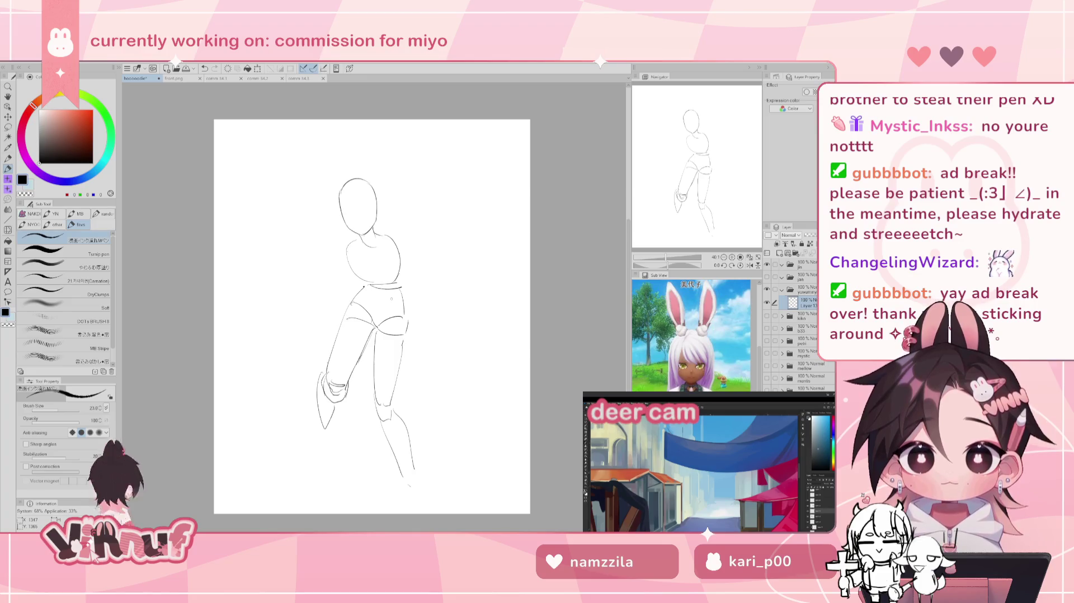
Step: Lasso the lower right leg and rotate it about 25° clockwise
{"action": "key", "text": "m"}
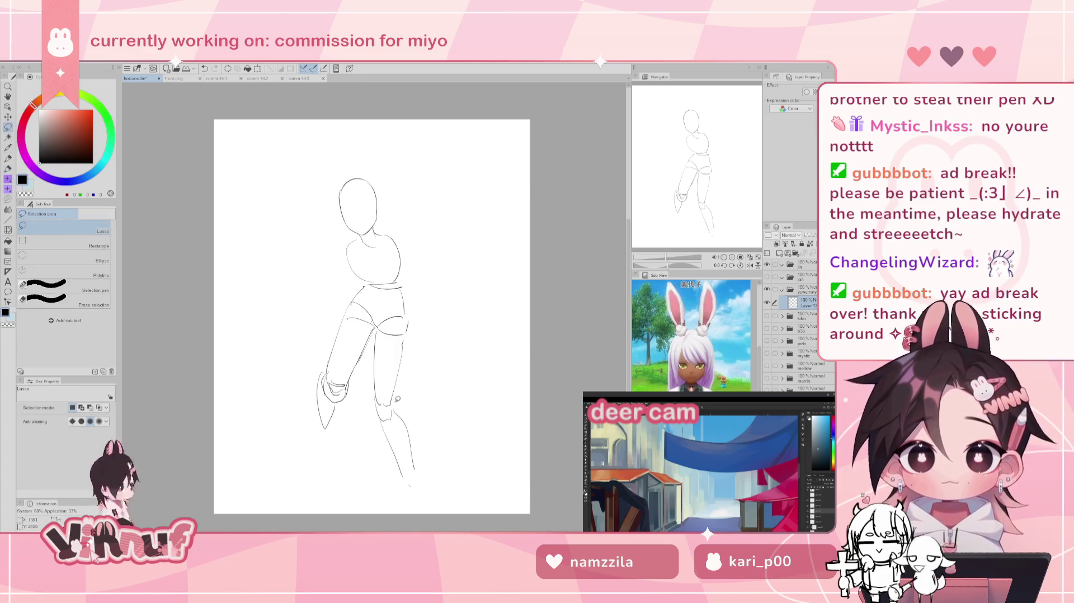
{"action": "left_click_drag", "start_coordinate": [373, 398], "coordinate": [398, 401]}
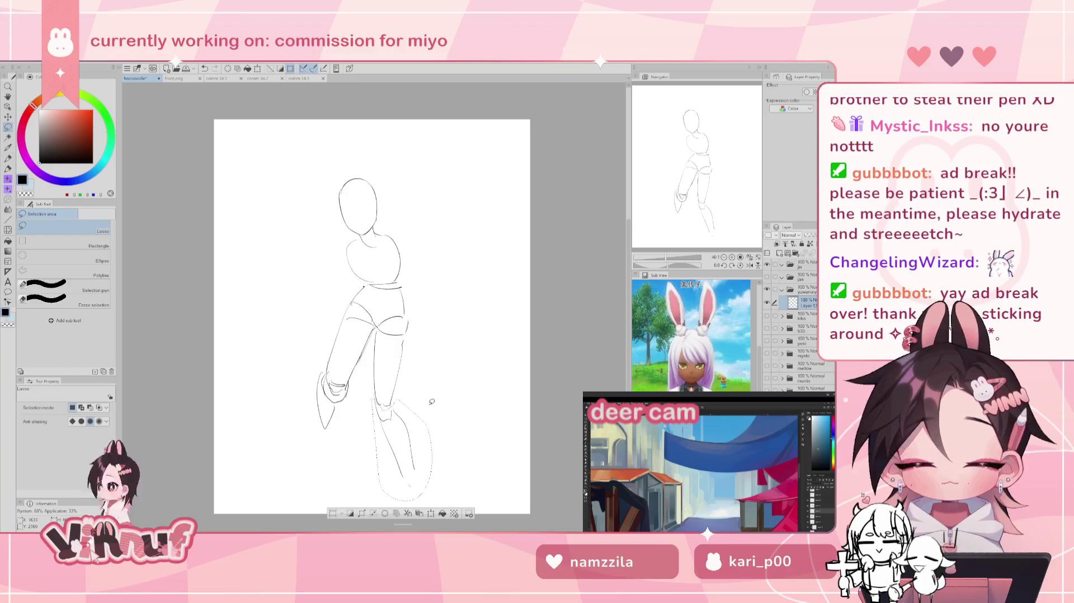
{"action": "key", "text": "ctrl+t"}
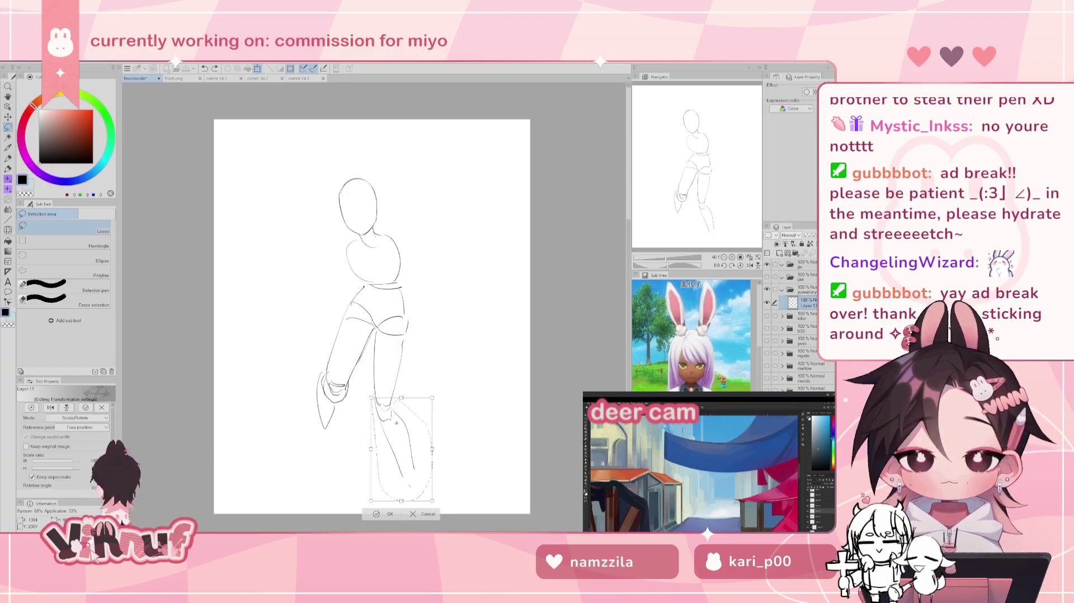
{"action": "left_click_drag", "start_coordinate": [431, 353], "coordinate": [466, 379]}
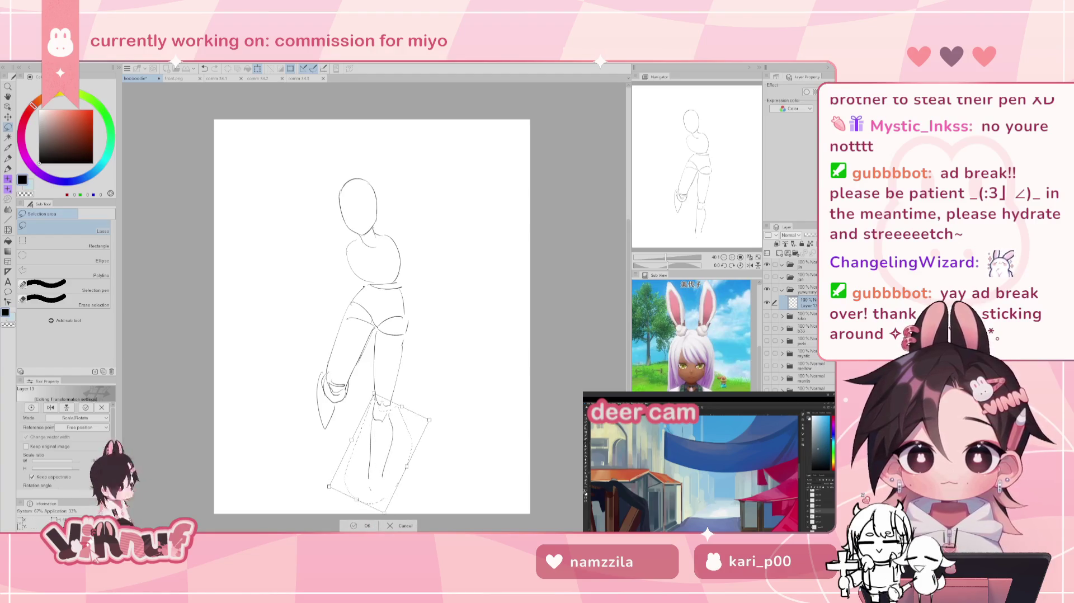
{"action": "key", "text": "Return"}
Step: Deselect the leg and shift the whole figure upward on the page
{"action": "key", "text": "k"}
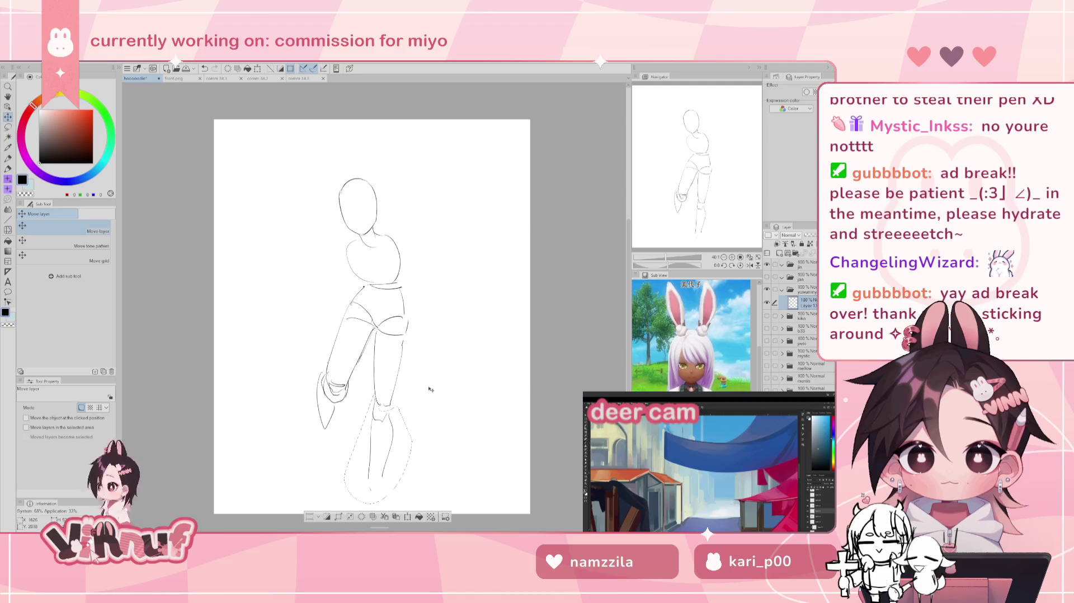
{"action": "key", "text": "ctrl+d"}
{"action": "left_click_drag", "start_coordinate": [428, 425], "coordinate": [429, 386]}
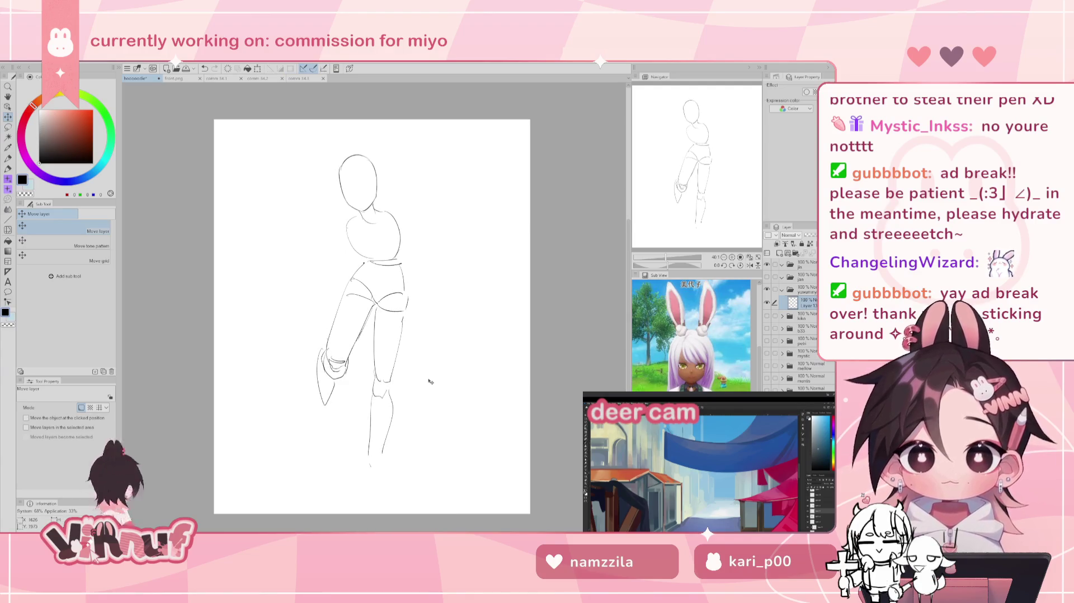
Step: Try a short pen stroke for the right foot, then undo it
{"action": "key", "text": "p"}
{"action": "key", "text": "ctrl+z"}
{"action": "mouse_move", "coordinate": [366, 457]}
{"action": "left_mouse_down"}
{"action": "mouse_move", "coordinate": [351, 474]}
{"action": "mouse_move", "coordinate": [369, 478]}
{"action": "mouse_move", "coordinate": [371, 455]}
{"action": "mouse_move", "coordinate": [369, 470]}
{"action": "mouse_move", "coordinate": [382, 474]}
{"action": "left_mouse_up"}
{"action": "key", "text": "ctrl+z"}
{"action": "key", "text": "ctrl+z"}
{"action": "key", "text": "ctrl+z"}
{"action": "key", "text": "ctrl+z"}
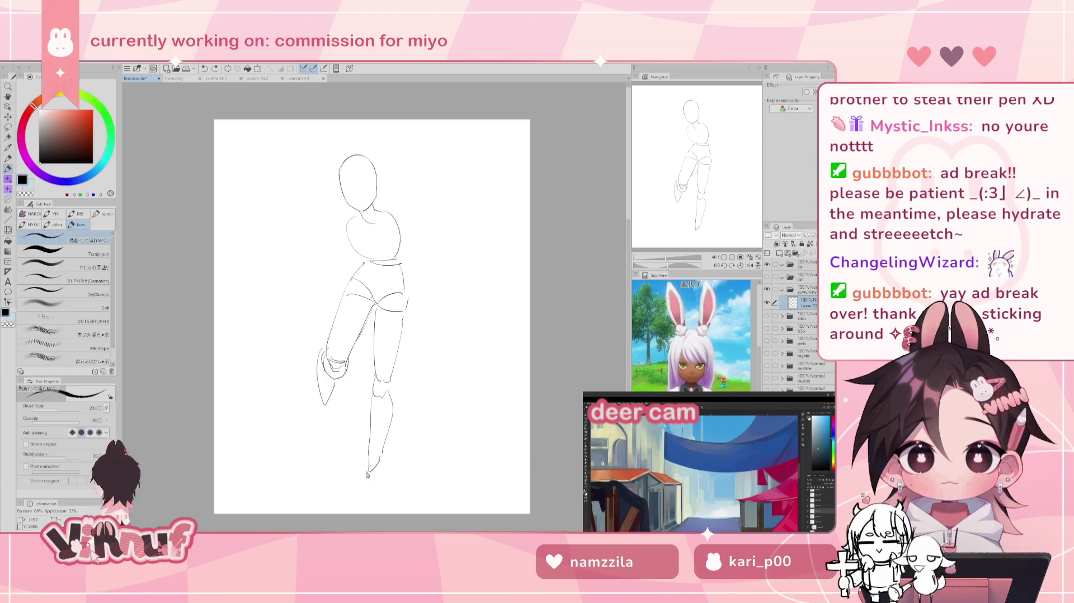
Step: Try several short pen strokes for the right foot's heel, sole and toe, undoing to refine
{"action": "mouse_move", "coordinate": [369, 455]}
{"action": "left_mouse_down"}
{"action": "mouse_move", "coordinate": [347, 488]}
{"action": "mouse_move", "coordinate": [381, 484]}
{"action": "left_mouse_up"}
{"action": "key", "text": "ctrl+z"}
{"action": "key", "text": "ctrl+z"}
{"action": "key", "text": "ctrl+z"}
{"action": "key", "text": "ctrl+z"}
{"action": "key", "text": "ctrl+z"}
{"action": "left_click_drag", "start_coordinate": [369, 457], "coordinate": [358, 502]}
{"action": "key", "text": "ctrl+z"}
{"action": "mouse_move", "coordinate": [382, 454]}
{"action": "left_mouse_down"}
{"action": "mouse_move", "coordinate": [386, 475]}
{"action": "mouse_move", "coordinate": [361, 478]}
{"action": "left_mouse_up"}
{"action": "key", "text": "ctrl+z"}
{"action": "key", "text": "ctrl+z"}
{"action": "key", "text": "ctrl+z"}
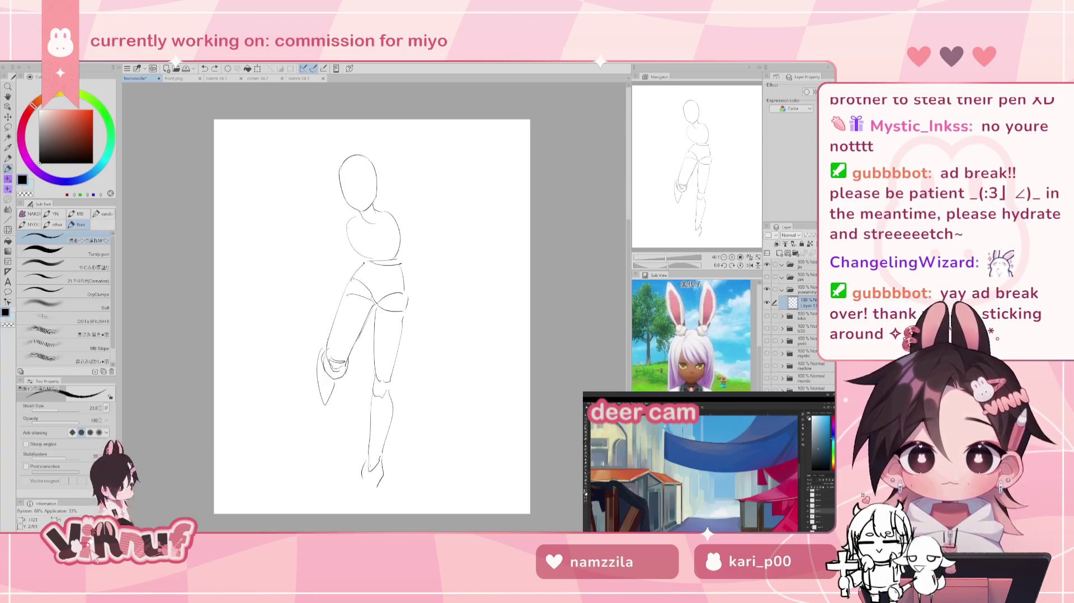
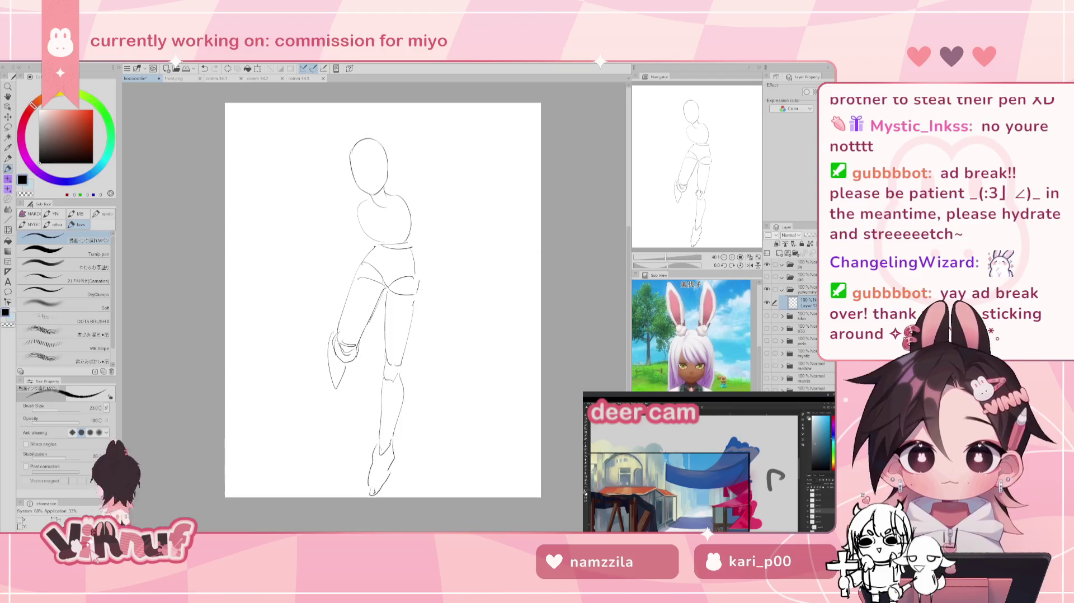
Step: Liquify the hip, thigh, shin and foot lines, then nudge the whole sketch up slightly
{"action": "key", "text": "j"}
{"action": "mouse_move", "coordinate": [412, 341]}
{"action": "left_mouse_down"}
{"action": "mouse_move", "coordinate": [362, 362]}
{"action": "mouse_move", "coordinate": [398, 354]}
{"action": "mouse_move", "coordinate": [413, 389]}
{"action": "left_mouse_up"}
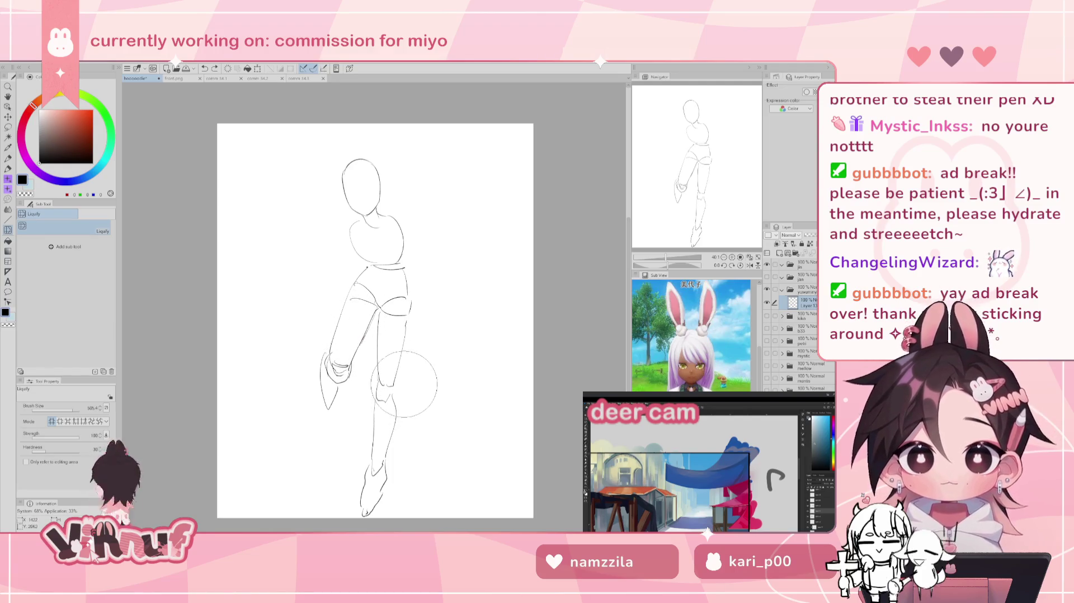
{"action": "left_click_drag", "start_coordinate": [73, 413], "coordinate": [76, 414]}
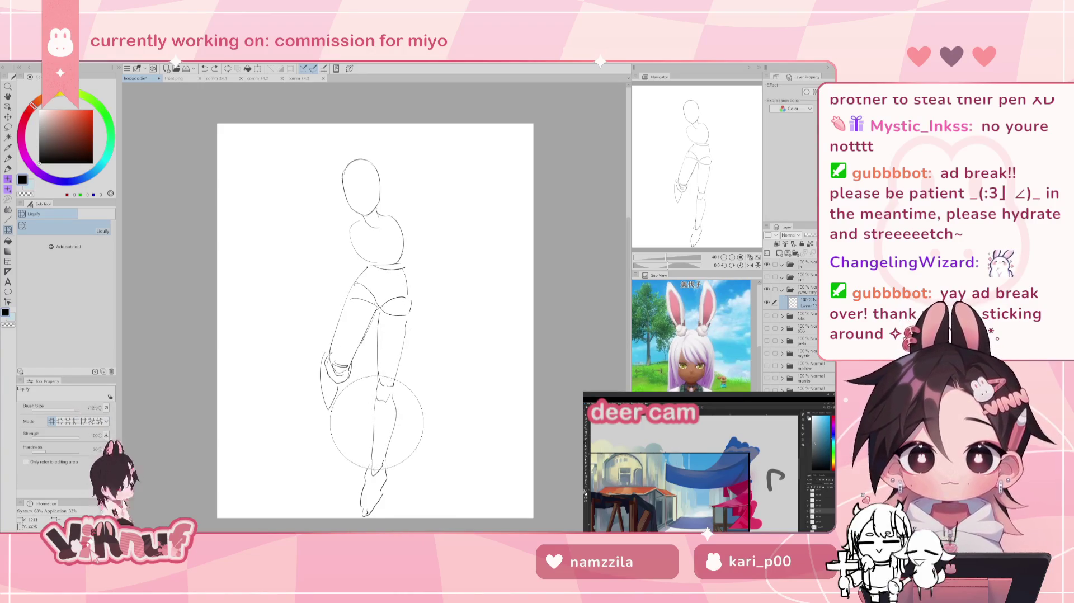
{"action": "mouse_move", "coordinate": [378, 425]}
{"action": "left_mouse_down"}
{"action": "mouse_move", "coordinate": [408, 479]}
{"action": "mouse_move", "coordinate": [363, 534]}
{"action": "left_mouse_up"}
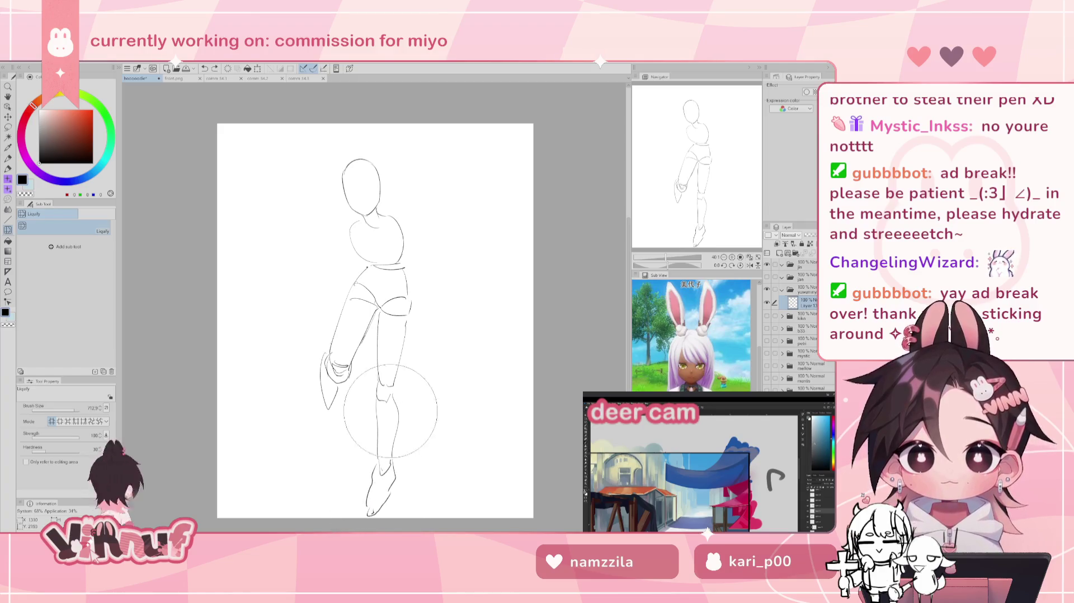
{"action": "left_click_drag", "start_coordinate": [407, 410], "coordinate": [431, 438]}
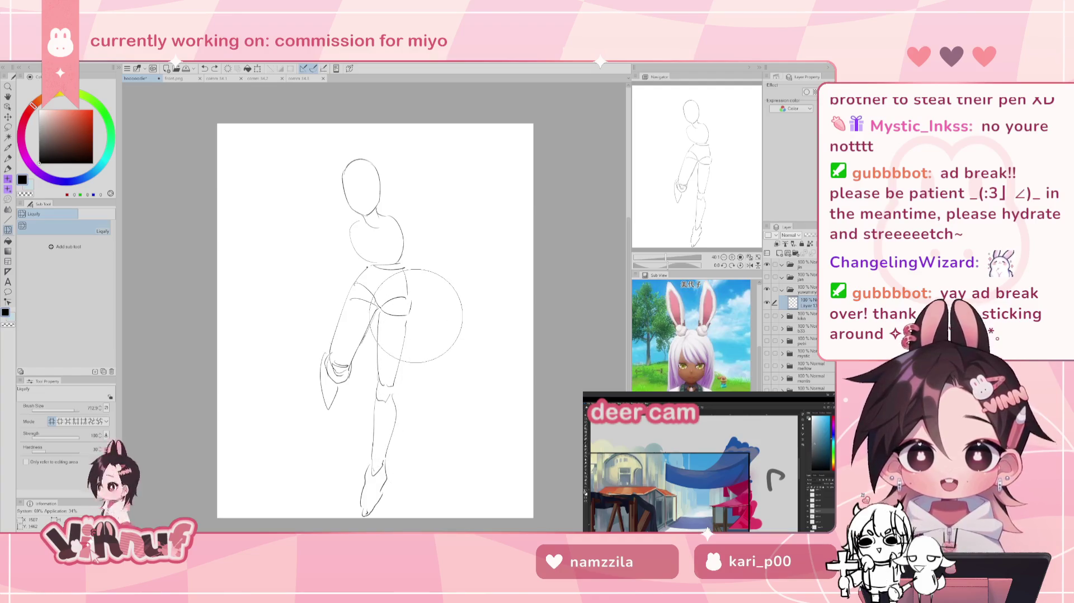
{"action": "key", "text": "k"}
{"action": "left_click_drag", "start_coordinate": [441, 390], "coordinate": [437, 377]}
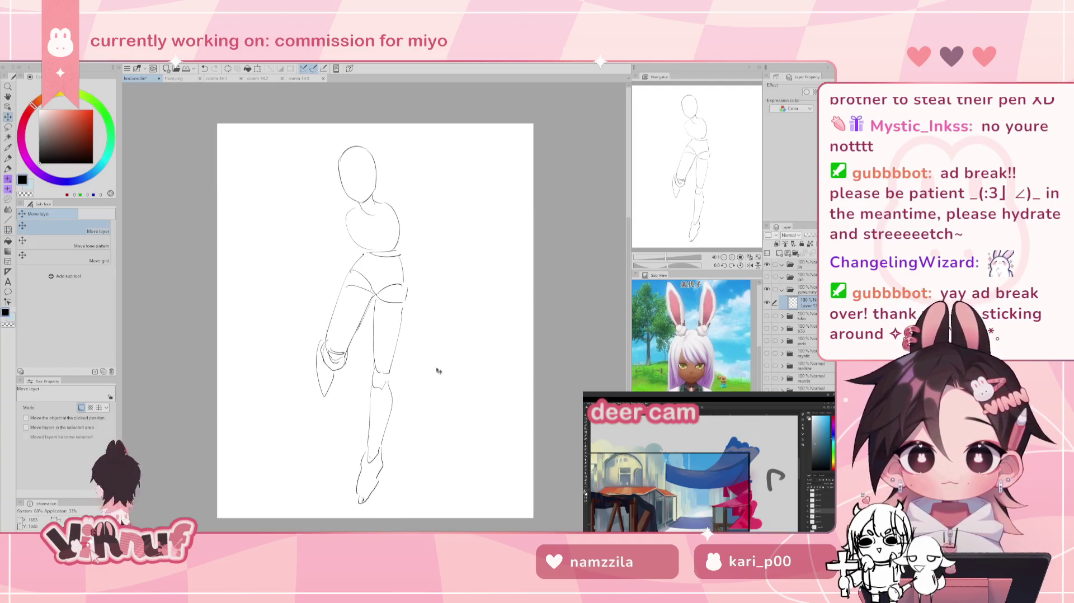
Step: Lasso the standing right leg and rotate it around the hip with free transform
{"action": "key", "text": "m"}
{"action": "left_click_drag", "start_coordinate": [409, 288], "coordinate": [442, 346]}
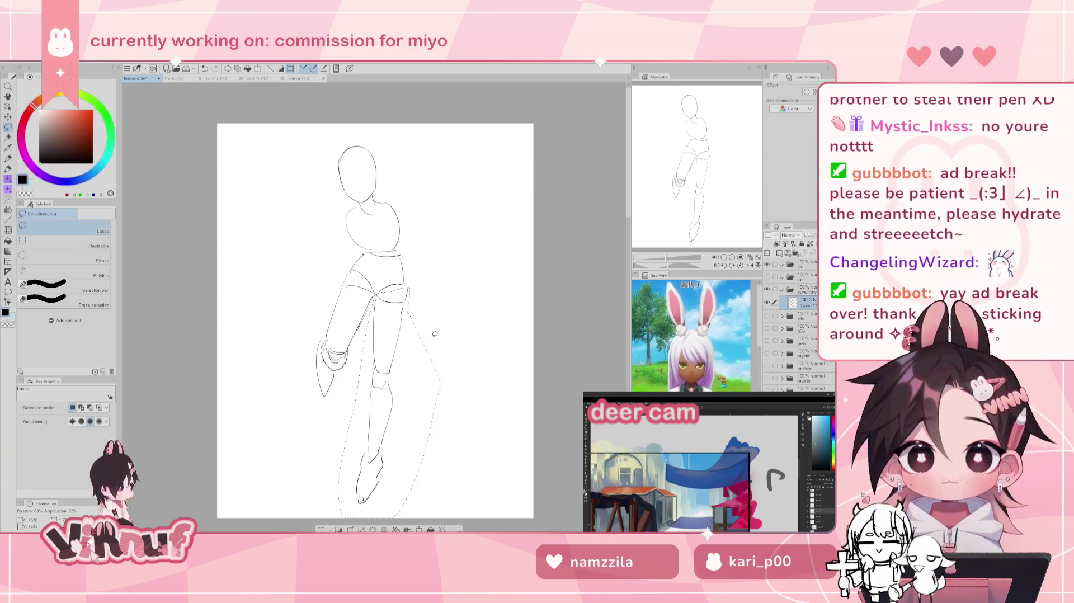
{"action": "key", "text": "ctrl+t"}
{"action": "mouse_move", "coordinate": [396, 287]}
{"action": "left_mouse_down"}
{"action": "mouse_move", "coordinate": [410, 322]}
{"action": "mouse_move", "coordinate": [354, 453]}
{"action": "left_mouse_up"}
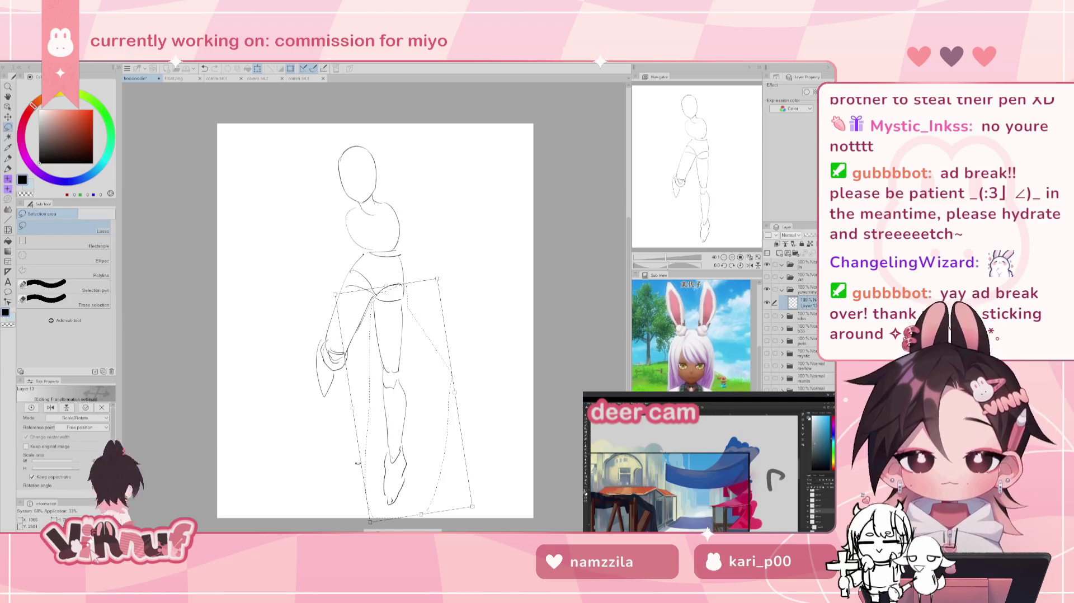
{"action": "key", "text": "Return"}
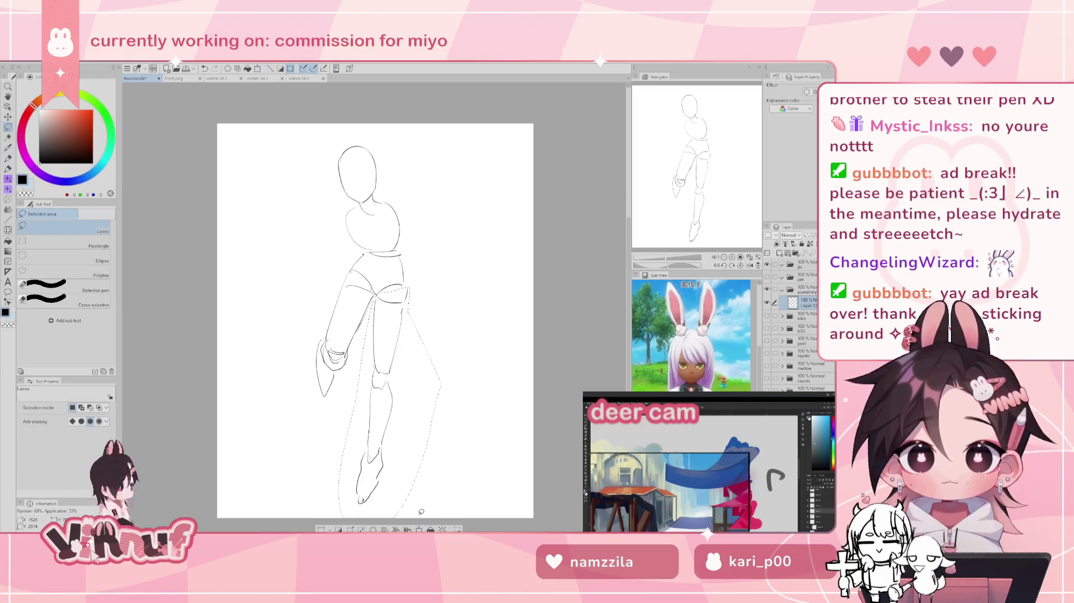
Step: Fine-tune the leg's angle with a second transform, then erase the raised foot's pointed tip
{"action": "key", "text": "ctrl+t"}
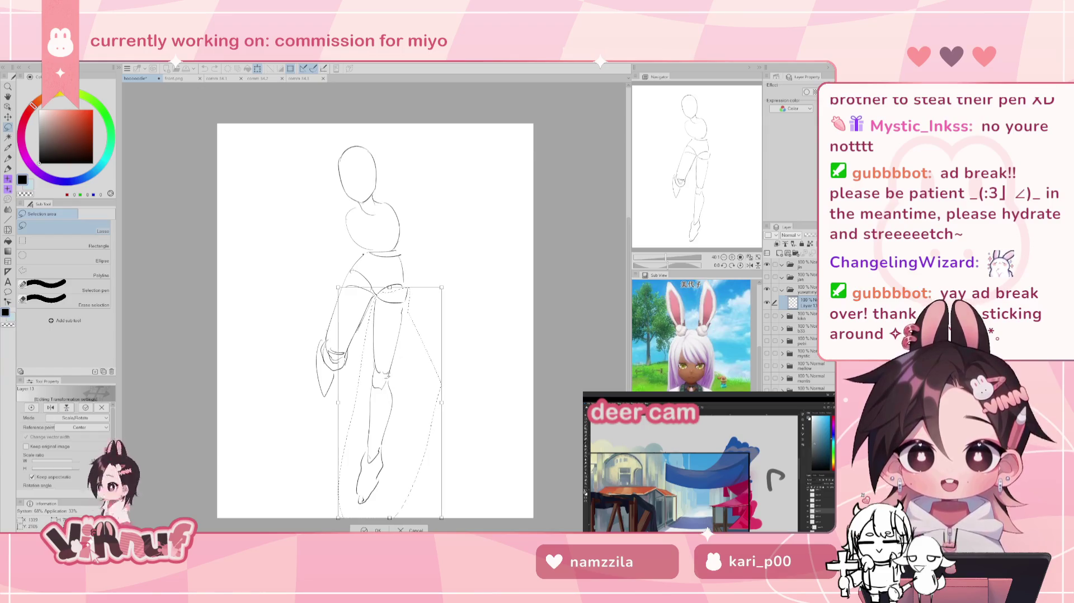
{"action": "mouse_move", "coordinate": [402, 289]}
{"action": "left_mouse_down"}
{"action": "mouse_move", "coordinate": [408, 266]}
{"action": "mouse_move", "coordinate": [418, 270]}
{"action": "left_mouse_up"}
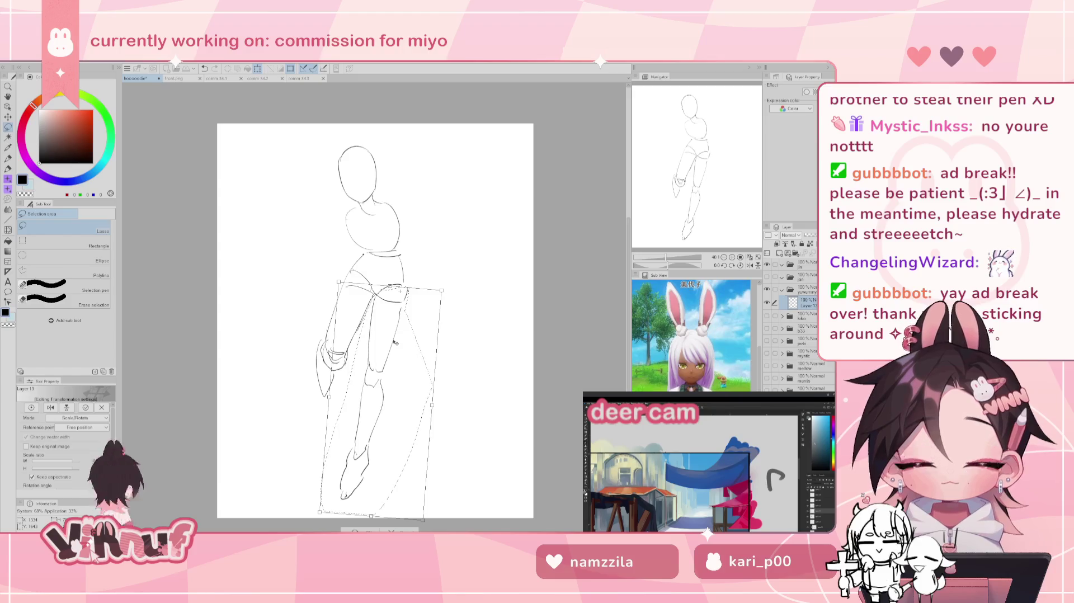
{"action": "left_click_drag", "start_coordinate": [410, 269], "coordinate": [406, 267]}
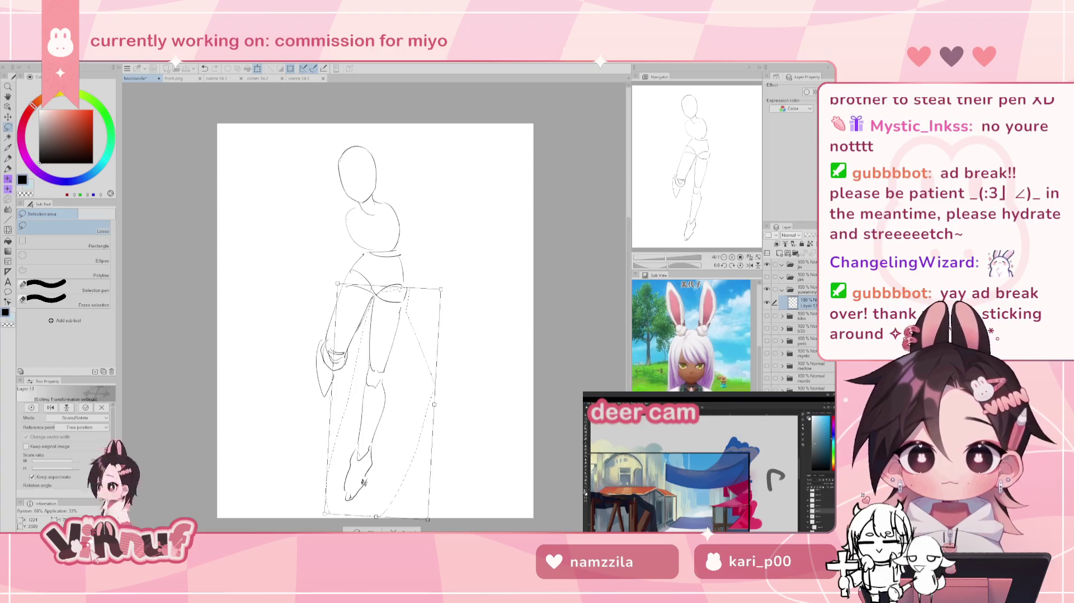
{"action": "key", "text": "Return"}
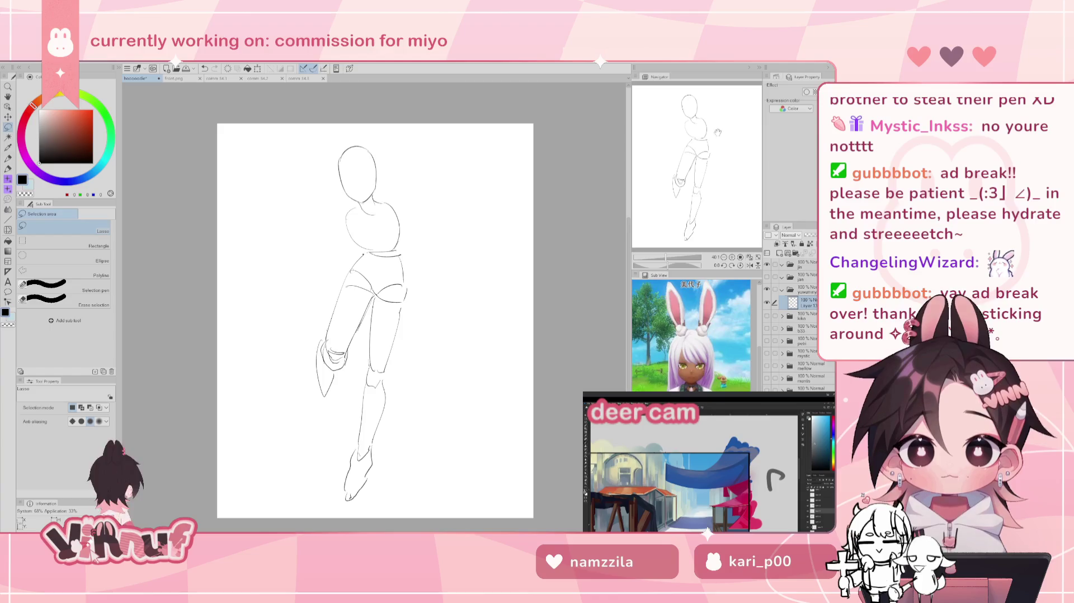
{"action": "key", "text": "e"}
{"action": "left_click_drag", "start_coordinate": [343, 384], "coordinate": [349, 332]}
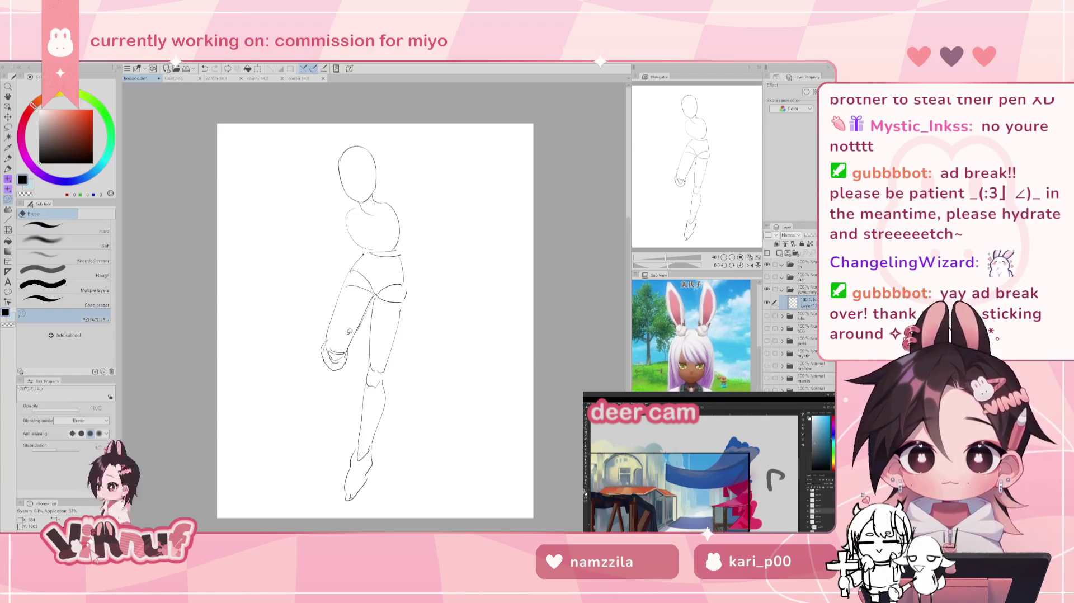
Step: Try pen strokes to close the raised foot outline, undoing each attempt
{"action": "key", "text": "p"}
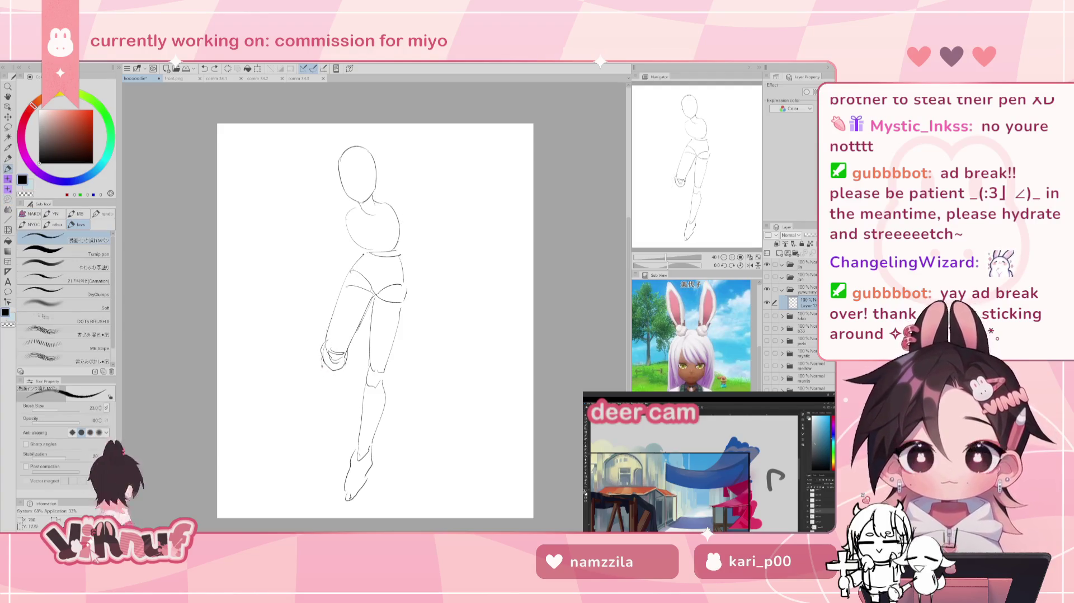
{"action": "mouse_move", "coordinate": [326, 394]}
{"action": "left_mouse_down"}
{"action": "mouse_move", "coordinate": [338, 373]}
{"action": "mouse_move", "coordinate": [322, 380]}
{"action": "mouse_move", "coordinate": [324, 396]}
{"action": "mouse_move", "coordinate": [337, 379]}
{"action": "left_mouse_up"}
{"action": "key", "text": "ctrl+z"}
{"action": "key", "text": "ctrl+z"}
{"action": "key", "text": "ctrl+z"}
{"action": "key", "text": "ctrl+z"}
{"action": "key", "text": "ctrl+z"}
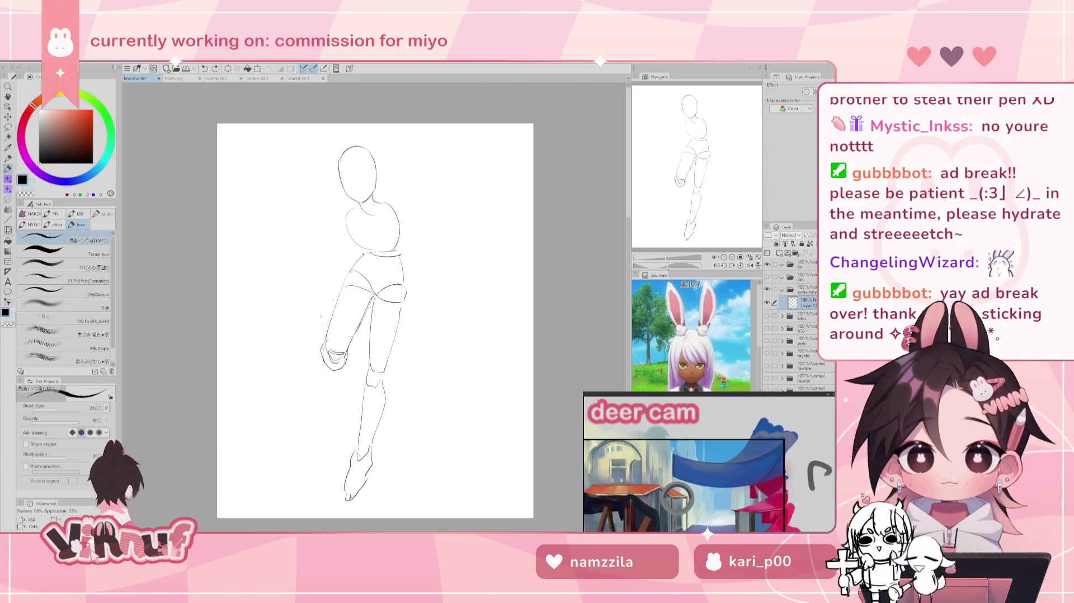
{"action": "key", "text": "ctrl+z"}
{"action": "left_click_drag", "start_coordinate": [325, 327], "coordinate": [327, 359]}
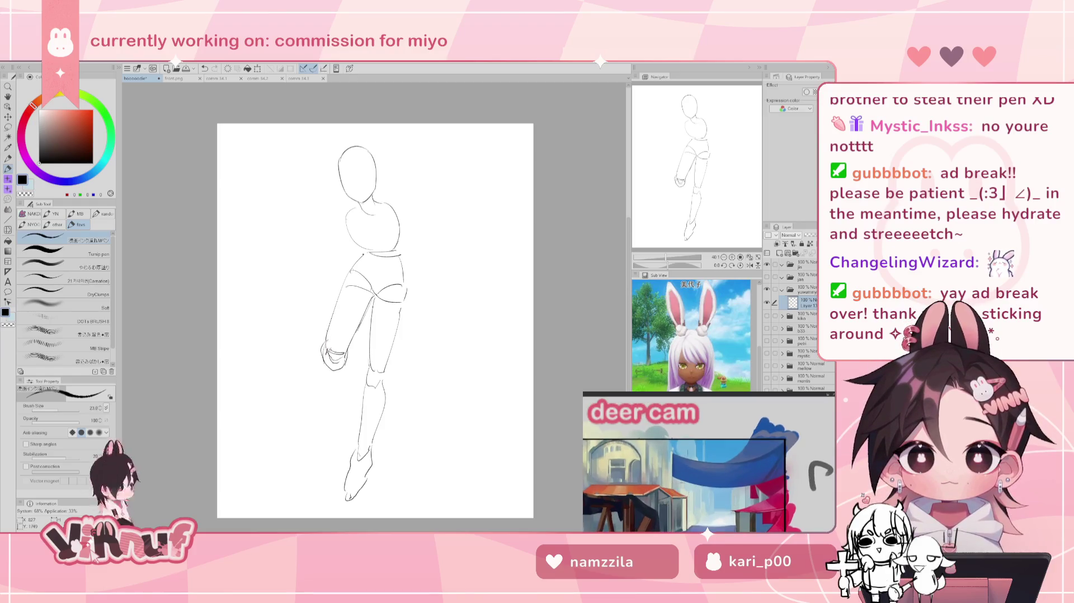
{"action": "key", "text": "ctrl+z"}
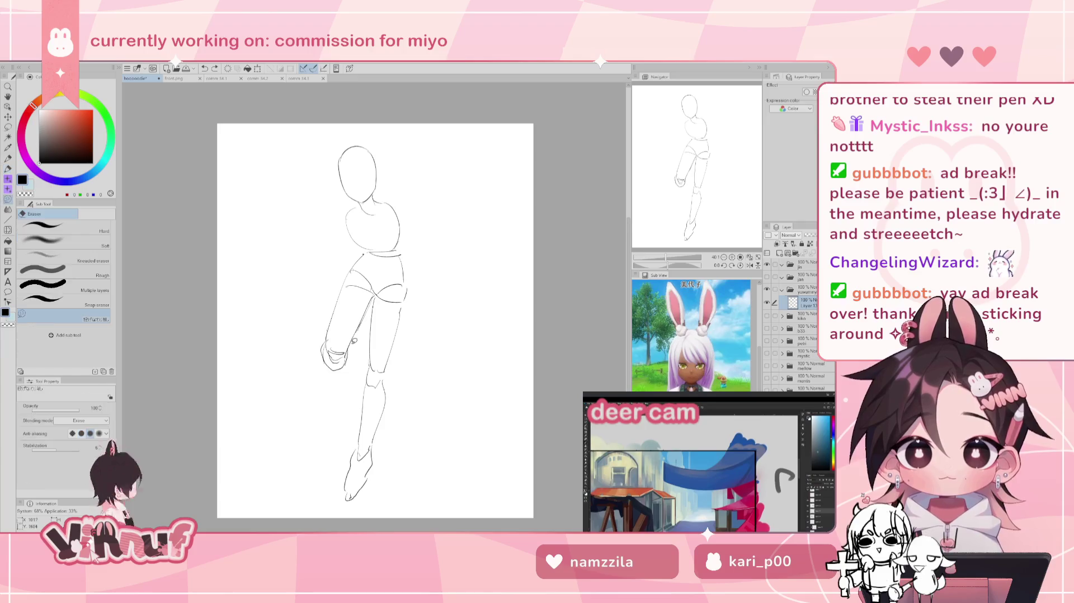
Step: Erase the old raised-foot lines and redraw a rounder foot at the limb end
{"action": "key", "text": "e"}
{"action": "mouse_move", "coordinate": [324, 336]}
{"action": "left_mouse_down"}
{"action": "mouse_move", "coordinate": [333, 360]}
{"action": "mouse_move", "coordinate": [349, 347]}
{"action": "mouse_move", "coordinate": [350, 363]}
{"action": "left_mouse_up"}
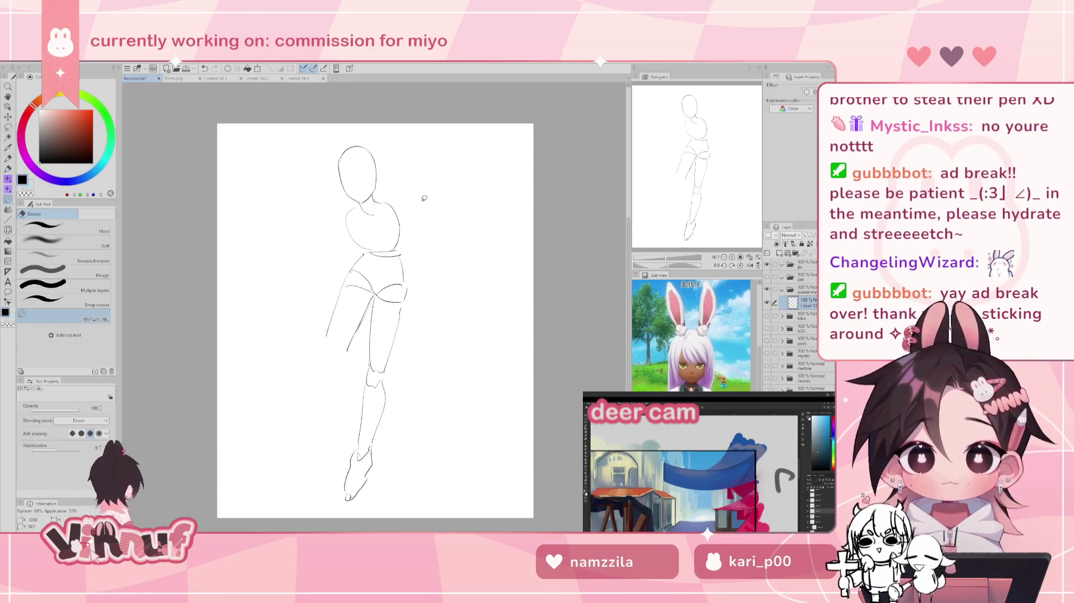
{"action": "left_click_drag", "start_coordinate": [359, 321], "coordinate": [348, 351]}
{"action": "key", "text": "p"}
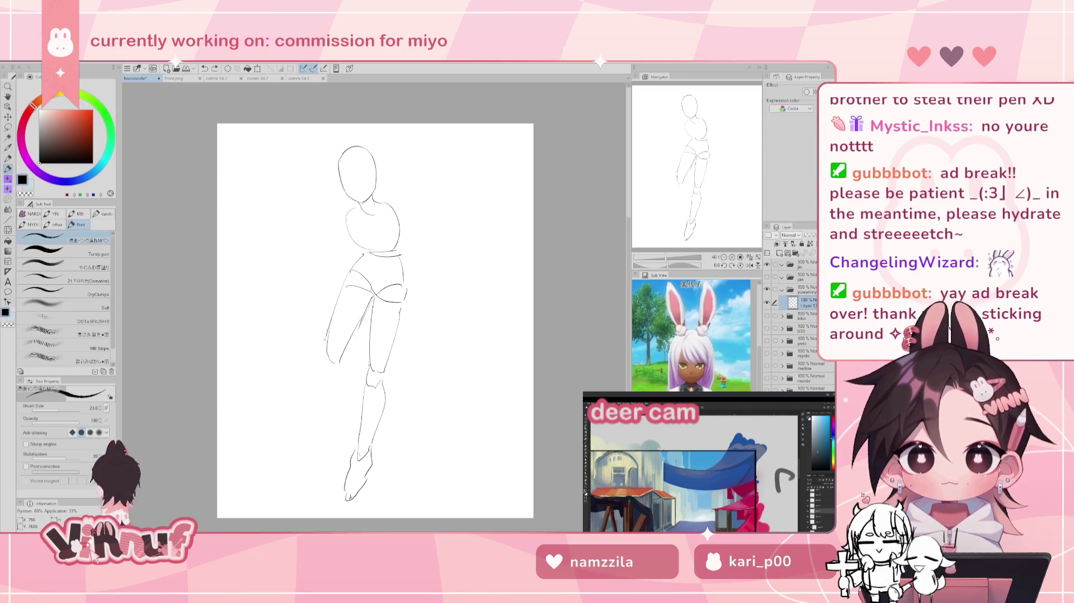
{"action": "mouse_move", "coordinate": [325, 334]}
{"action": "left_mouse_down"}
{"action": "mouse_move", "coordinate": [323, 370]}
{"action": "mouse_move", "coordinate": [333, 370]}
{"action": "left_mouse_up"}
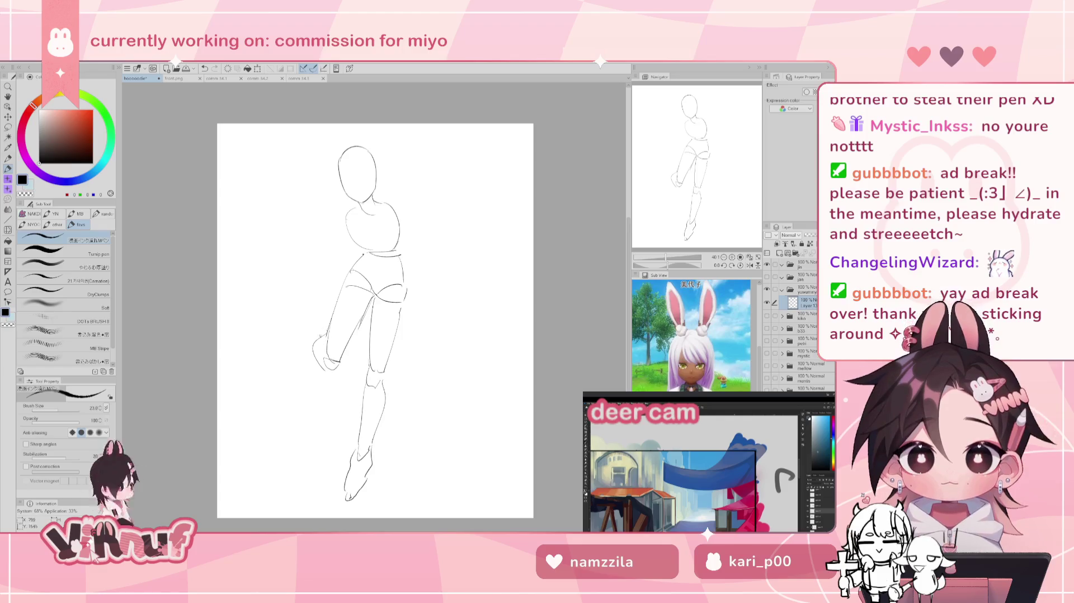
{"action": "key", "text": "ctrl+z"}
{"action": "mouse_move", "coordinate": [313, 336]}
{"action": "left_mouse_down"}
{"action": "mouse_move", "coordinate": [311, 356]}
{"action": "mouse_move", "coordinate": [323, 344]}
{"action": "mouse_move", "coordinate": [309, 375]}
{"action": "left_mouse_up"}
{"action": "key", "text": "ctrl+z"}
{"action": "key", "text": "ctrl+z"}
{"action": "key", "text": "ctrl+z"}
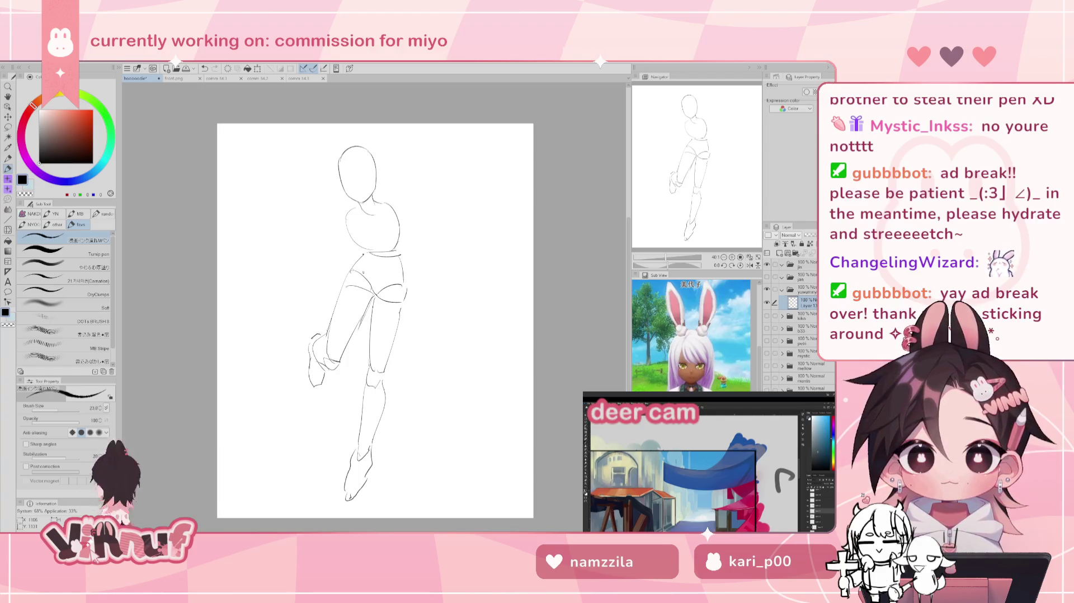
{"action": "key", "text": "ctrl+z"}
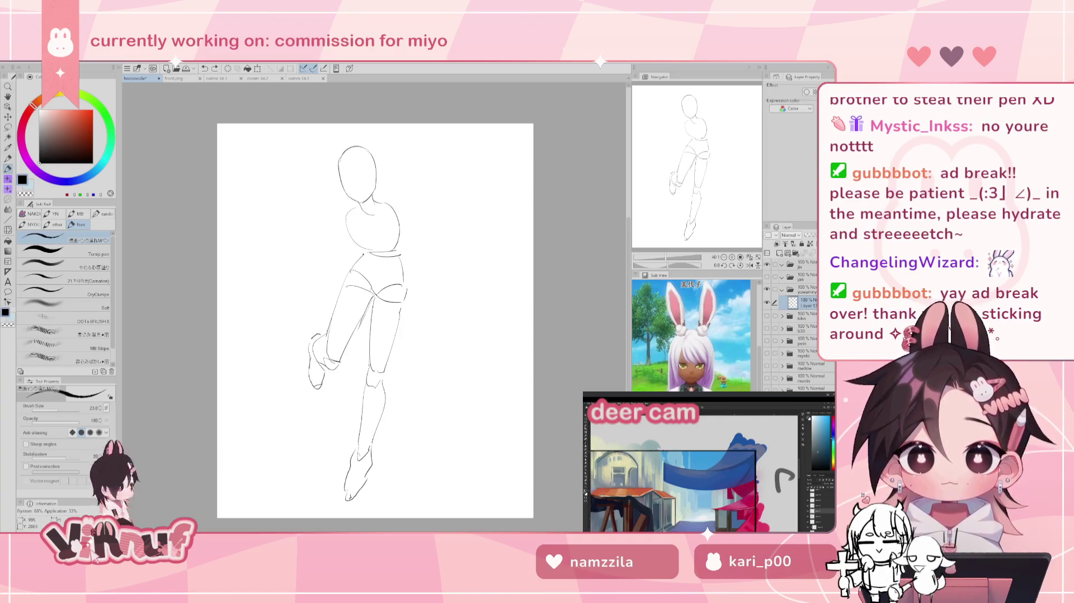
{"action": "key", "text": "ctrl+z"}
Step: Erase the lower lines of the standing foot
{"action": "key", "text": "e"}
{"action": "mouse_move", "coordinate": [349, 495]}
{"action": "left_mouse_down"}
{"action": "mouse_move", "coordinate": [370, 451]}
{"action": "mouse_move", "coordinate": [366, 466]}
{"action": "left_mouse_up"}
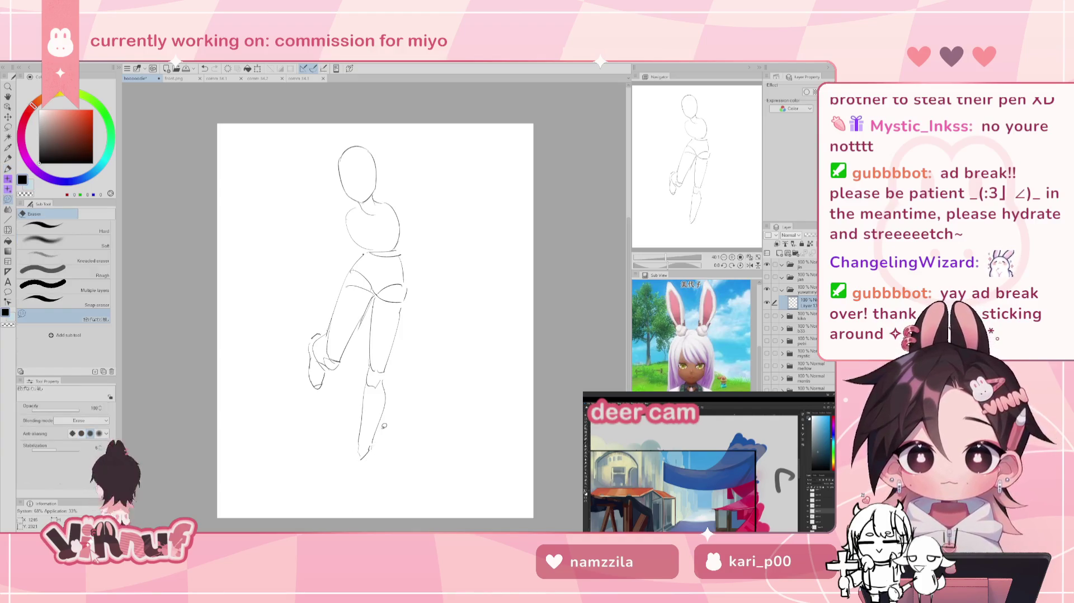
{"action": "key", "text": "j"}
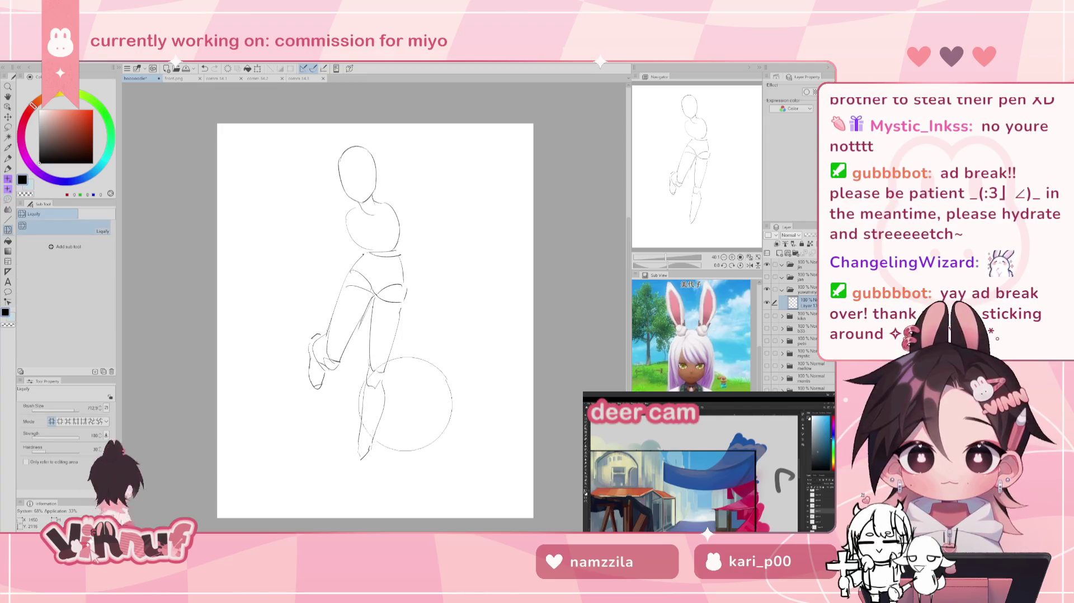
Step: Reshape the thigh and knee lines, undo recent foot strokes, and mirror the view
{"action": "mouse_move", "coordinate": [415, 352]}
{"action": "left_mouse_down"}
{"action": "mouse_move", "coordinate": [379, 439]}
{"action": "mouse_move", "coordinate": [363, 409]}
{"action": "left_mouse_up"}
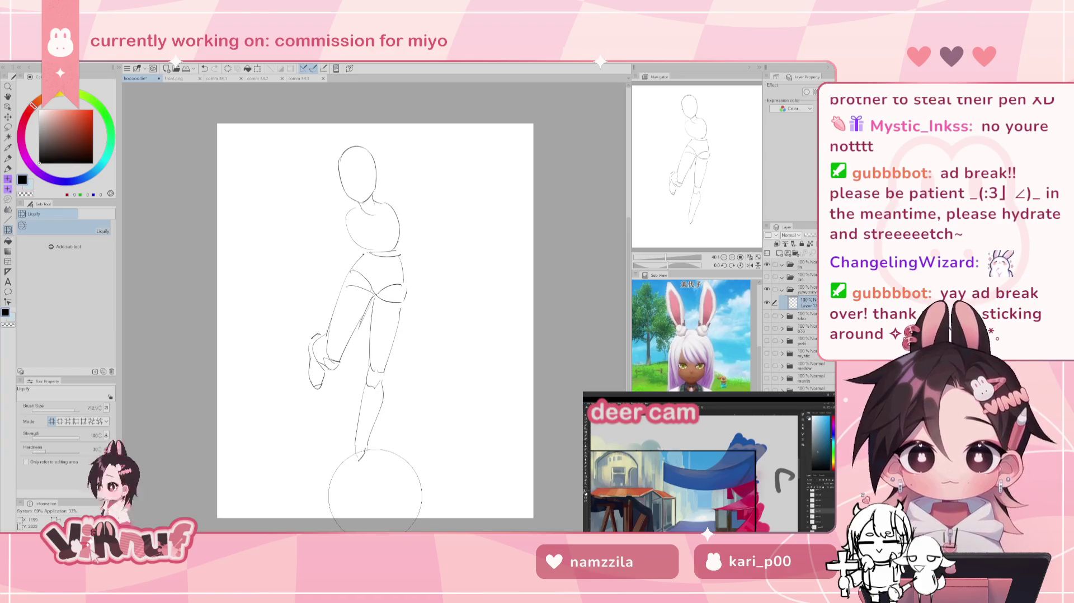
{"action": "key", "text": "p"}
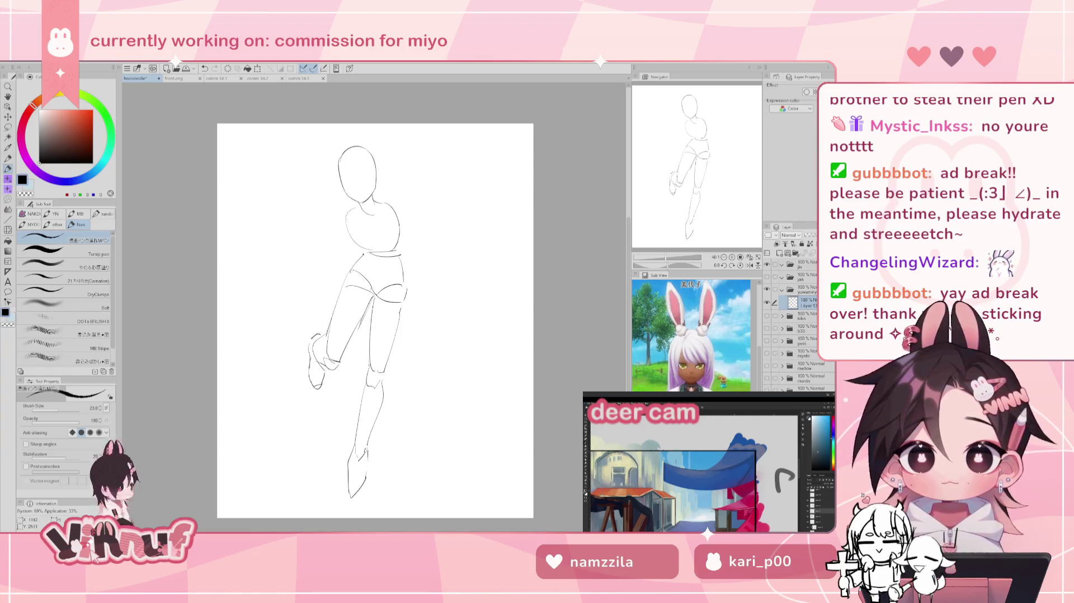
{"action": "key", "text": "ctrl+z"}
{"action": "key", "text": "ctrl+z"}
{"action": "key", "text": "ctrl+z"}
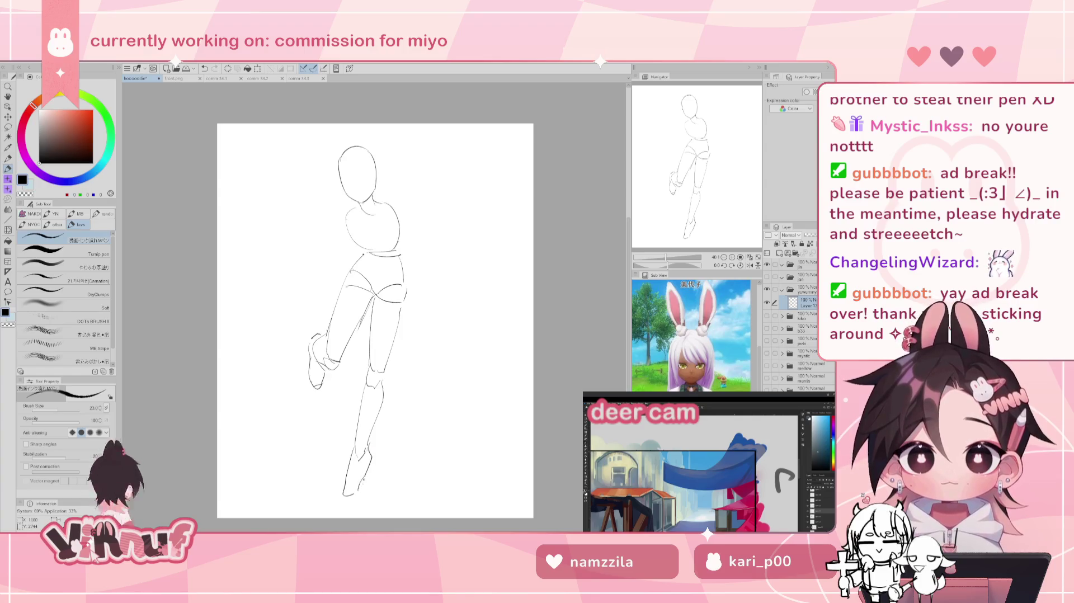
{"action": "key", "text": "h"}
{"action": "key", "text": "h"}
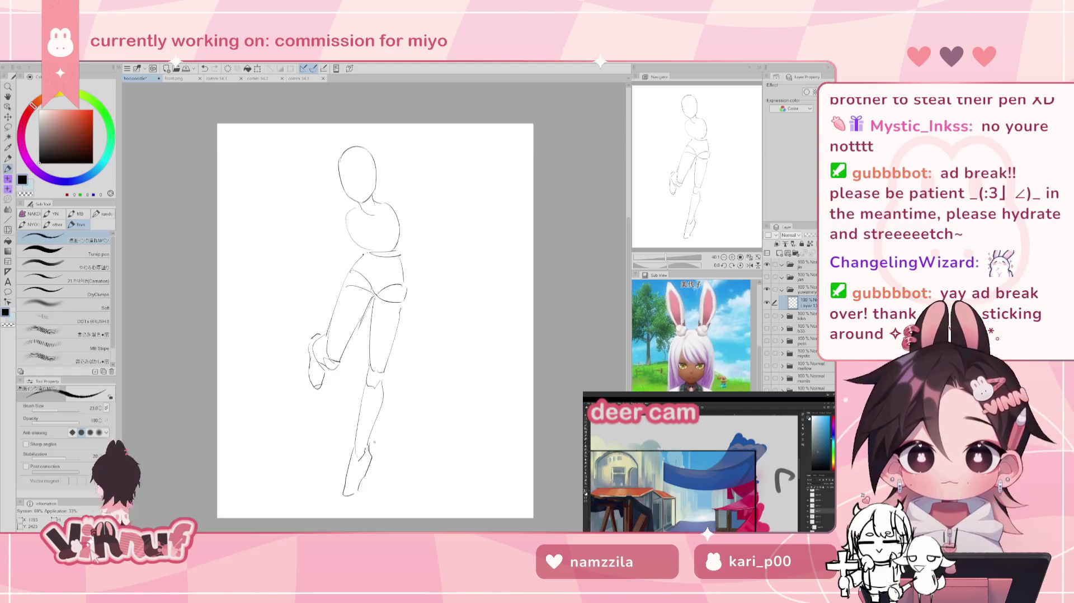
Step: Shrink the Liquify brush slightly and mirror the canvas view again
{"action": "key", "text": "j"}
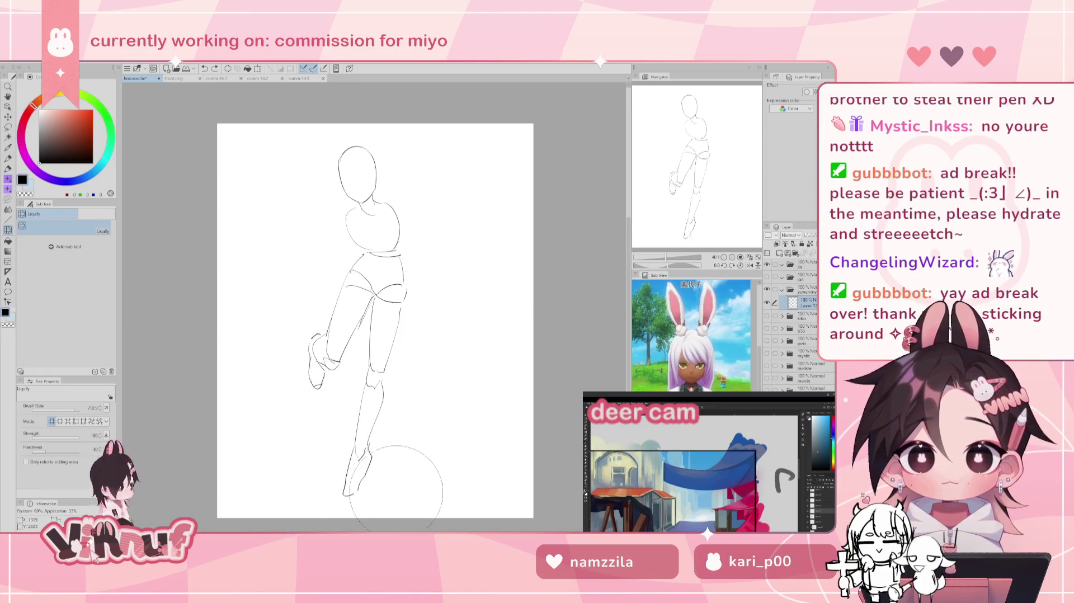
{"action": "left_click_drag", "start_coordinate": [78, 411], "coordinate": [72, 411]}
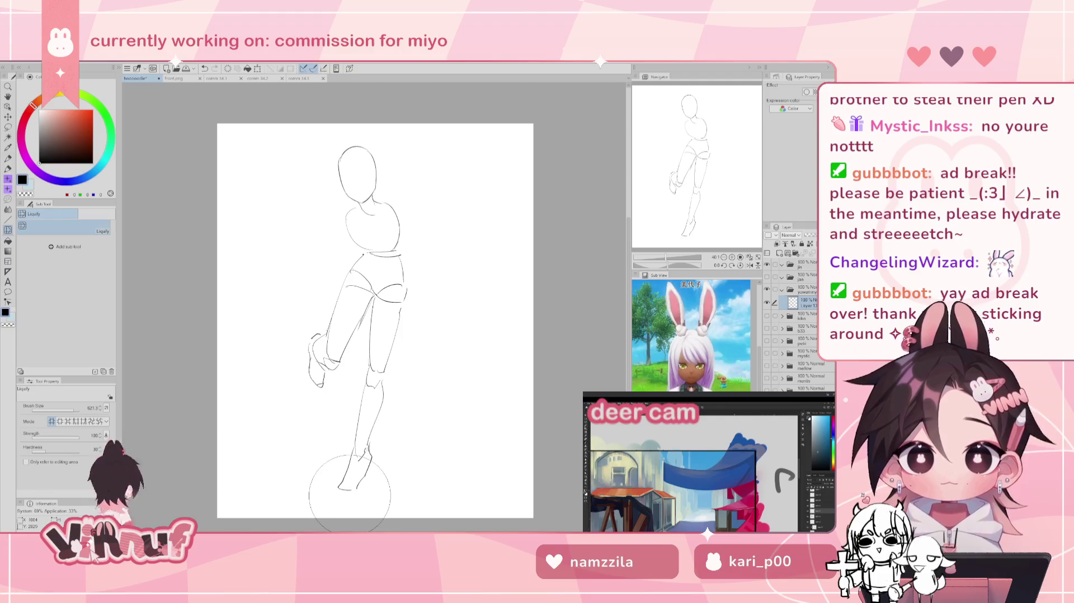
{"action": "left_click_drag", "start_coordinate": [73, 411], "coordinate": [67, 412]}
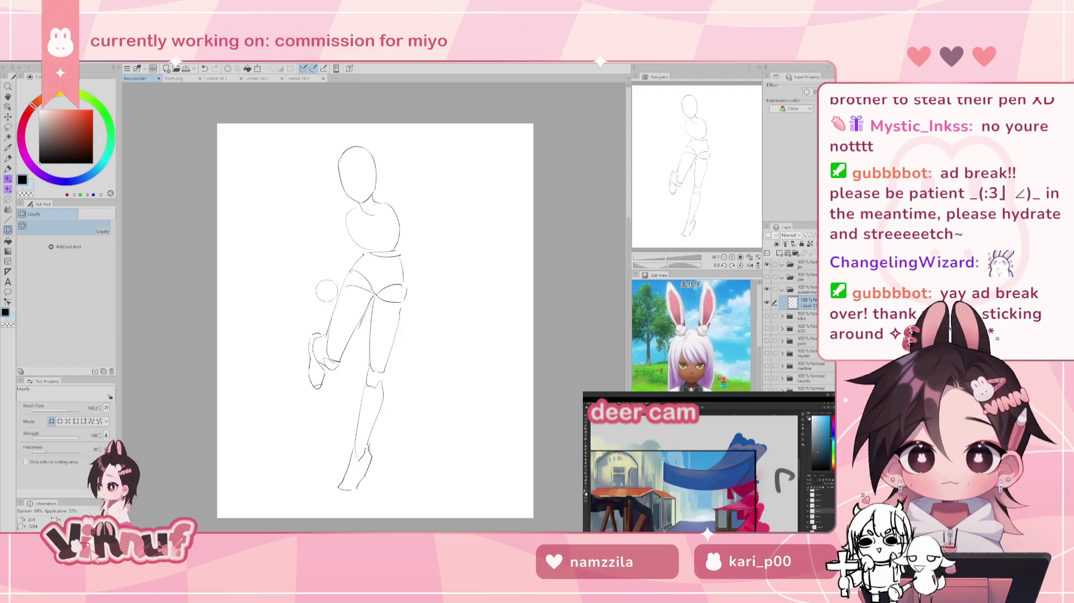
{"action": "key", "text": "h"}
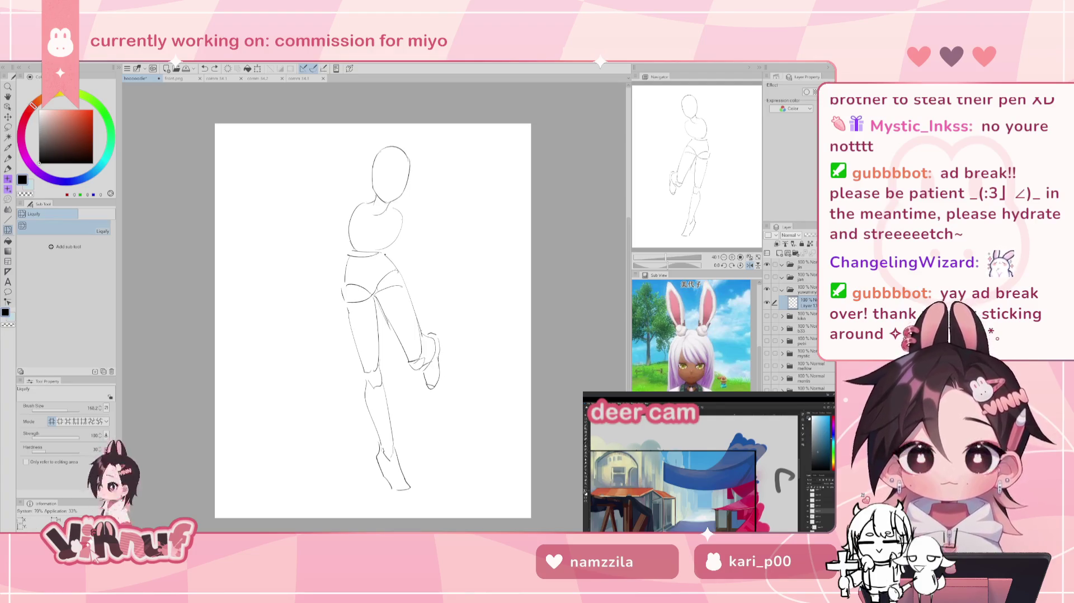
Step: Lasso the raised foot, then rotate and shift it to a better angle
{"action": "key", "text": "m"}
{"action": "left_click_drag", "start_coordinate": [433, 331], "coordinate": [430, 370]}
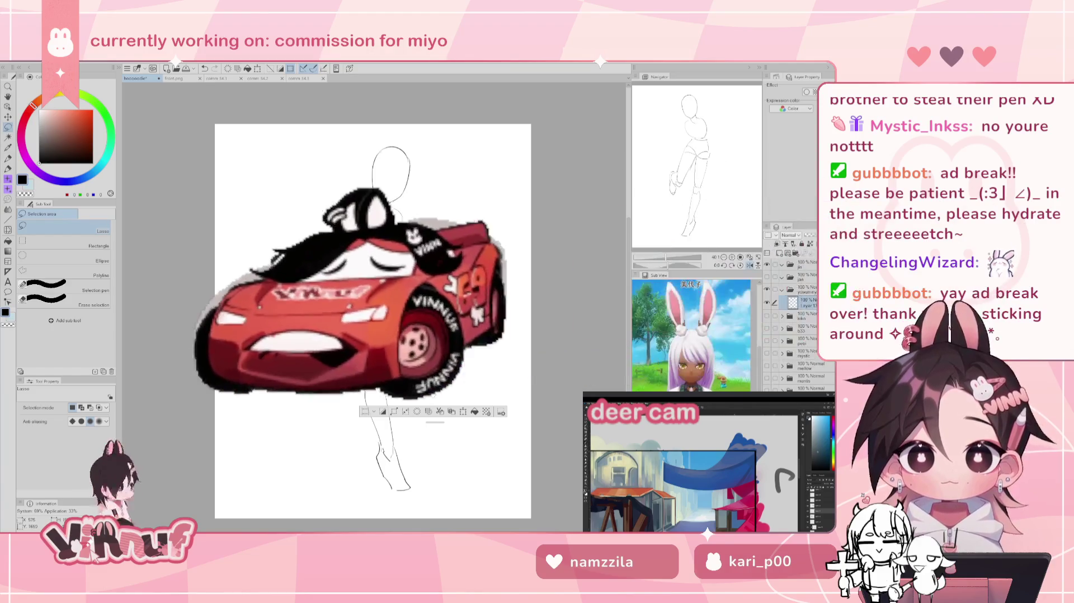
{"action": "key", "text": "ctrl+t"}
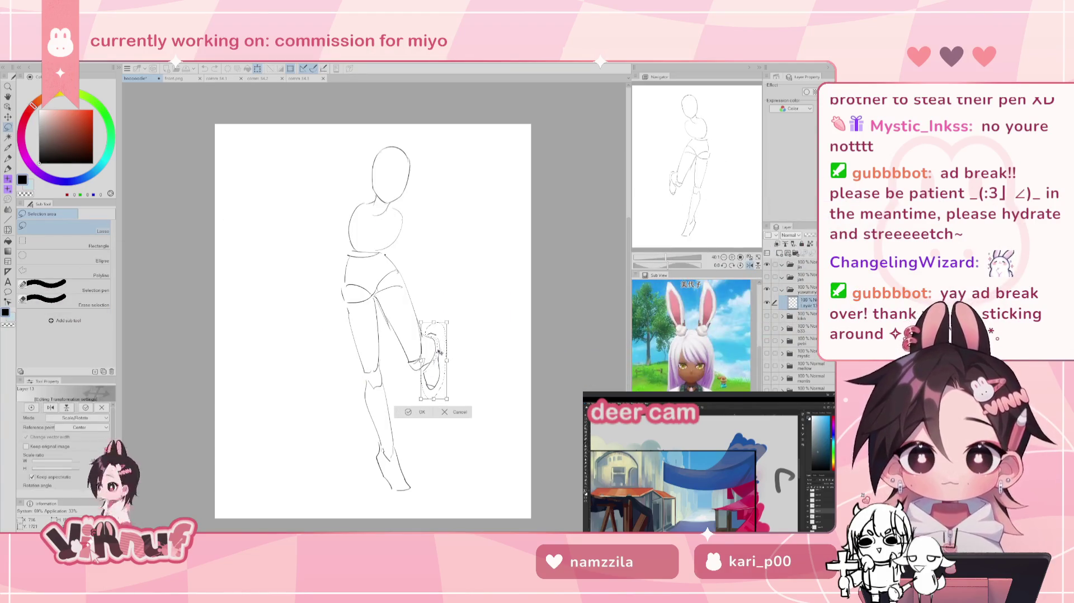
{"action": "mouse_move", "coordinate": [433, 361]}
{"action": "left_mouse_down"}
{"action": "mouse_move", "coordinate": [447, 354]}
{"action": "mouse_move", "coordinate": [446, 381]}
{"action": "left_mouse_up"}
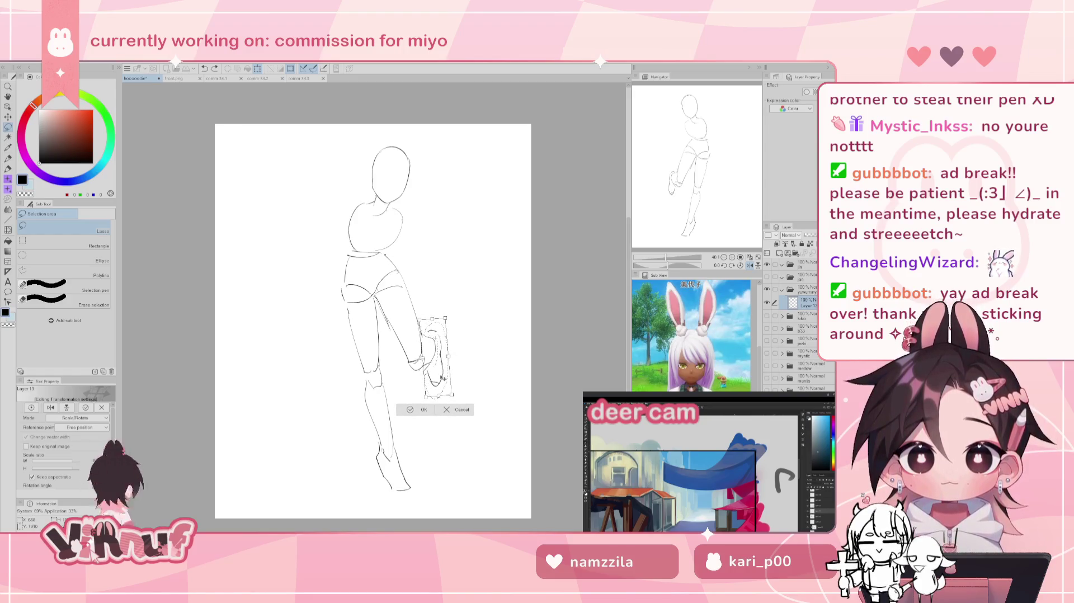
{"action": "key", "text": "h"}
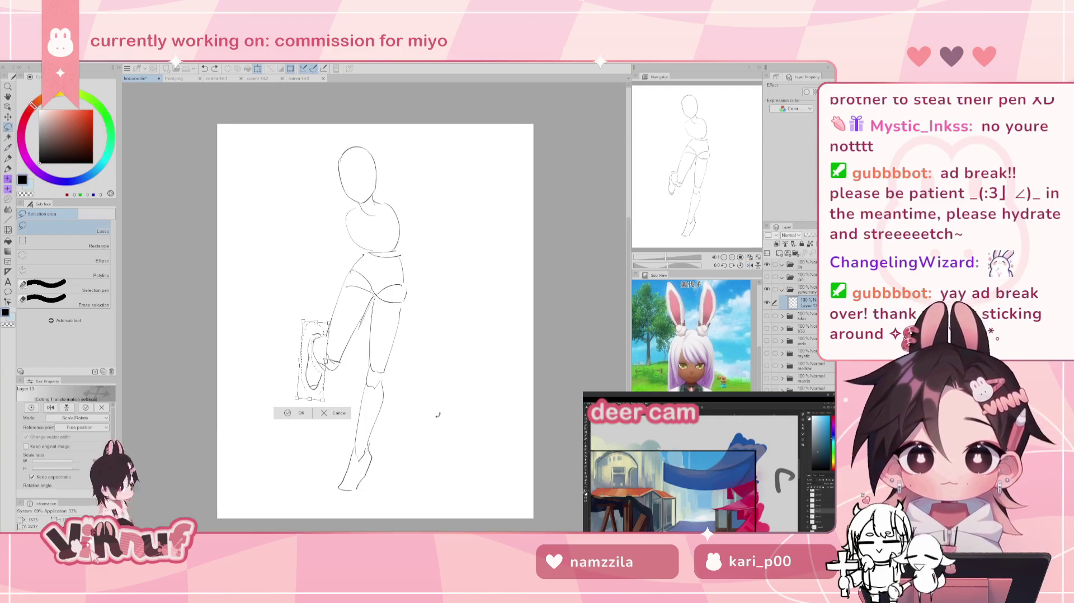
{"action": "left_click", "coordinate": [302, 414]}
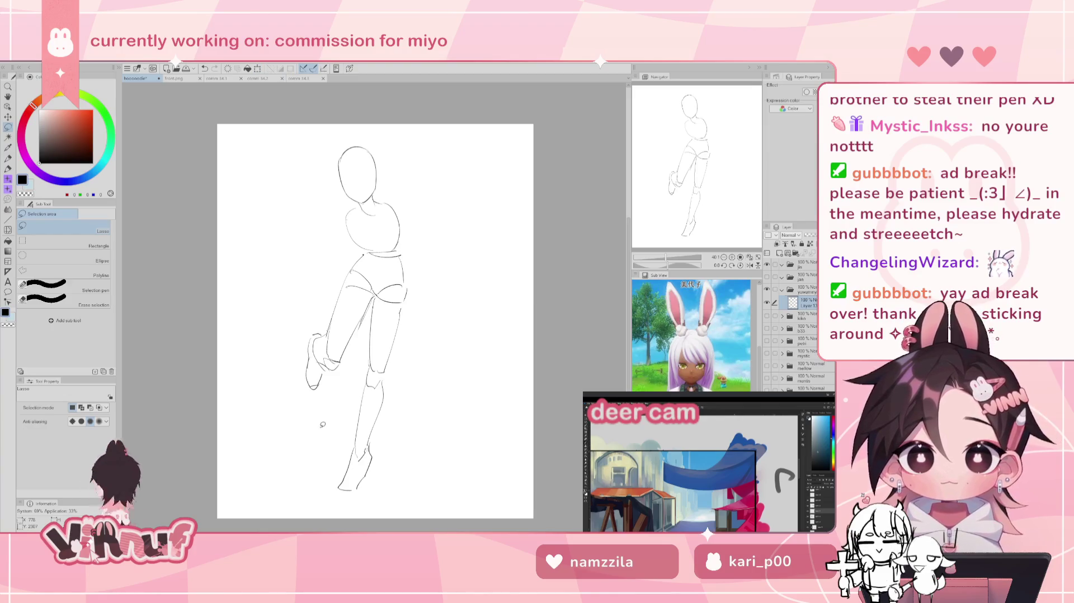
Step: Flip the view back to normal and enlarge the Liquify brush
{"action": "key", "text": "h"}
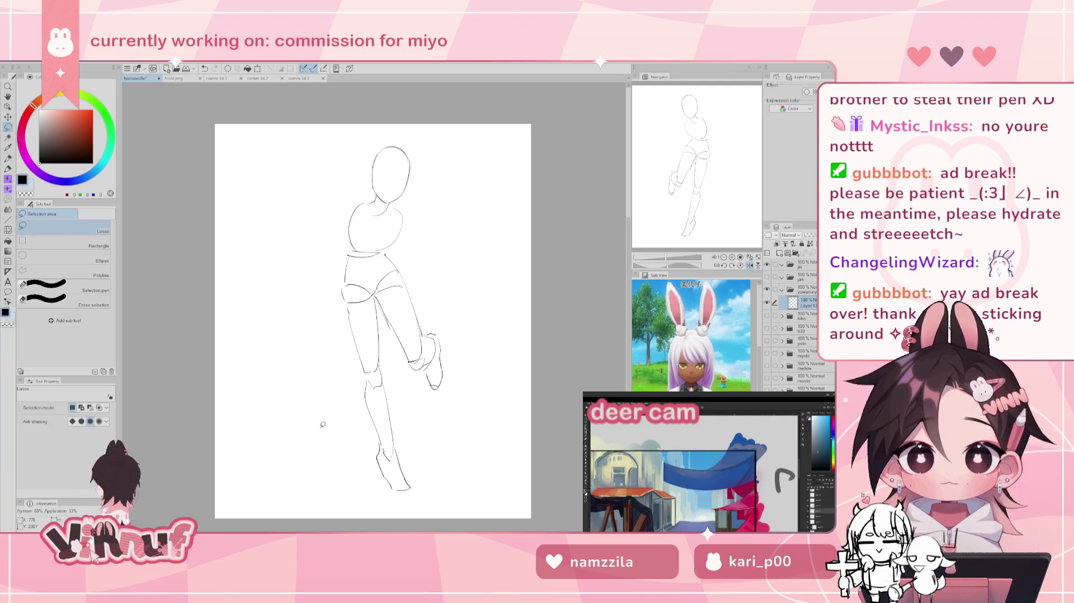
{"action": "key", "text": "j"}
{"action": "mouse_move", "coordinate": [372, 316]}
{"action": "left_mouse_down"}
{"action": "mouse_move", "coordinate": [342, 320]}
{"action": "mouse_move", "coordinate": [426, 354]}
{"action": "mouse_move", "coordinate": [414, 343]}
{"action": "left_mouse_up"}
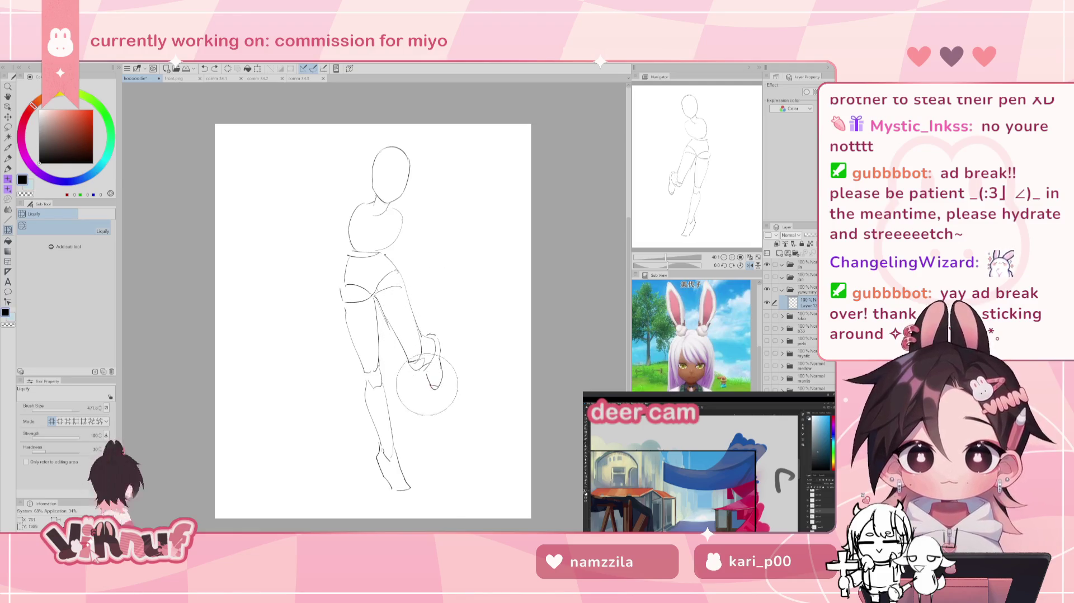
Step: Mirror the view, toggle the sketch layer to compare, and move the sketch slightly down
{"action": "key", "text": "h"}
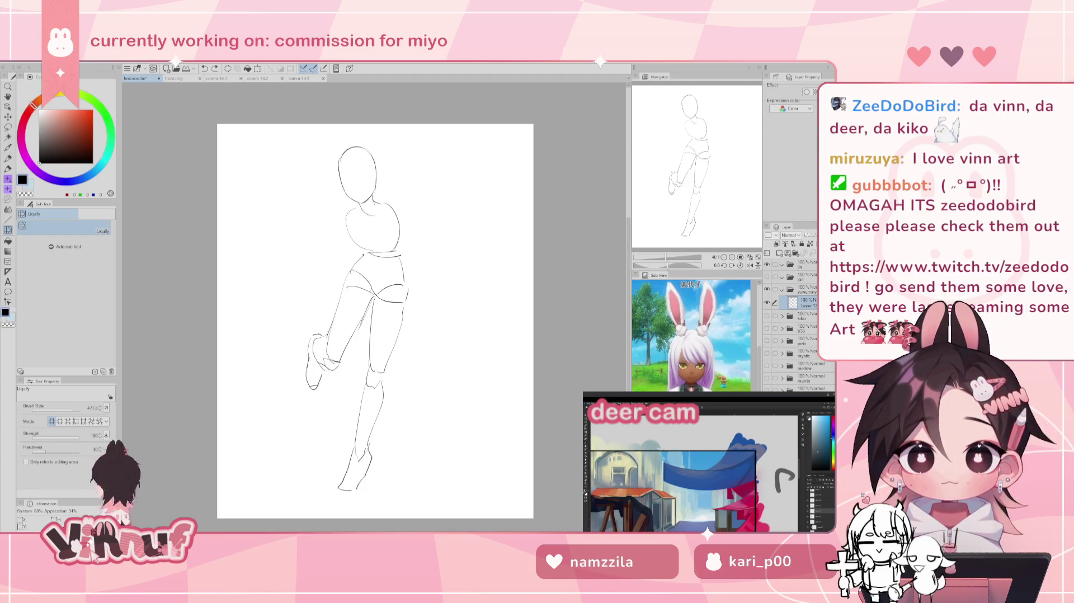
{"action": "left_click_drag", "start_coordinate": [700, 167], "coordinate": [722, 171]}
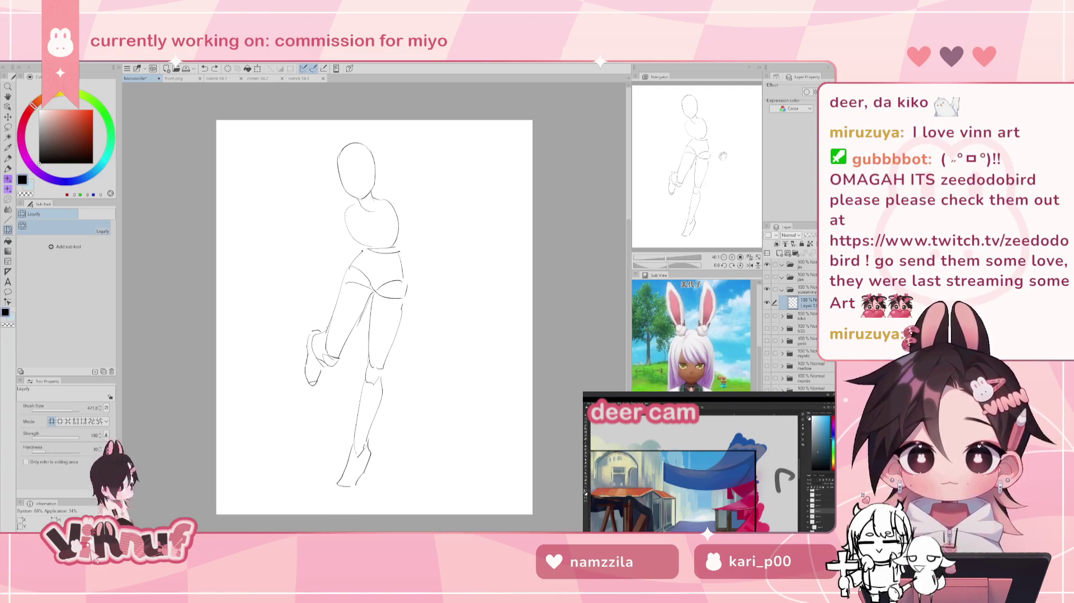
{"action": "left_click", "coordinate": [768, 302]}
{"action": "left_click", "coordinate": [767, 302]}
{"action": "key", "text": "k"}
{"action": "left_click_drag", "start_coordinate": [492, 336], "coordinate": [512, 339]}
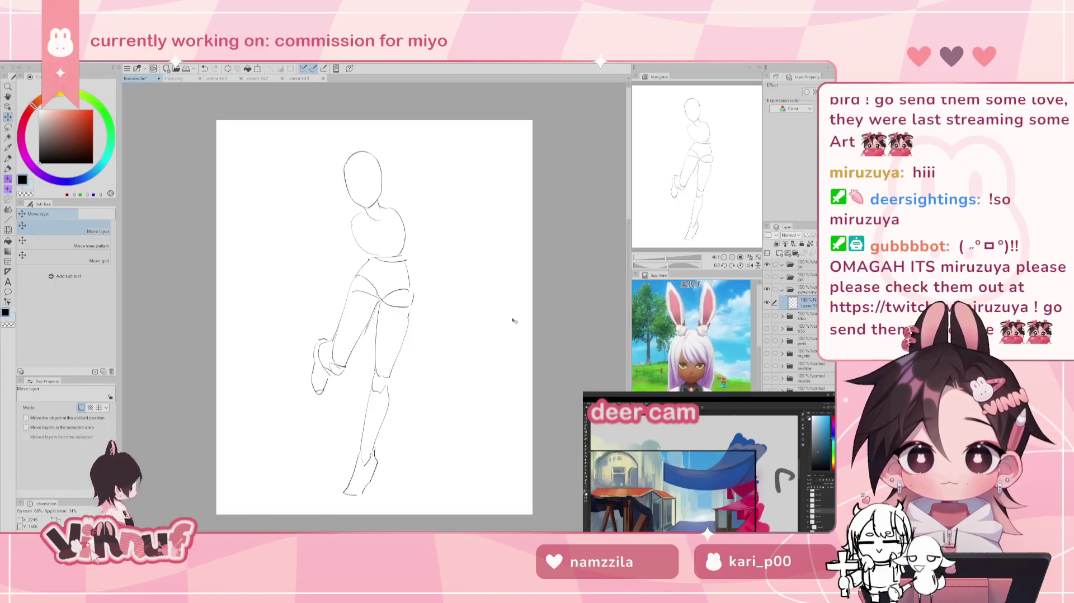
Step: Try several shoulder and arm lines beside the head, undoing each one
{"action": "key", "text": "p"}
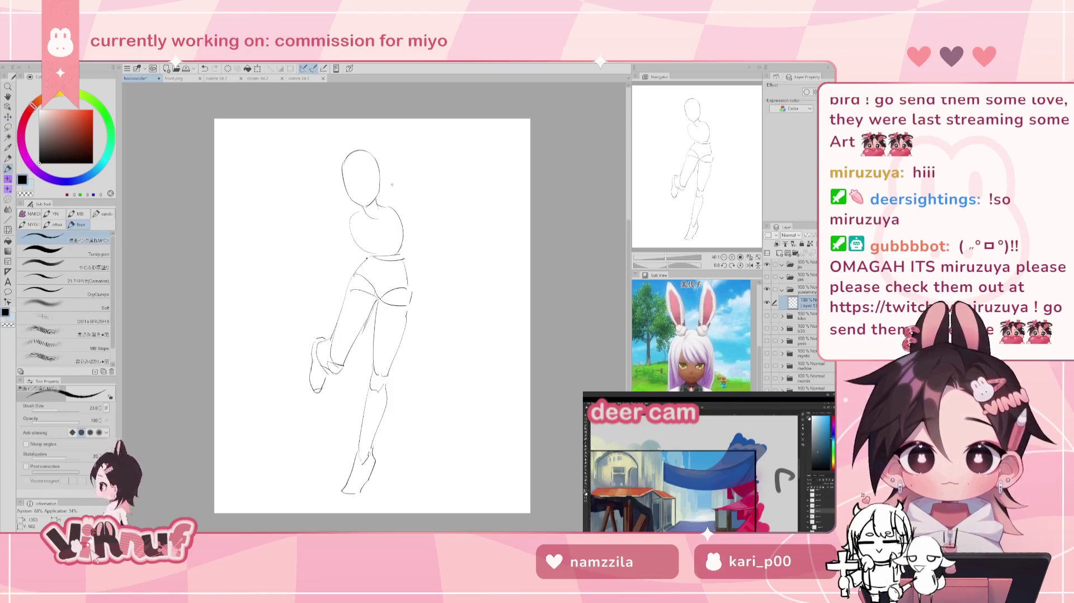
{"action": "mouse_move", "coordinate": [330, 178]}
{"action": "left_mouse_down"}
{"action": "mouse_move", "coordinate": [320, 198]}
{"action": "mouse_move", "coordinate": [342, 235]}
{"action": "mouse_move", "coordinate": [339, 225]}
{"action": "left_mouse_up"}
{"action": "key", "text": "ctrl+z"}
{"action": "key", "text": "ctrl+z"}
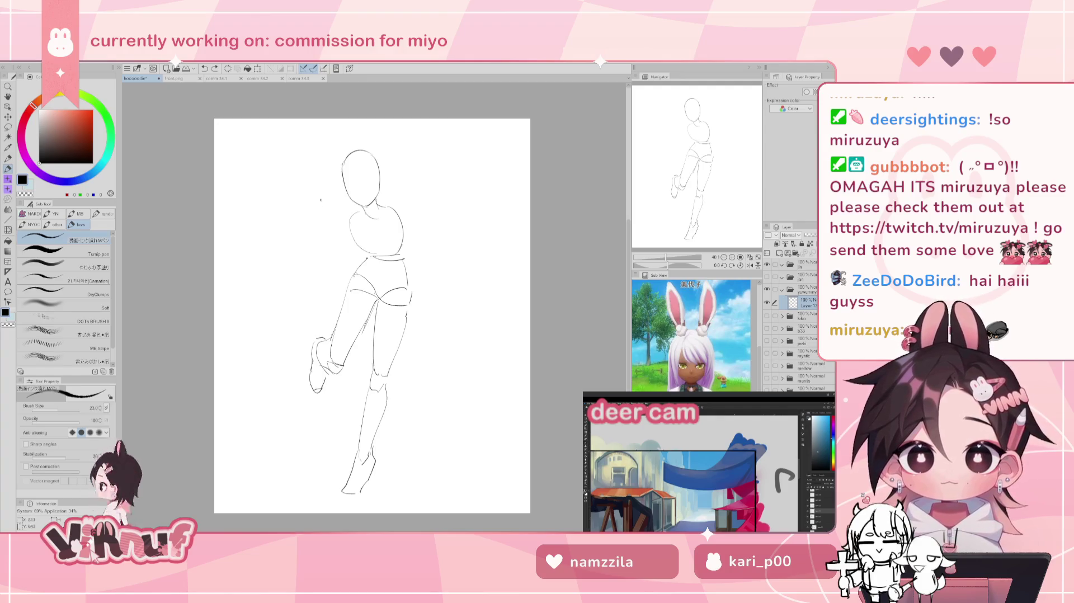
{"action": "left_click_drag", "start_coordinate": [323, 165], "coordinate": [311, 189]}
{"action": "key", "text": "ctrl+z"}
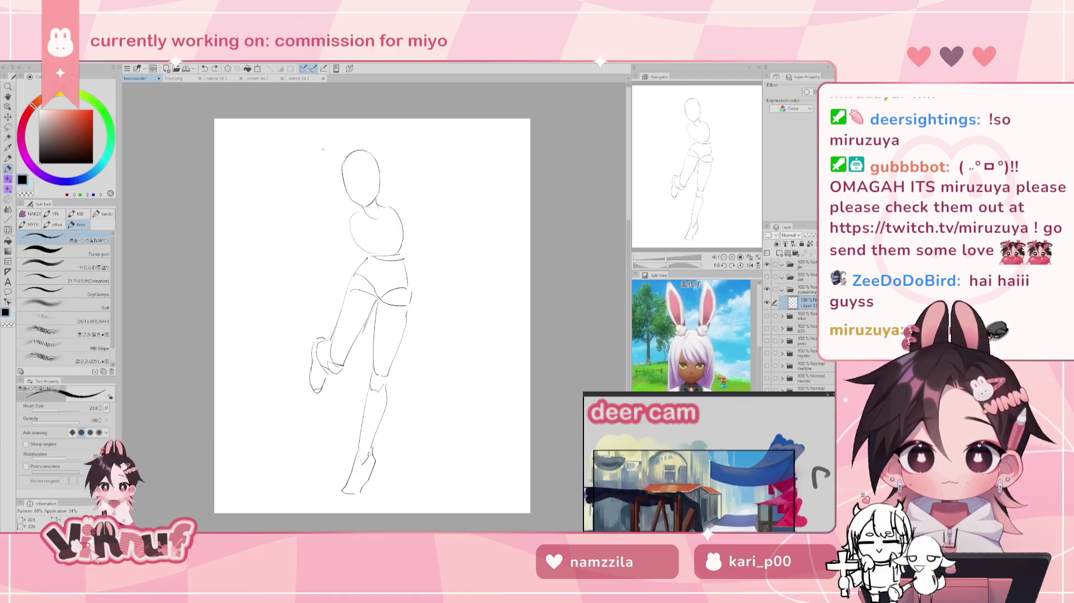
{"action": "mouse_move", "coordinate": [334, 157]}
{"action": "left_mouse_down"}
{"action": "mouse_move", "coordinate": [317, 184]}
{"action": "mouse_move", "coordinate": [325, 177]}
{"action": "left_mouse_up"}
{"action": "key", "text": "ctrl+z"}
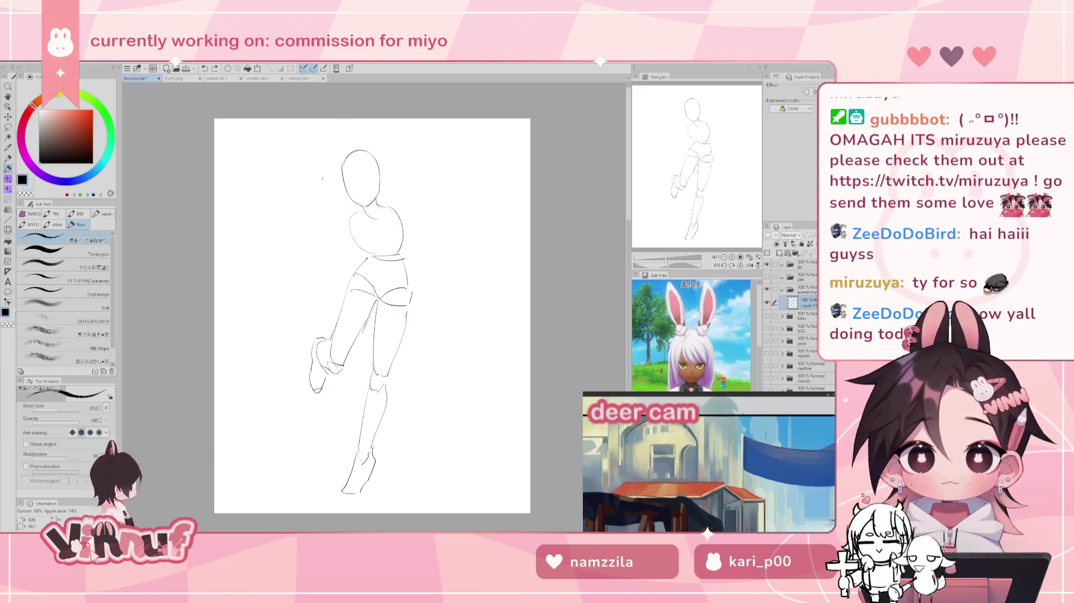
{"action": "left_click_drag", "start_coordinate": [323, 180], "coordinate": [340, 171]}
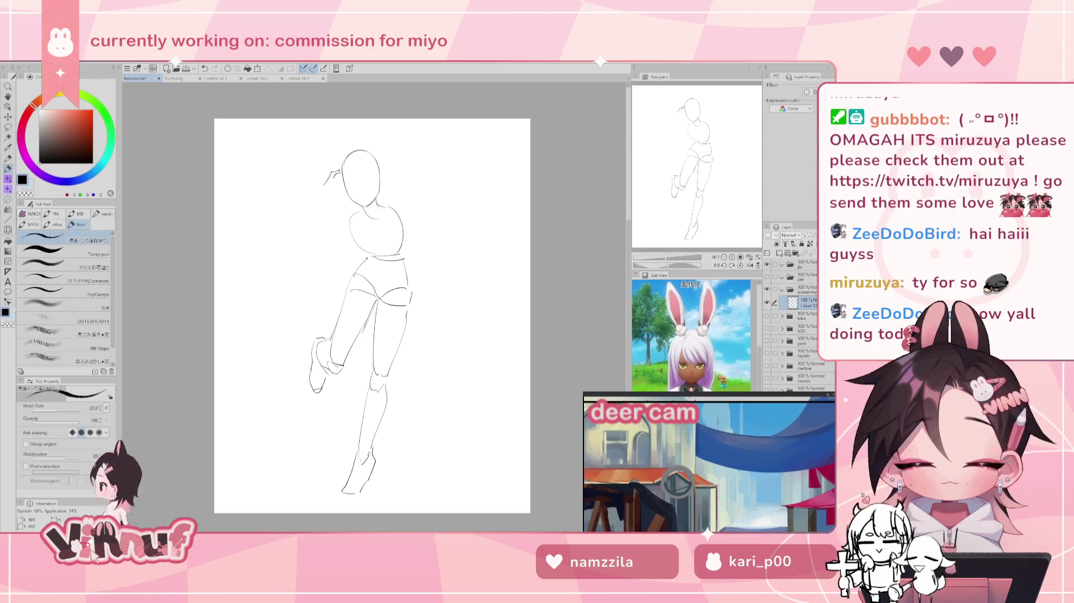
{"action": "key", "text": "ctrl+z"}
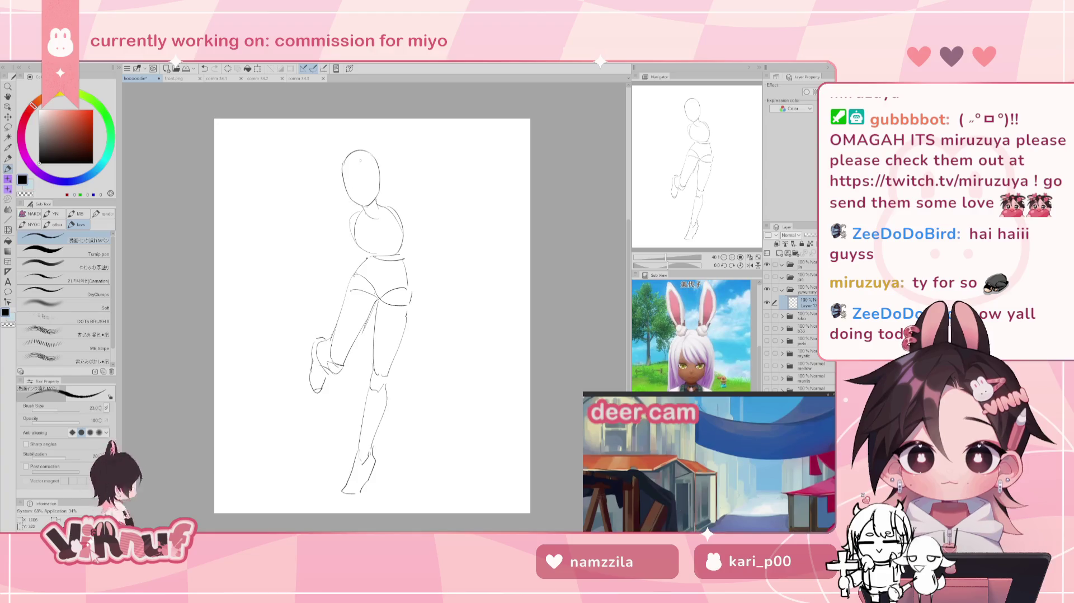
Step: Draw the curved left arm down from the shoulder, discarding stray strokes
{"action": "left_click_drag", "start_coordinate": [333, 185], "coordinate": [317, 226]}
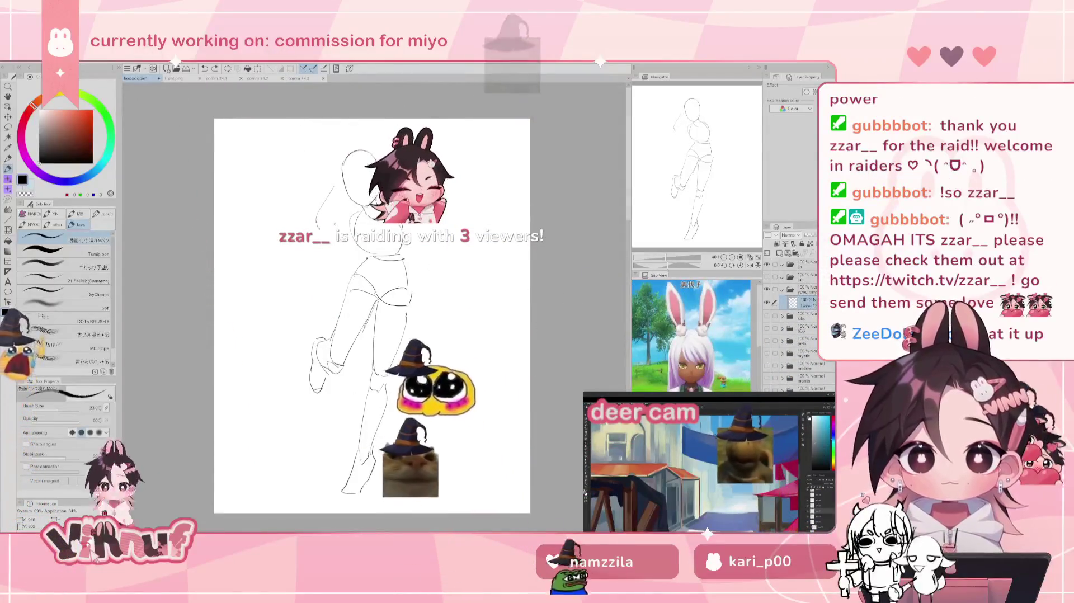
{"action": "left_click_drag", "start_coordinate": [333, 188], "coordinate": [312, 223]}
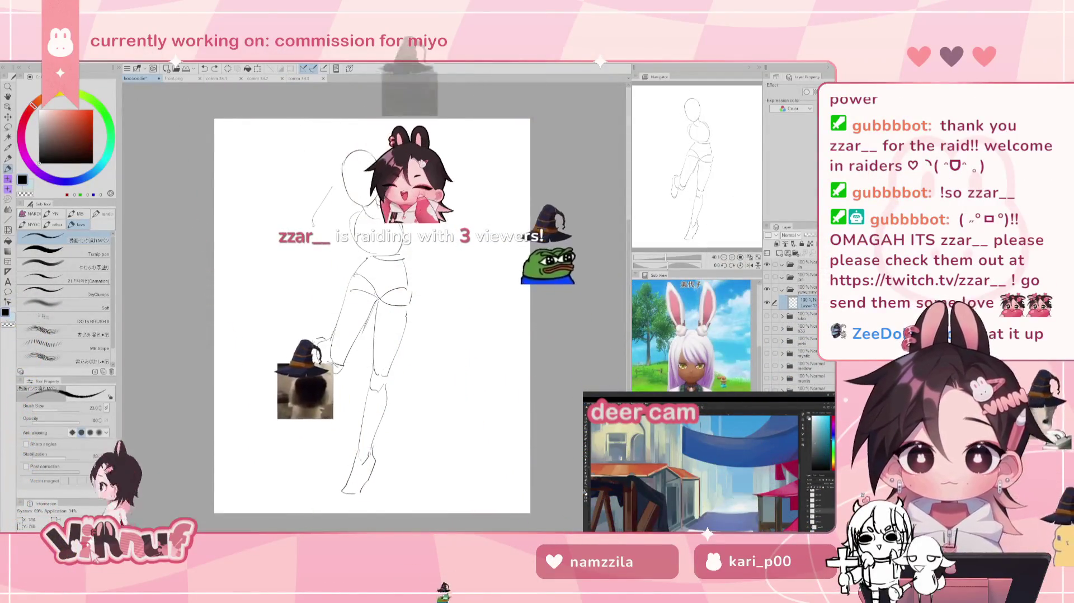
{"action": "key", "text": "ctrl+z"}
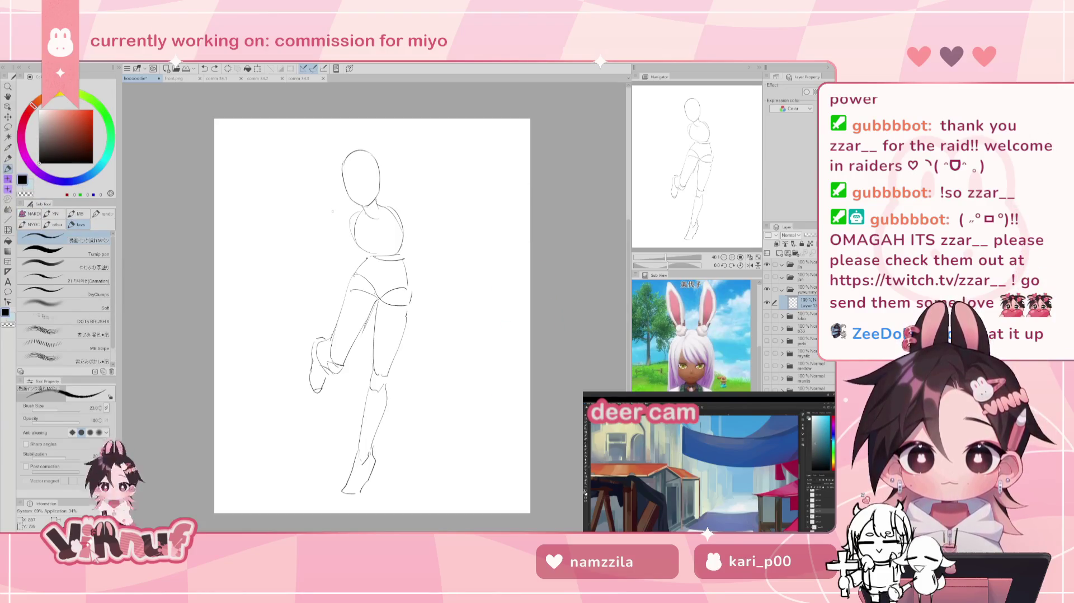
{"action": "left_click_drag", "start_coordinate": [399, 209], "coordinate": [412, 227]}
{"action": "key", "text": "ctrl+z"}
{"action": "left_click_drag", "start_coordinate": [346, 219], "coordinate": [334, 245]}
{"action": "key", "text": "ctrl+z"}
{"action": "key", "text": "ctrl+z"}
{"action": "left_click_drag", "start_coordinate": [317, 314], "coordinate": [304, 330]}
{"action": "key", "text": "ctrl+z"}
{"action": "key", "text": "ctrl+z"}
{"action": "mouse_move", "coordinate": [346, 217]}
{"action": "left_mouse_down"}
{"action": "mouse_move", "coordinate": [337, 250]}
{"action": "mouse_move", "coordinate": [346, 230]}
{"action": "mouse_move", "coordinate": [351, 243]}
{"action": "mouse_move", "coordinate": [351, 229]}
{"action": "mouse_move", "coordinate": [315, 309]}
{"action": "mouse_move", "coordinate": [319, 345]}
{"action": "left_mouse_up"}
{"action": "key", "text": "ctrl+z"}
{"action": "key", "text": "ctrl+z"}
{"action": "key", "text": "ctrl+z"}
{"action": "key", "text": "ctrl+z"}
{"action": "key", "text": "ctrl+z"}
{"action": "key", "text": "ctrl+z"}
{"action": "key", "text": "ctrl+z"}
{"action": "key", "text": "ctrl+z"}
Step: Extend the left arm outline toward the hand, retrying strokes and restoring one with redo
{"action": "key", "text": "ctrl+z"}
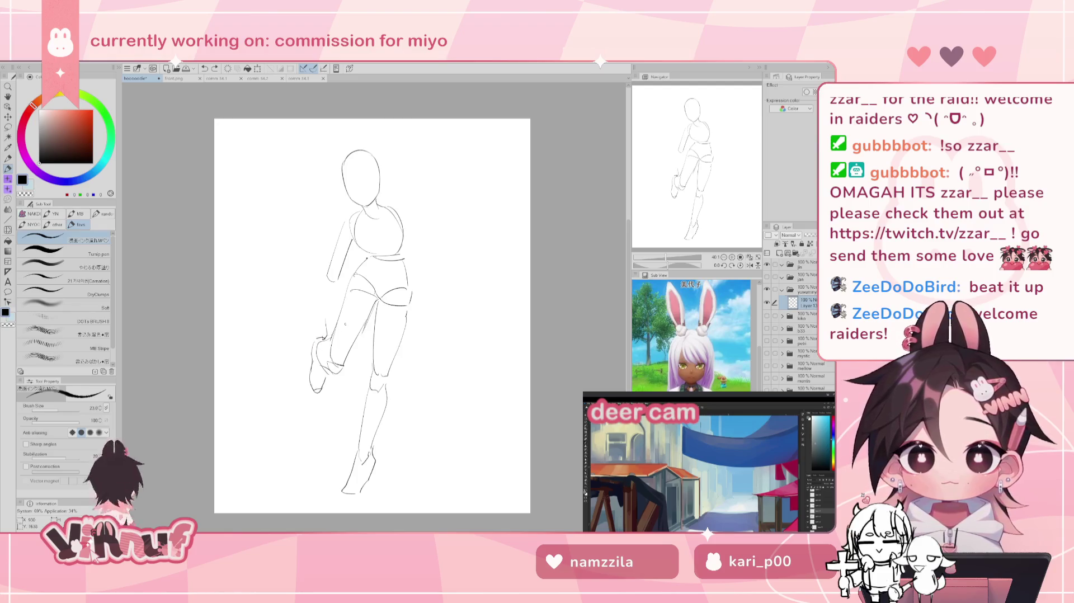
{"action": "key", "text": "ctrl+z"}
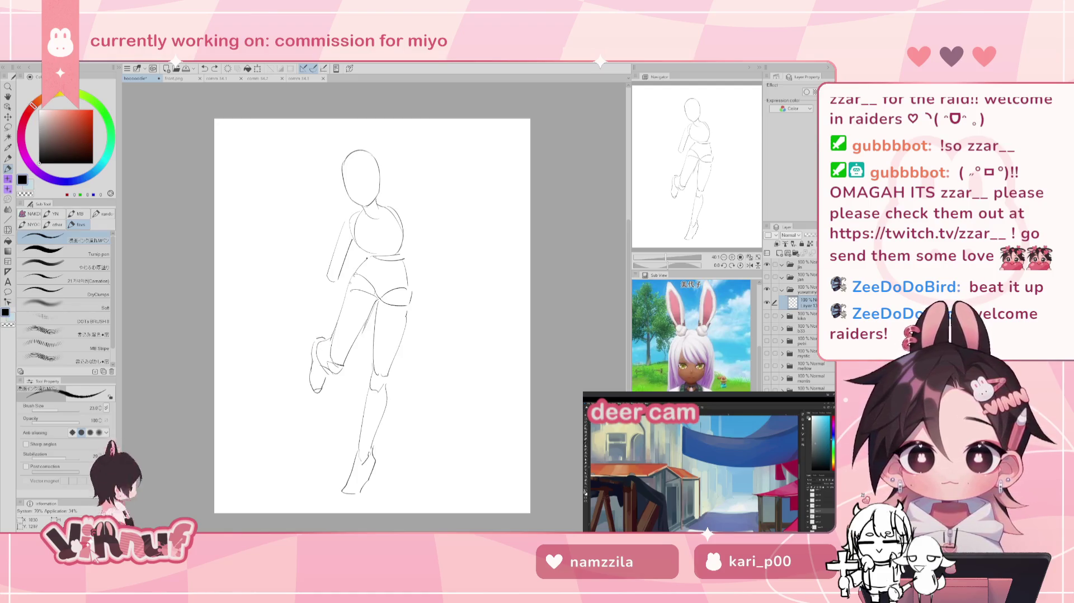
{"action": "left_click_drag", "start_coordinate": [320, 320], "coordinate": [318, 341]}
{"action": "key", "text": "ctrl+z"}
{"action": "key", "text": "ctrl+z"}
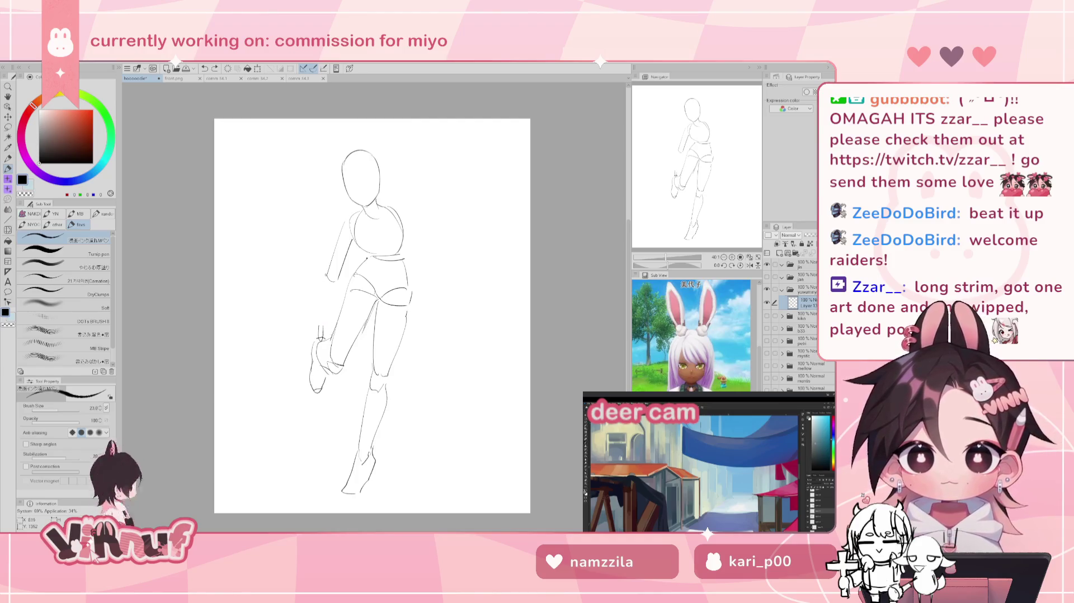
{"action": "left_click_drag", "start_coordinate": [338, 281], "coordinate": [318, 336]}
{"action": "key", "text": "ctrl+z"}
{"action": "key", "text": "ctrl+z"}
{"action": "key", "text": "ctrl+z"}
{"action": "key", "text": "ctrl+z"}
{"action": "key", "text": "ctrl+z"}
{"action": "key", "text": "ctrl+y"}
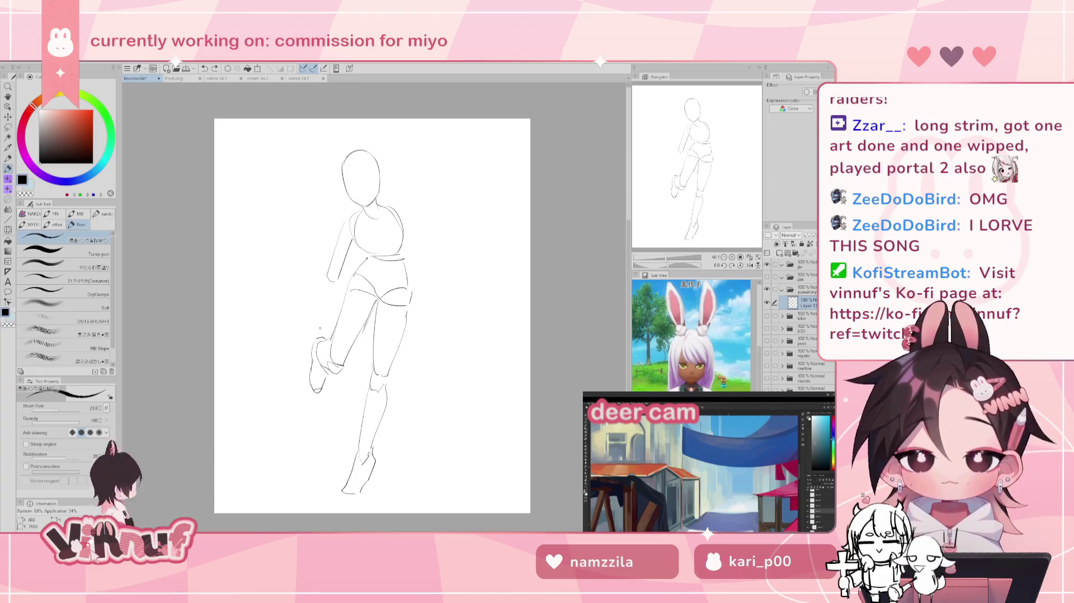
Step: Try small strokes beside the raised foot and knee, undoing each
{"action": "mouse_move", "coordinate": [313, 335]}
{"action": "left_mouse_down"}
{"action": "mouse_move", "coordinate": [312, 319]}
{"action": "mouse_move", "coordinate": [326, 341]}
{"action": "left_mouse_up"}
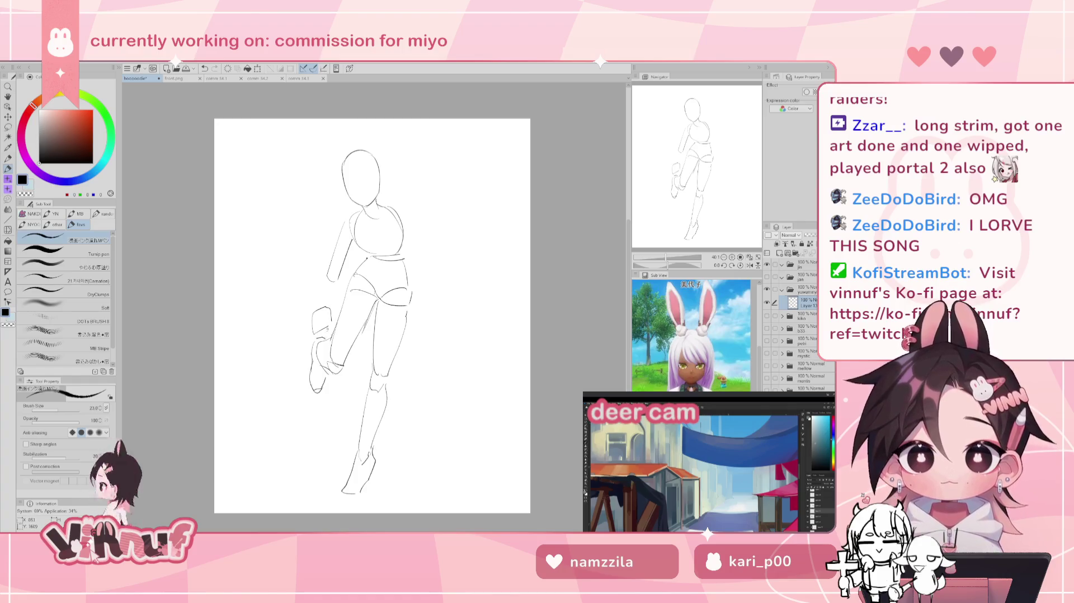
{"action": "key", "text": "ctrl+z"}
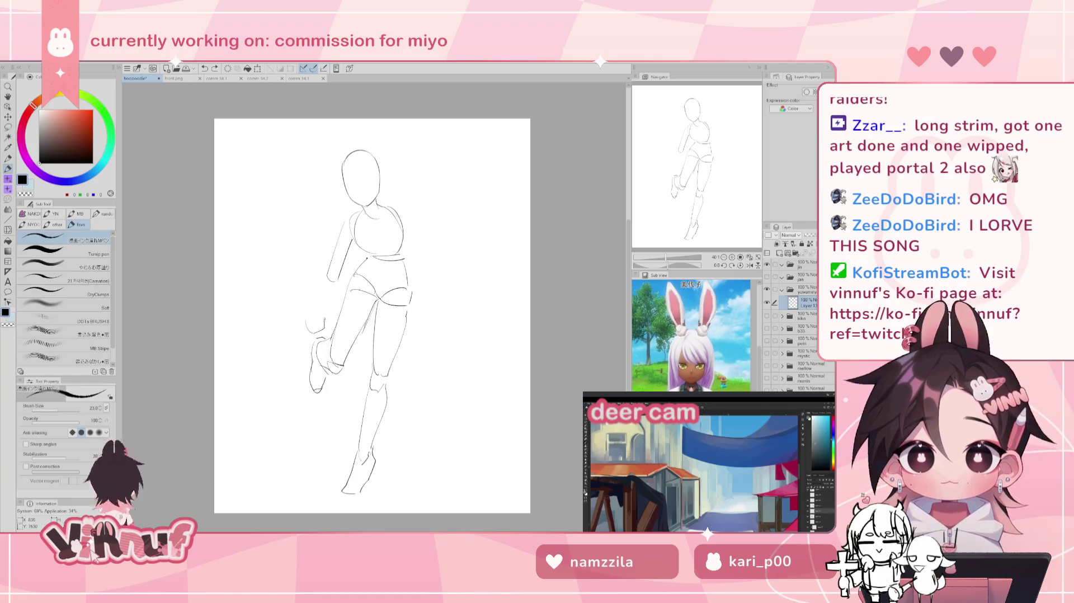
{"action": "key", "text": "ctrl+z"}
{"action": "mouse_move", "coordinate": [308, 316]}
{"action": "left_mouse_down"}
{"action": "mouse_move", "coordinate": [320, 311]}
{"action": "mouse_move", "coordinate": [324, 324]}
{"action": "mouse_move", "coordinate": [326, 338]}
{"action": "mouse_move", "coordinate": [314, 340]}
{"action": "left_mouse_up"}
{"action": "key", "text": "ctrl+z"}
{"action": "key", "text": "ctrl+z"}
{"action": "key", "text": "ctrl+z"}
{"action": "key", "text": "ctrl+z"}
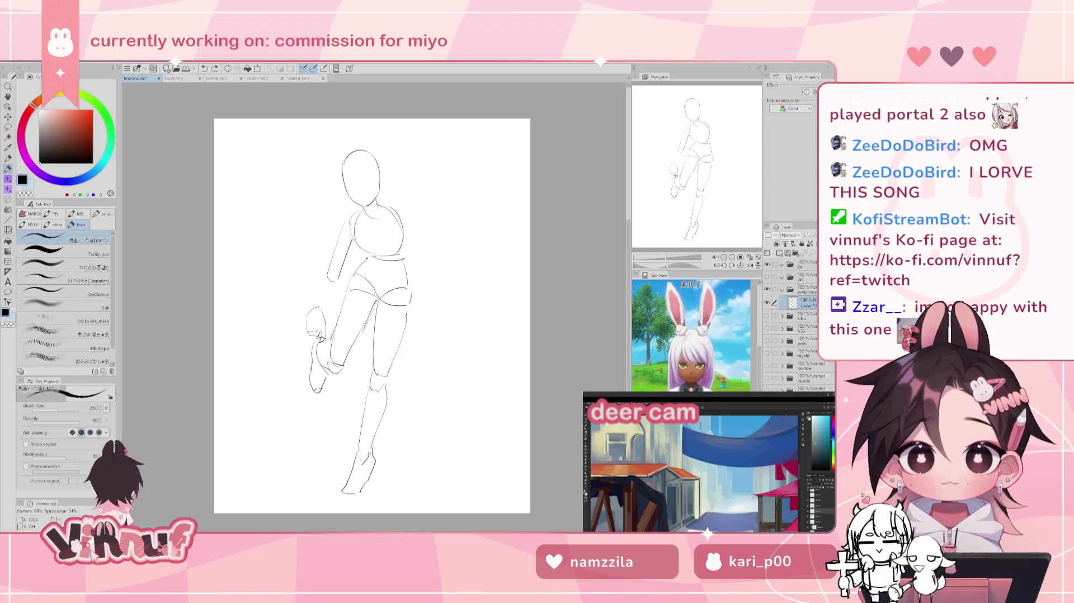
Step: Sketch the hand near the raised knee, redrawing rejected strokes
{"action": "left_click_drag", "start_coordinate": [326, 272], "coordinate": [308, 313]}
{"action": "key", "text": "ctrl+z"}
{"action": "key", "text": "ctrl+z"}
{"action": "key", "text": "ctrl+z"}
{"action": "key", "text": "ctrl+z"}
{"action": "left_click_drag", "start_coordinate": [331, 279], "coordinate": [322, 307]}
{"action": "key", "text": "ctrl+z"}
{"action": "key", "text": "ctrl+z"}
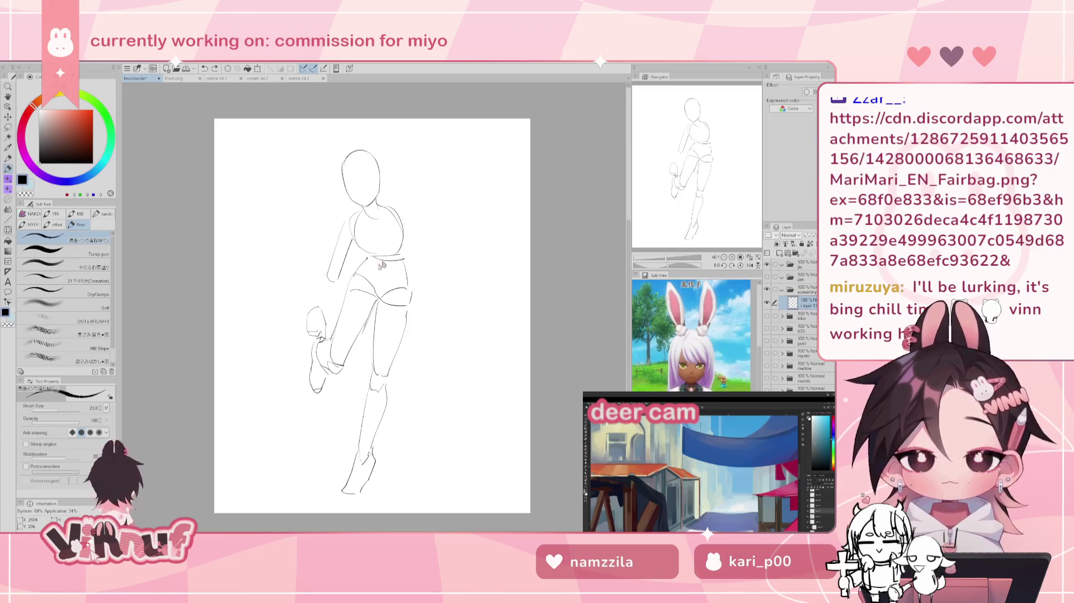
{"action": "left_click", "coordinate": [8, 56]}
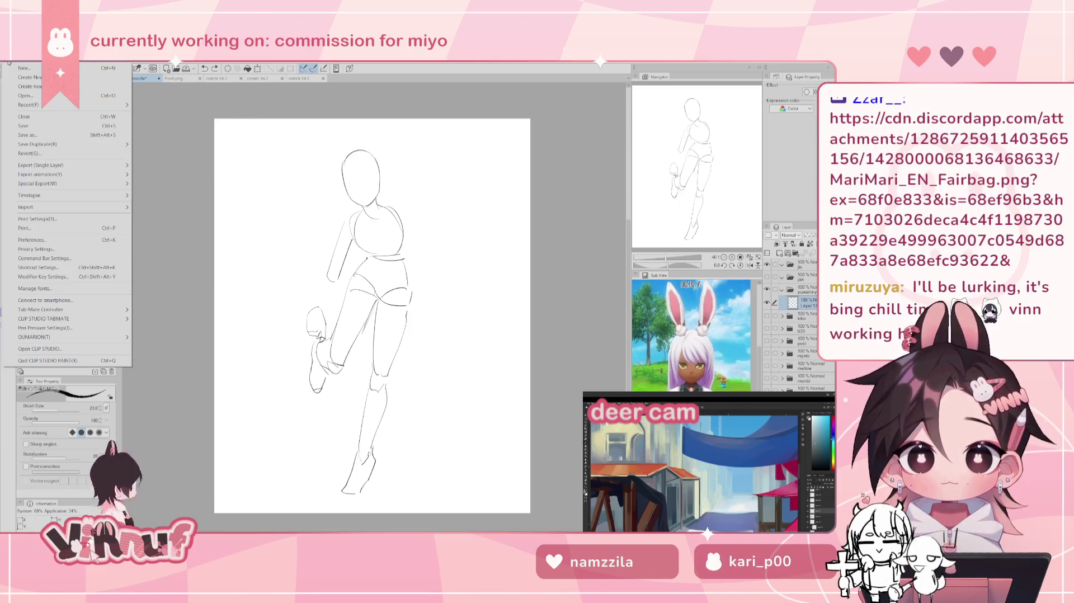
Step: Create a new canvas from the copied photo of the figurine in water-filled bags
{"action": "left_click", "coordinate": [28, 86]}
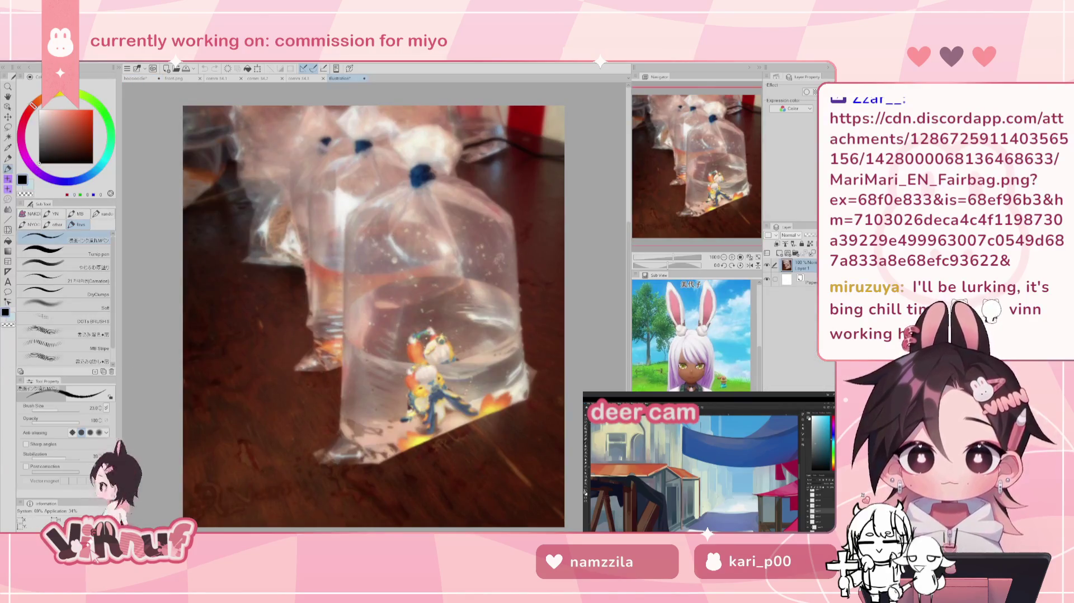
{"action": "scroll", "coordinate": [465, 442], "scroll_direction": "up", "scroll_amount": 3}
{"action": "scroll", "coordinate": [465, 442], "scroll_direction": "up", "scroll_amount": 1}
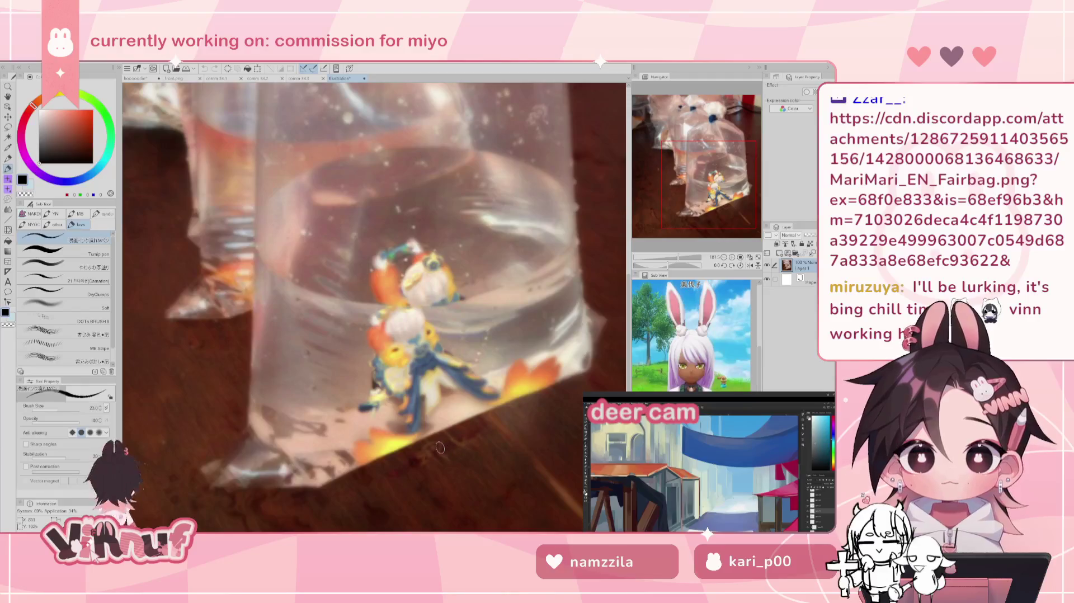
{"action": "scroll", "coordinate": [440, 447], "scroll_direction": "up", "scroll_amount": 1}
{"action": "scroll", "coordinate": [440, 447], "scroll_direction": "up", "scroll_amount": 1}
{"action": "scroll", "coordinate": [440, 448], "scroll_direction": "down", "scroll_amount": 1}
{"action": "scroll", "coordinate": [440, 447], "scroll_direction": "down", "scroll_amount": 1}
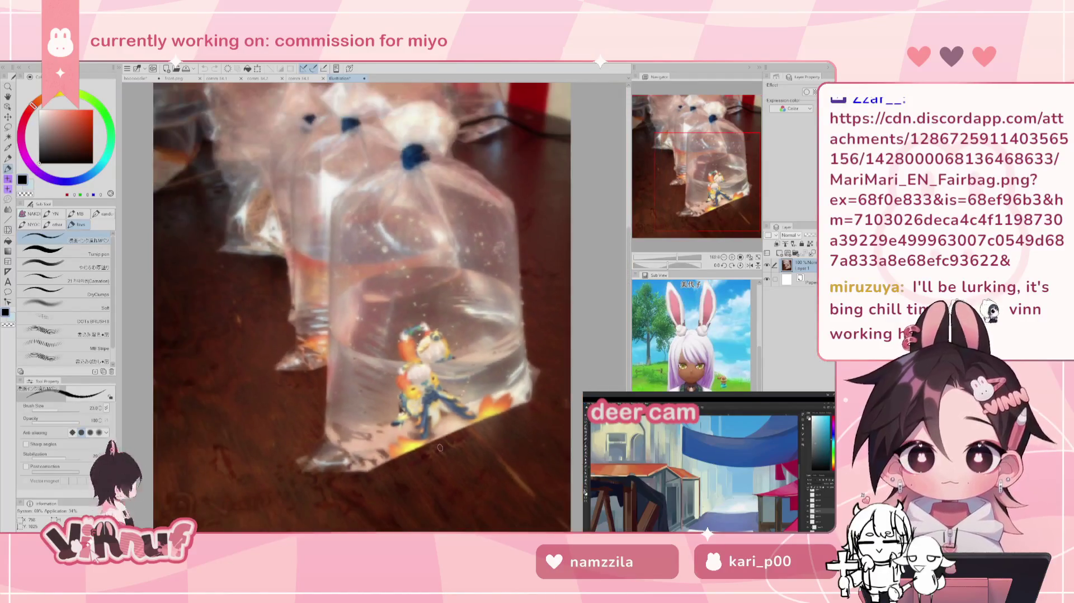
{"action": "scroll", "coordinate": [440, 447], "scroll_direction": "up", "scroll_amount": 1}
{"action": "scroll", "coordinate": [440, 447], "scroll_direction": "up", "scroll_amount": 1}
{"action": "scroll", "coordinate": [440, 447], "scroll_direction": "down", "scroll_amount": 1}
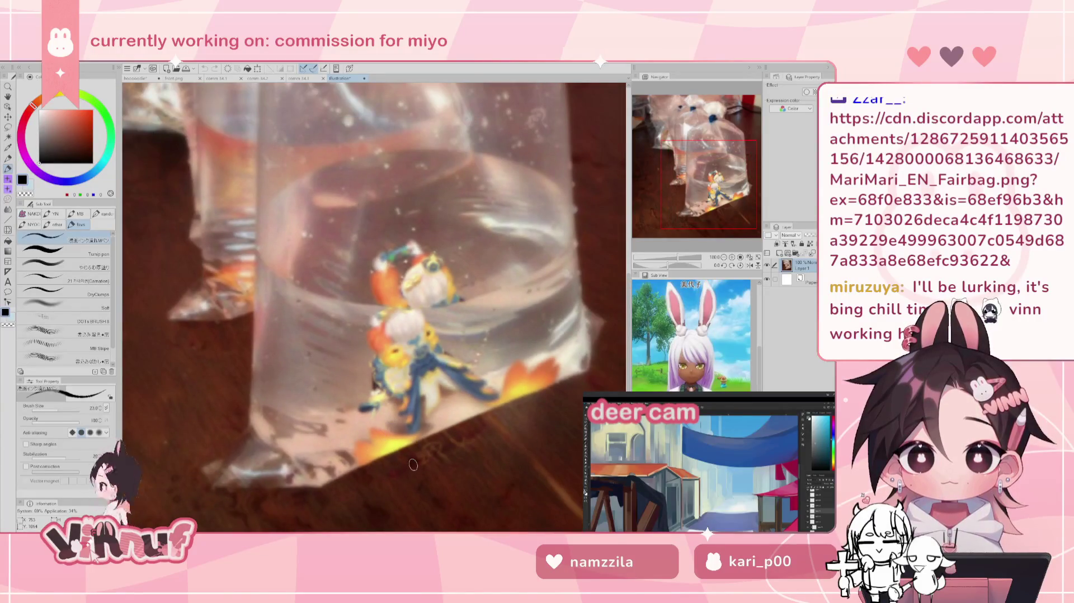
Step: Zoom and pan the reference photo to frame the bags and figurine
{"action": "left_click_drag", "start_coordinate": [720, 192], "coordinate": [727, 194]}
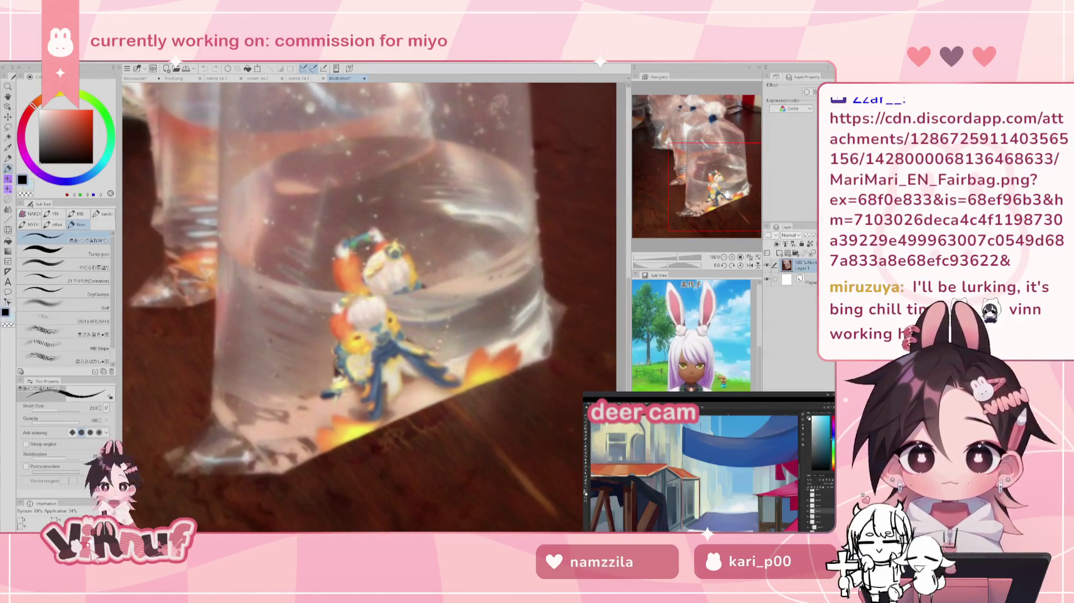
{"action": "scroll", "coordinate": [424, 383], "scroll_direction": "down", "scroll_amount": 2}
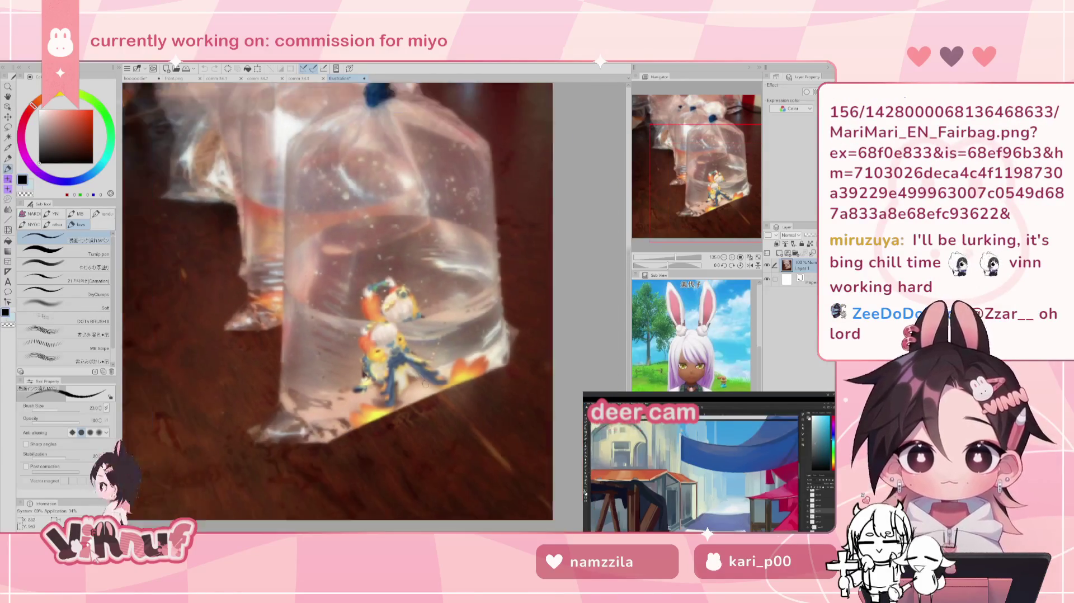
{"action": "scroll", "coordinate": [424, 383], "scroll_direction": "down", "scroll_amount": 1}
{"action": "scroll", "coordinate": [425, 384], "scroll_direction": "up", "scroll_amount": 2}
{"action": "scroll", "coordinate": [426, 386], "scroll_direction": "up", "scroll_amount": 1}
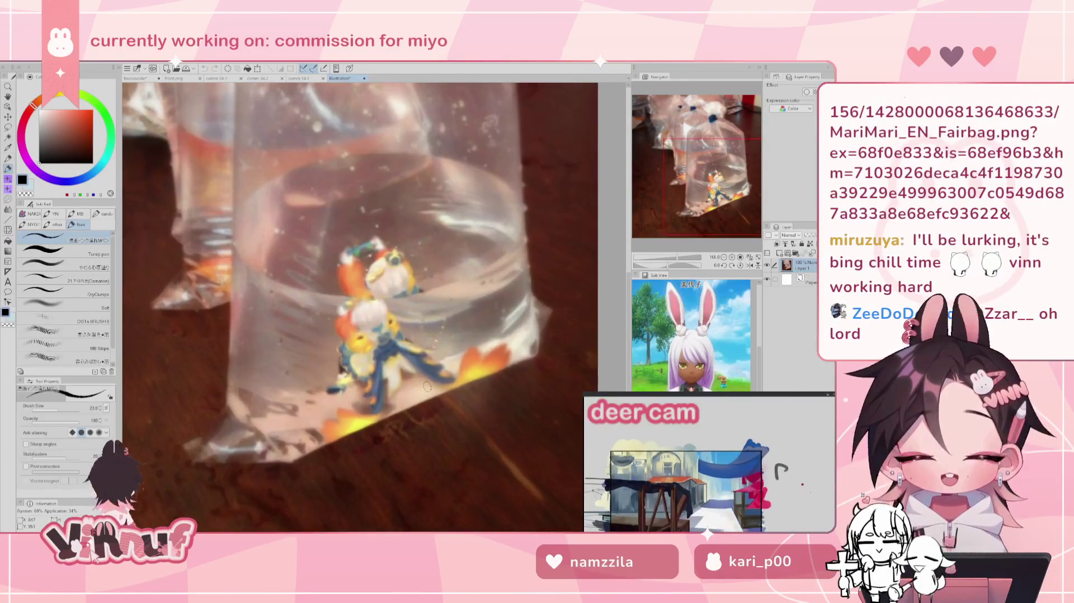
{"action": "scroll", "coordinate": [427, 387], "scroll_direction": "down", "scroll_amount": 1}
{"action": "scroll", "coordinate": [427, 386], "scroll_direction": "down", "scroll_amount": 1}
{"action": "scroll", "coordinate": [427, 386], "scroll_direction": "down", "scroll_amount": 1}
{"action": "scroll", "coordinate": [426, 386], "scroll_direction": "down", "scroll_amount": 1}
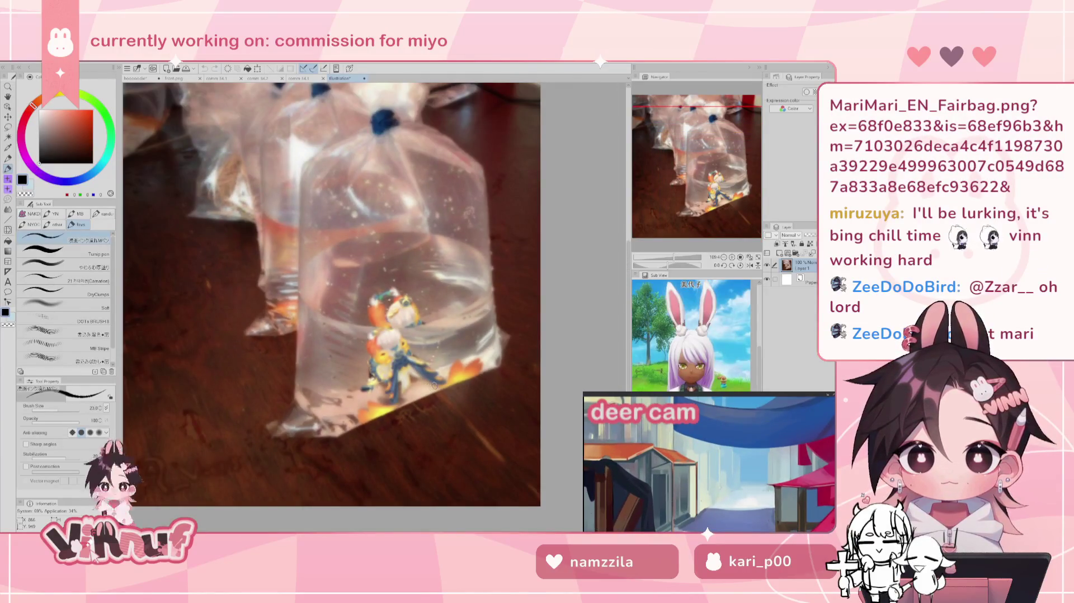
{"action": "scroll", "coordinate": [433, 385], "scroll_direction": "up", "scroll_amount": 1}
{"action": "scroll", "coordinate": [434, 385], "scroll_direction": "up", "scroll_amount": 1}
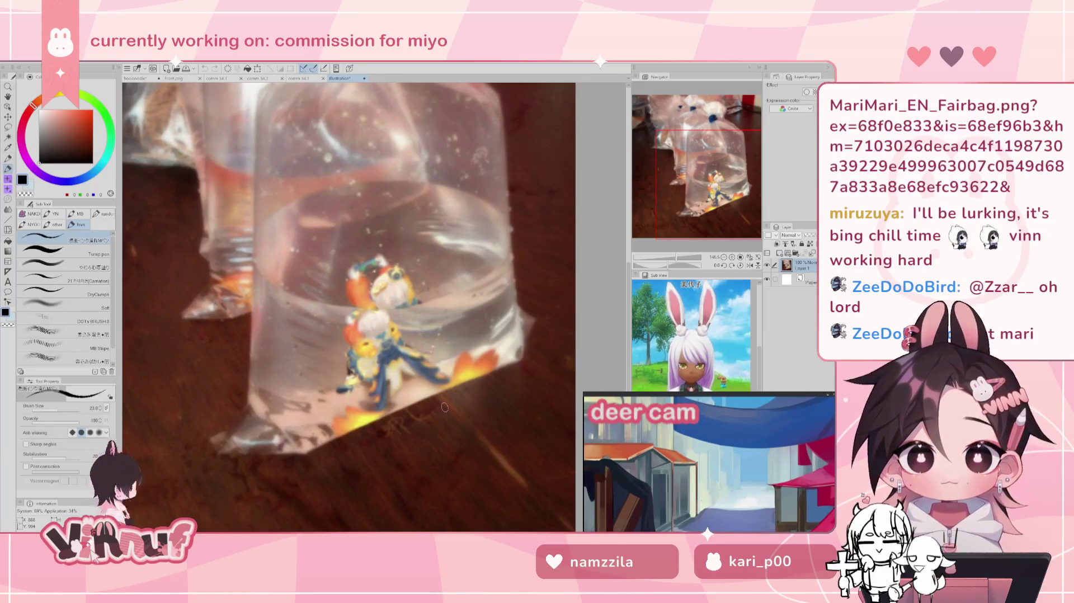
{"action": "scroll", "coordinate": [442, 400], "scroll_direction": "up", "scroll_amount": 1}
{"action": "scroll", "coordinate": [439, 394], "scroll_direction": "up", "scroll_amount": 1}
{"action": "scroll", "coordinate": [436, 389], "scroll_direction": "up", "scroll_amount": 1}
{"action": "scroll", "coordinate": [436, 389], "scroll_direction": "down", "scroll_amount": 2}
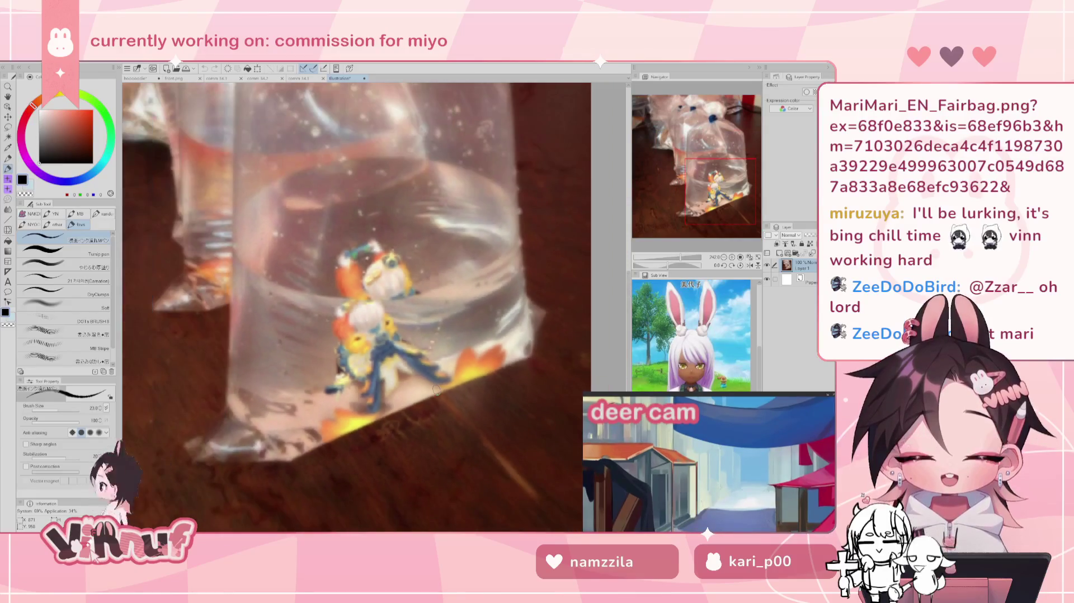
{"action": "scroll", "coordinate": [436, 389], "scroll_direction": "down", "scroll_amount": 1}
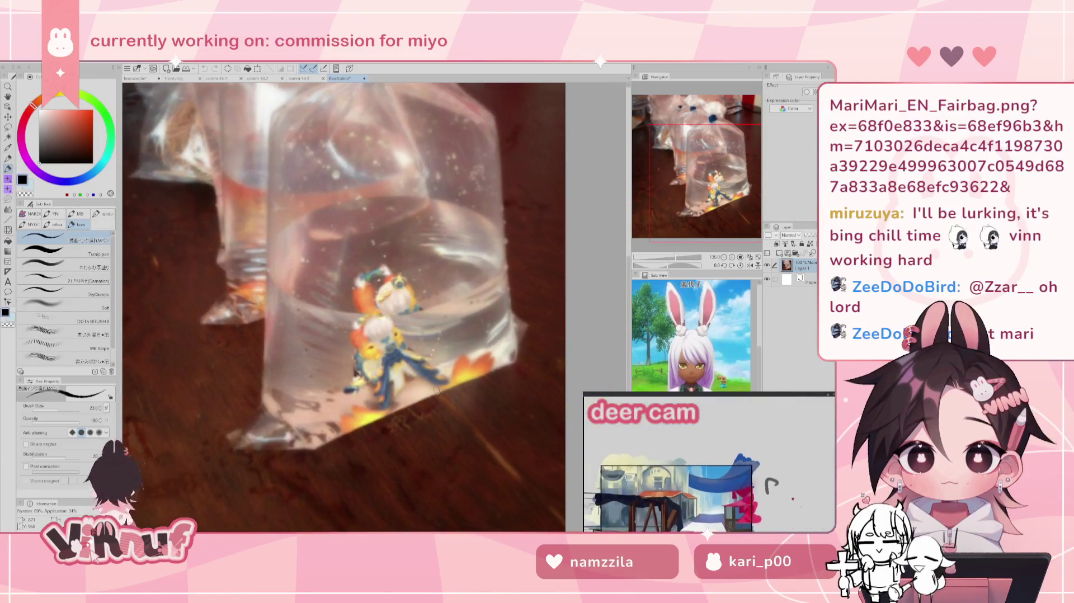
{"action": "scroll", "coordinate": [437, 390], "scroll_direction": "down", "scroll_amount": 1}
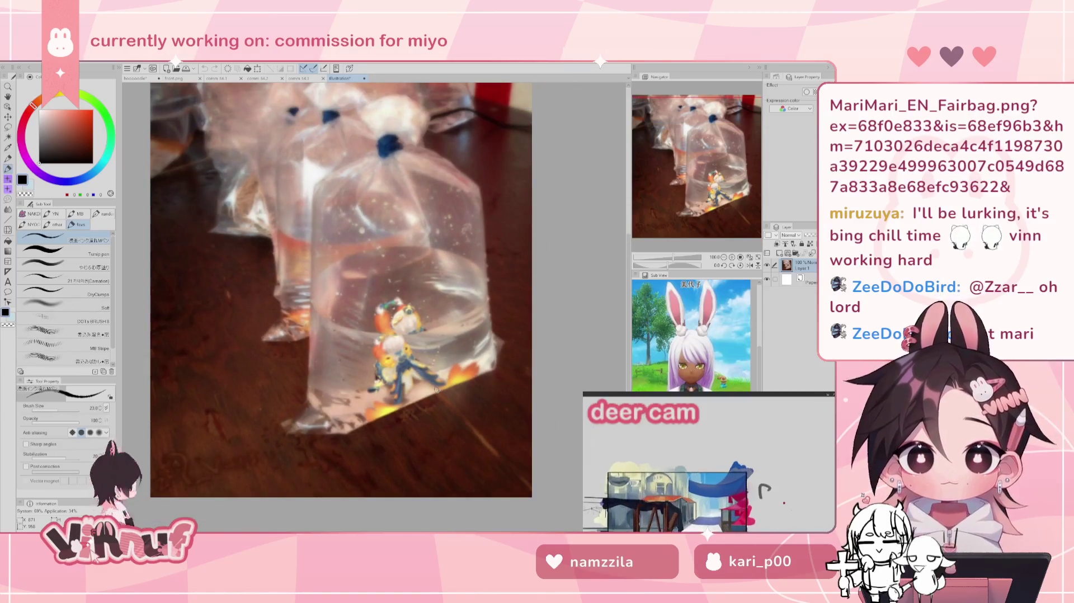
{"action": "scroll", "coordinate": [436, 390], "scroll_direction": "up", "scroll_amount": 1}
{"action": "scroll", "coordinate": [437, 390], "scroll_direction": "up", "scroll_amount": 1}
{"action": "scroll", "coordinate": [436, 389], "scroll_direction": "down", "scroll_amount": 1}
{"action": "scroll", "coordinate": [436, 390], "scroll_direction": "down", "scroll_amount": 2}
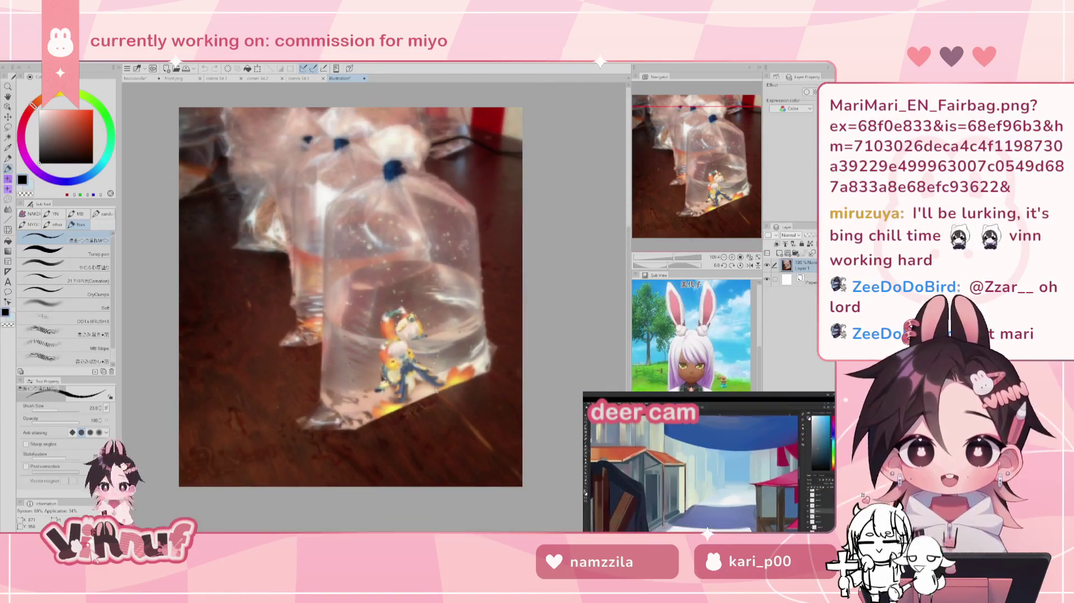
{"action": "scroll", "coordinate": [436, 389], "scroll_direction": "up", "scroll_amount": 1}
{"action": "scroll", "coordinate": [436, 390], "scroll_direction": "up", "scroll_amount": 1}
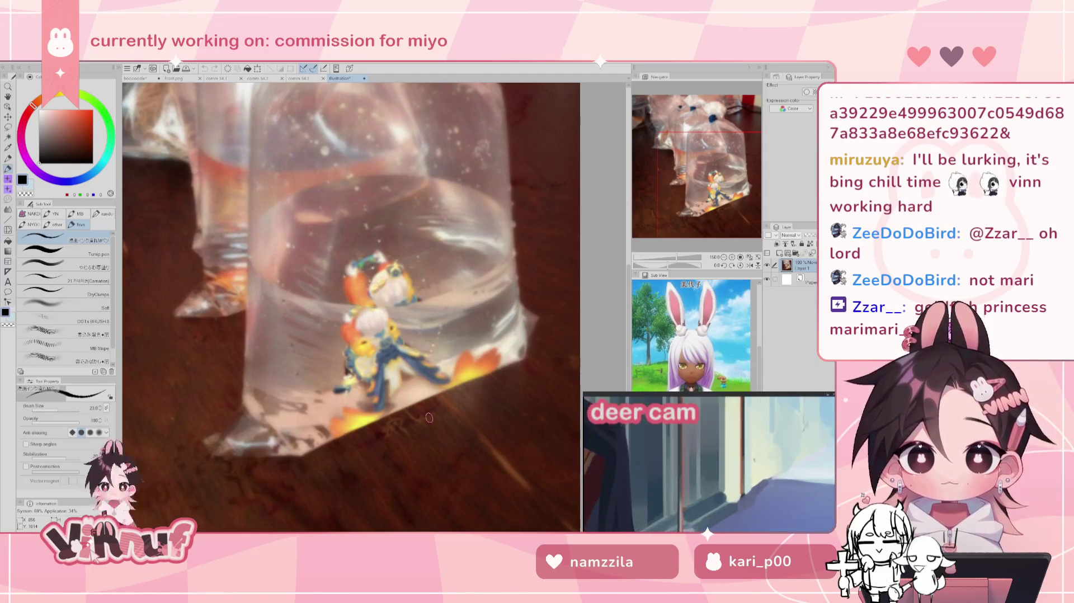
{"action": "scroll", "coordinate": [429, 417], "scroll_direction": "down", "scroll_amount": 1}
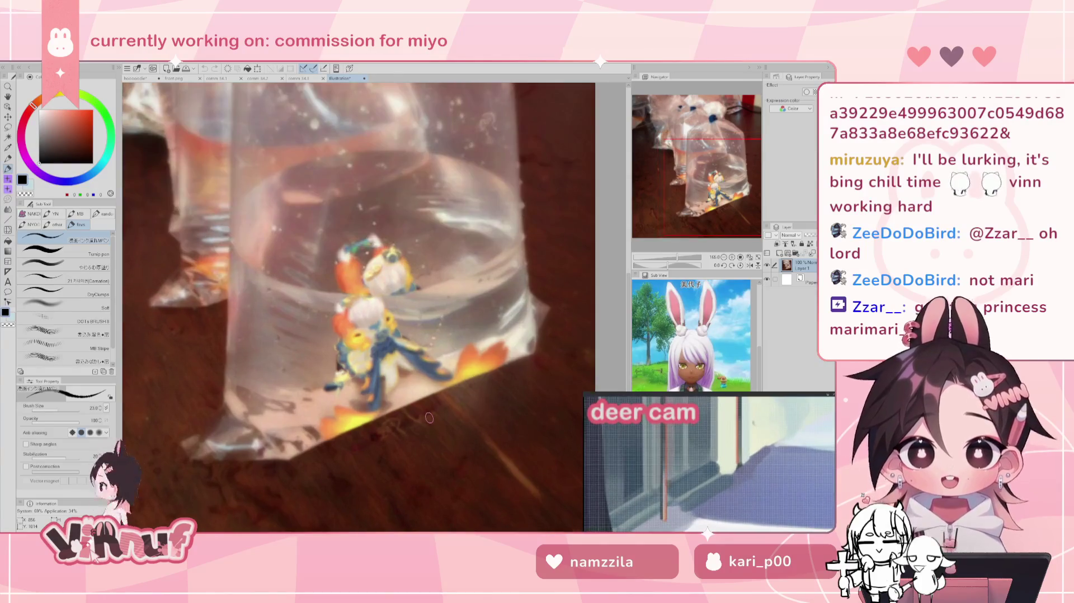
{"action": "scroll", "coordinate": [429, 417], "scroll_direction": "down", "scroll_amount": 1}
{"action": "scroll", "coordinate": [429, 417], "scroll_direction": "down", "scroll_amount": 1}
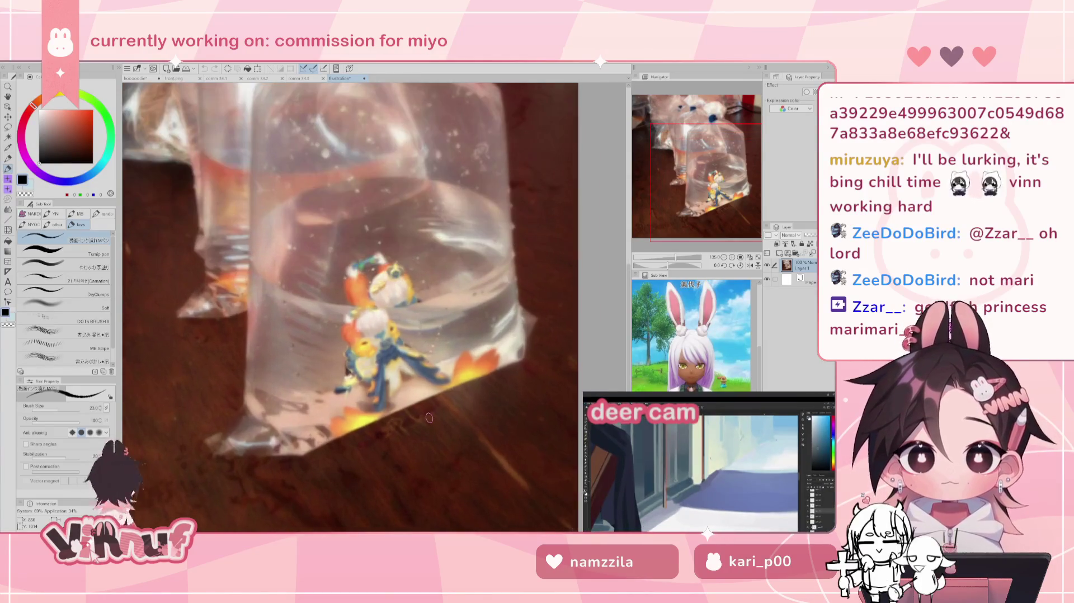
{"action": "scroll", "coordinate": [429, 417], "scroll_direction": "down", "scroll_amount": 1}
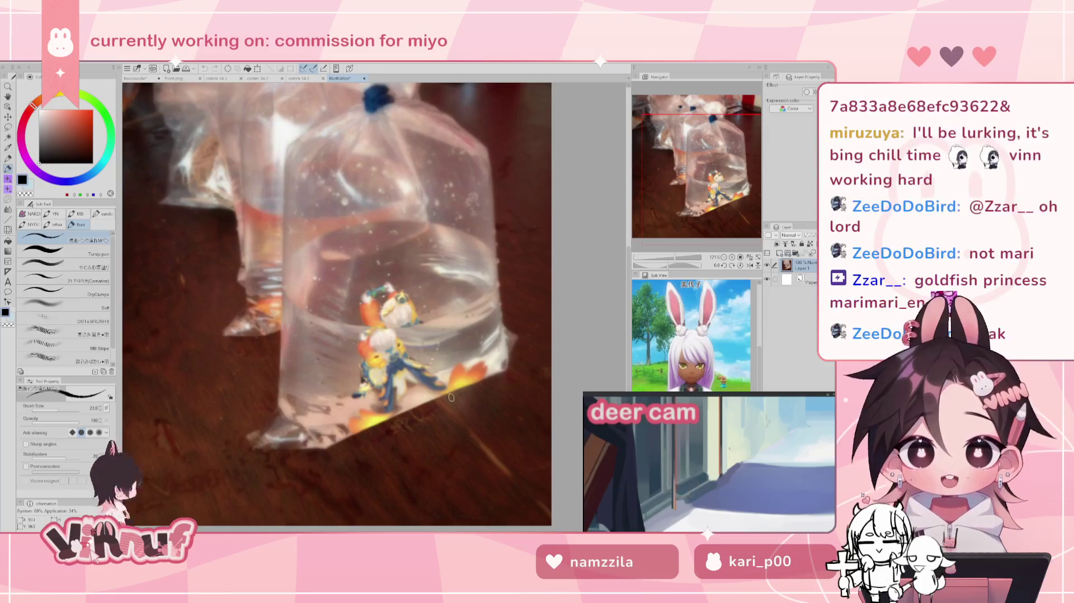
{"action": "scroll", "coordinate": [423, 391], "scroll_direction": "up", "scroll_amount": 2}
{"action": "scroll", "coordinate": [408, 386], "scroll_direction": "down", "scroll_amount": 1}
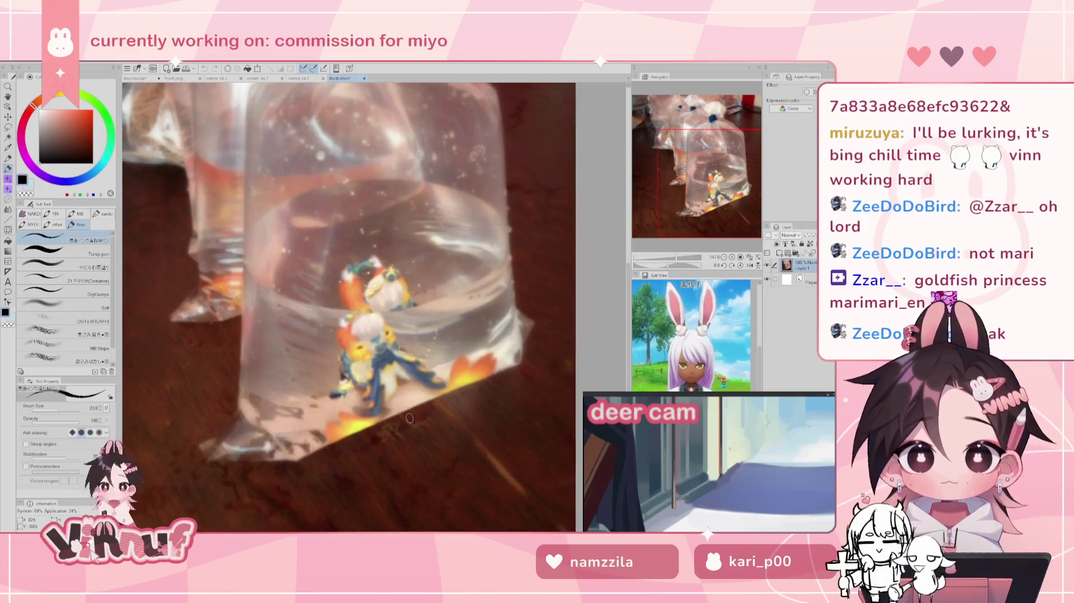
{"action": "scroll", "coordinate": [408, 402], "scroll_direction": "down", "scroll_amount": 1}
{"action": "scroll", "coordinate": [409, 417], "scroll_direction": "down", "scroll_amount": 2}
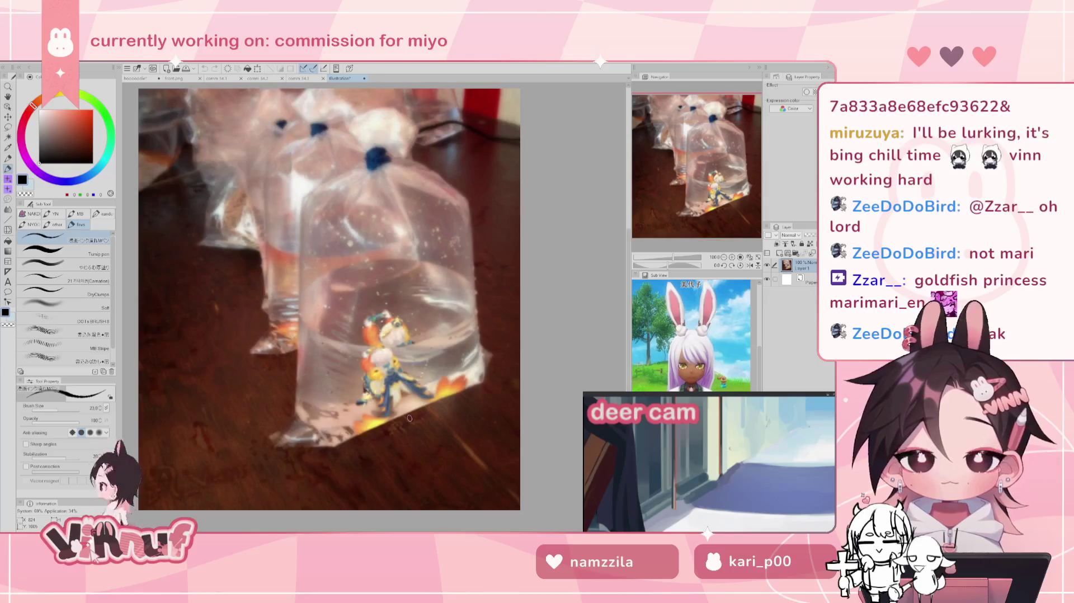
{"action": "scroll", "coordinate": [403, 380], "scroll_direction": "up", "scroll_amount": 1}
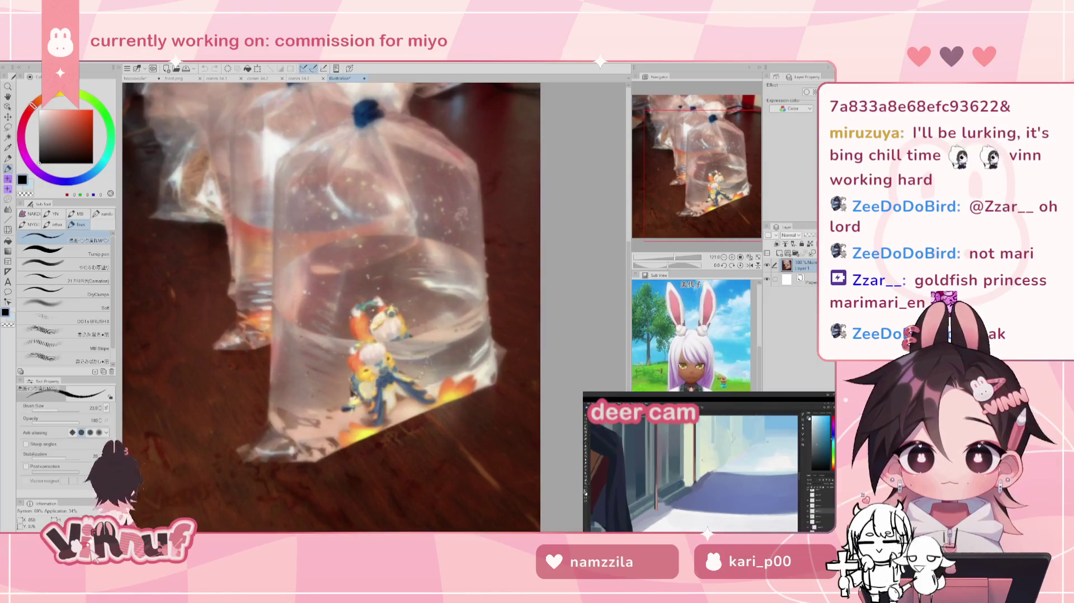
{"action": "left_click_drag", "start_coordinate": [703, 174], "coordinate": [698, 167]}
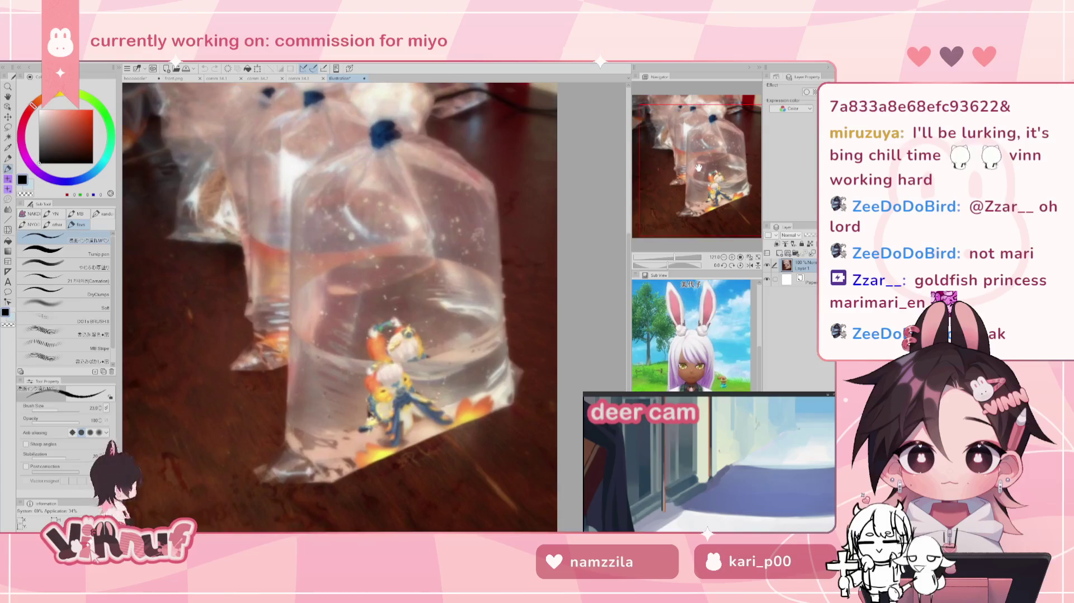
{"action": "scroll", "coordinate": [376, 431], "scroll_direction": "up", "scroll_amount": 1}
{"action": "scroll", "coordinate": [375, 431], "scroll_direction": "up", "scroll_amount": 2}
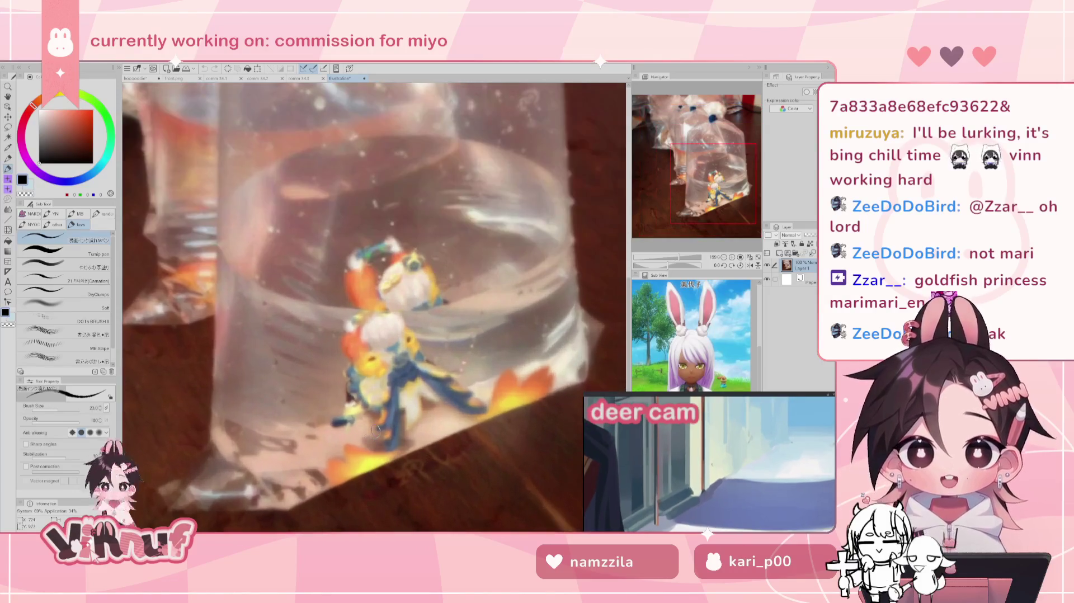
{"action": "scroll", "coordinate": [375, 431], "scroll_direction": "up", "scroll_amount": 1}
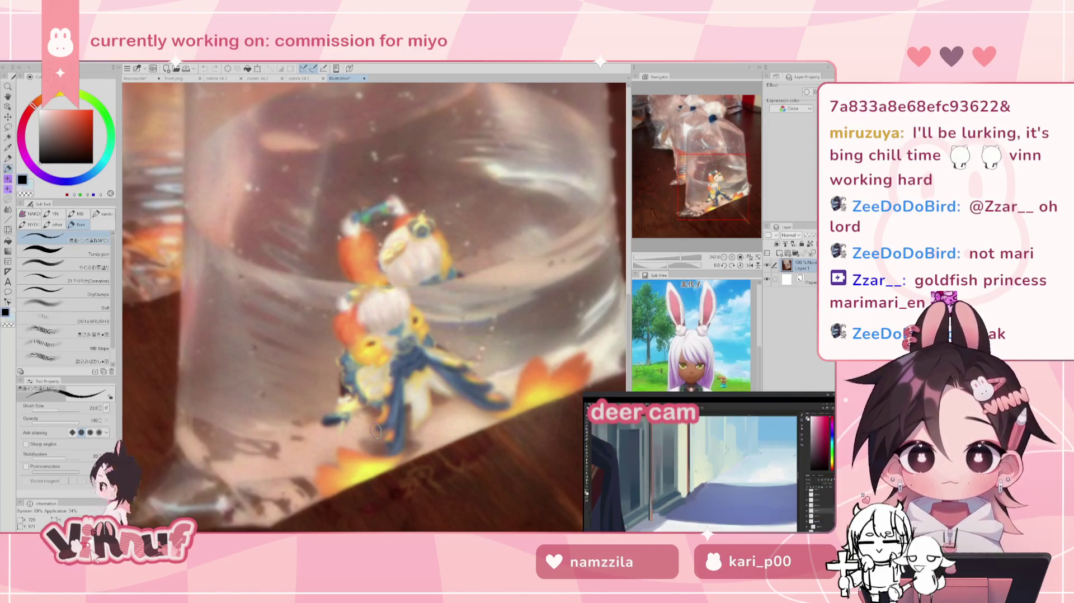
{"action": "scroll", "coordinate": [376, 430], "scroll_direction": "down", "scroll_amount": 3}
{"action": "scroll", "coordinate": [388, 395], "scroll_direction": "down", "scroll_amount": 2}
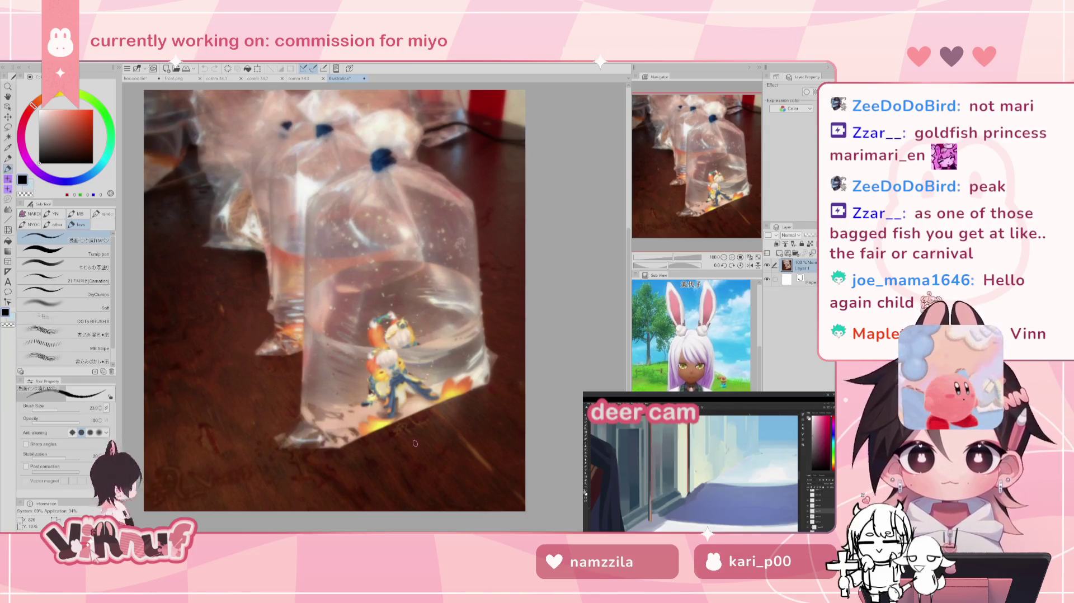
{"action": "scroll", "coordinate": [415, 449], "scroll_direction": "up", "scroll_amount": 3}
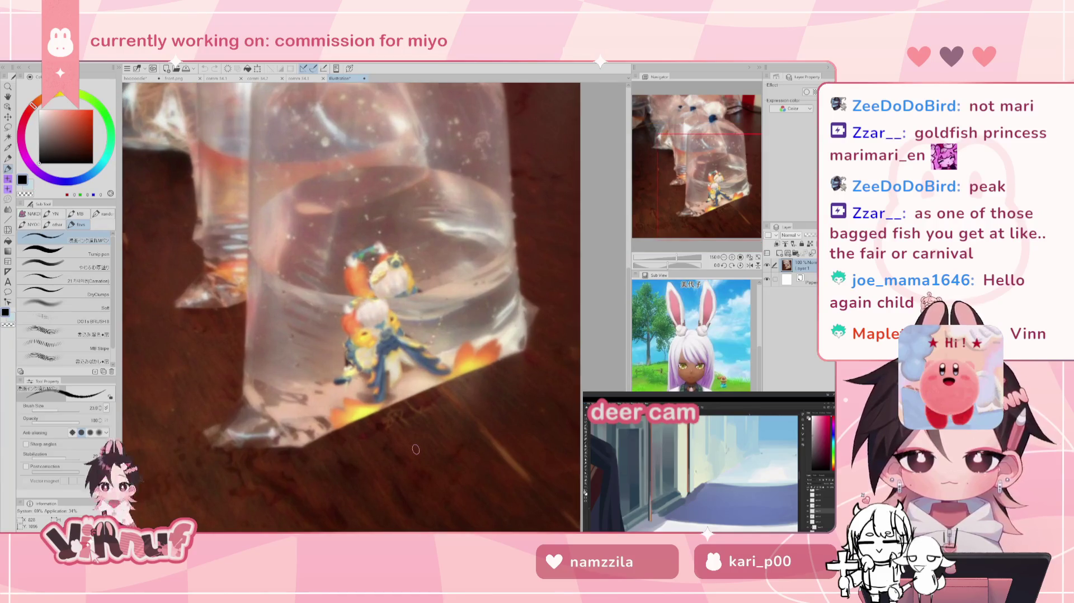
{"action": "scroll", "coordinate": [416, 449], "scroll_direction": "down", "scroll_amount": 2}
{"action": "scroll", "coordinate": [416, 449], "scroll_direction": "down", "scroll_amount": 1}
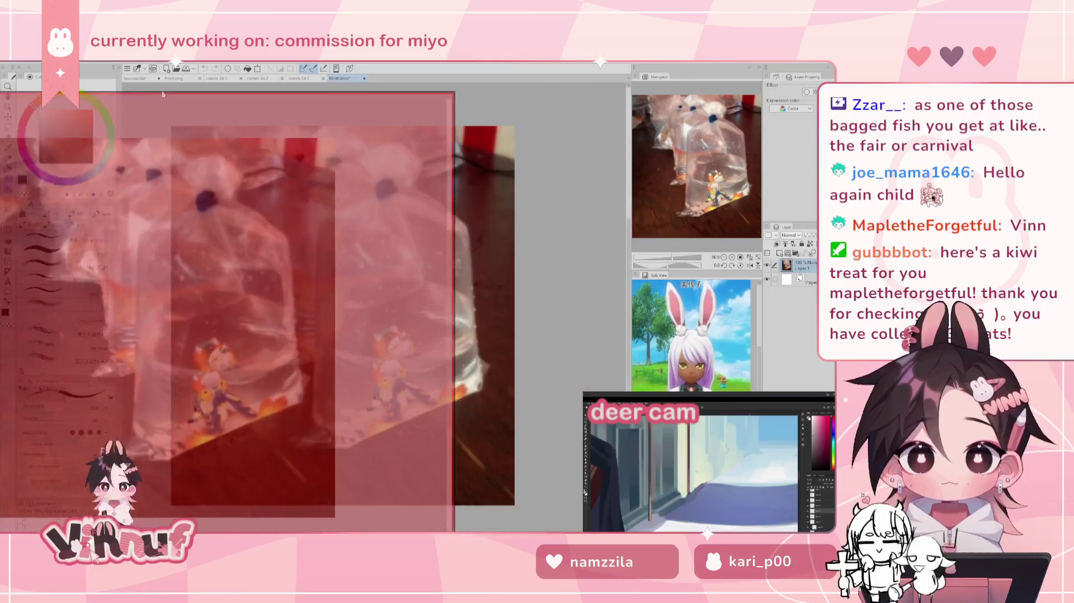
Step: Place the bag photo beside the figure sketch and make the sketch the active canvas
{"action": "left_click_drag", "start_coordinate": [134, 85], "coordinate": [380, 142]}
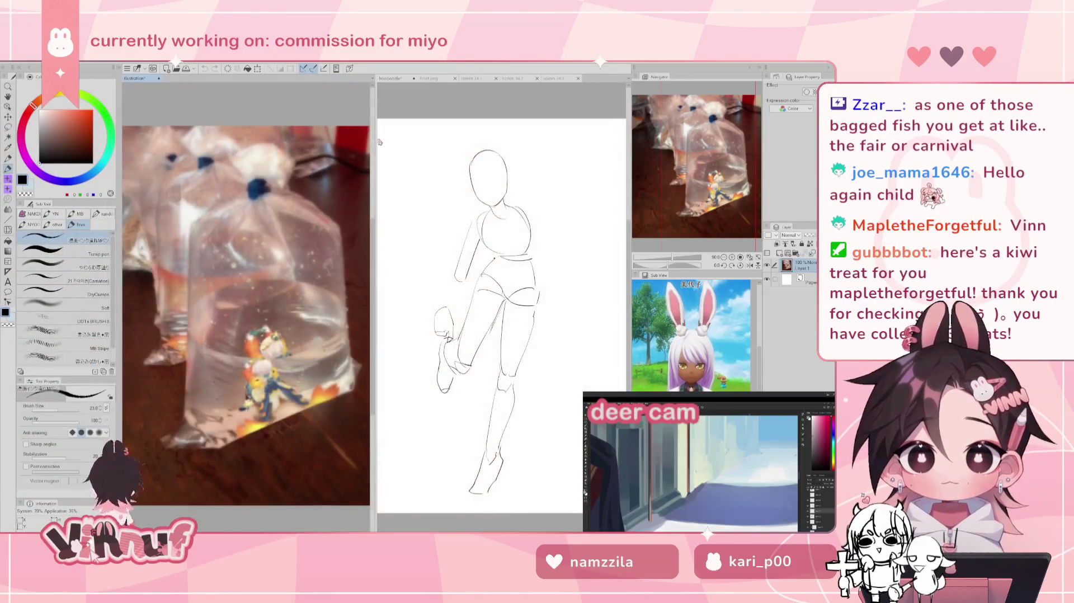
{"action": "left_click_drag", "start_coordinate": [378, 142], "coordinate": [264, 167]}
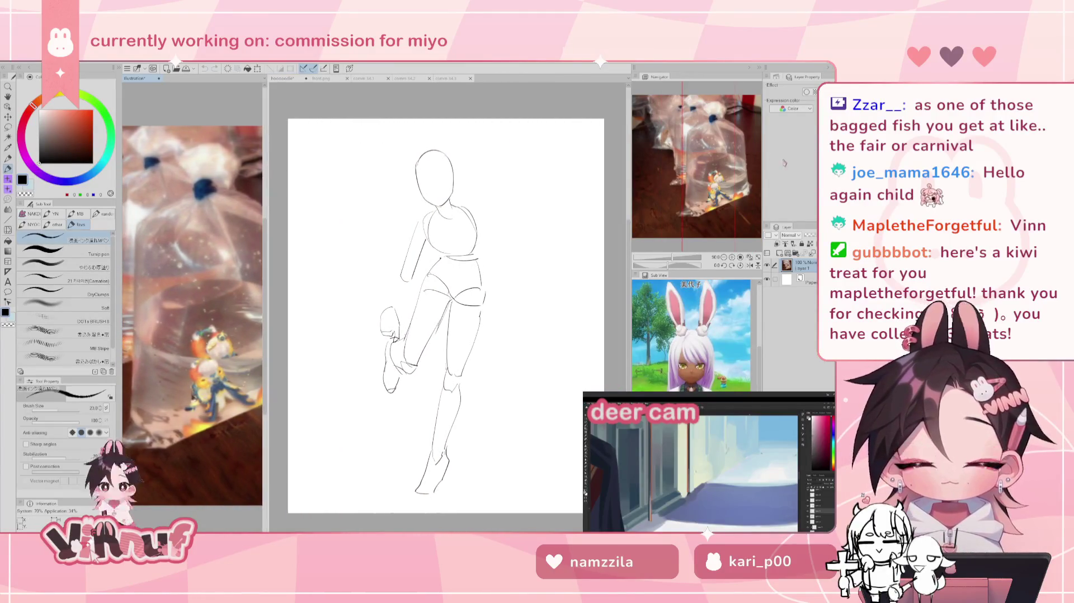
{"action": "scroll", "coordinate": [221, 288], "scroll_direction": "down", "scroll_amount": 2}
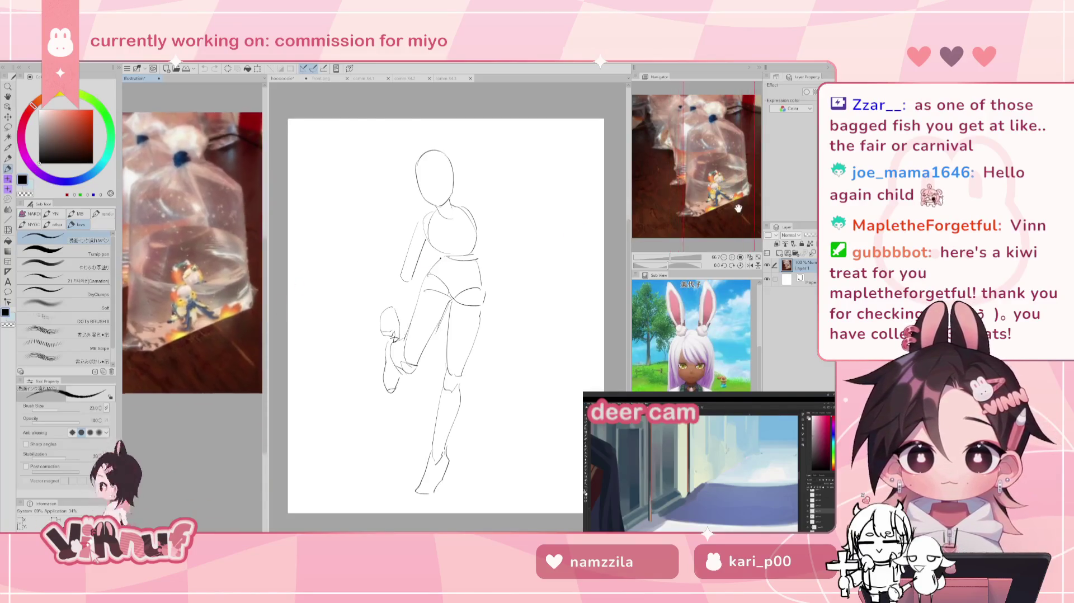
{"action": "scroll", "coordinate": [221, 288], "scroll_direction": "down", "scroll_amount": 2}
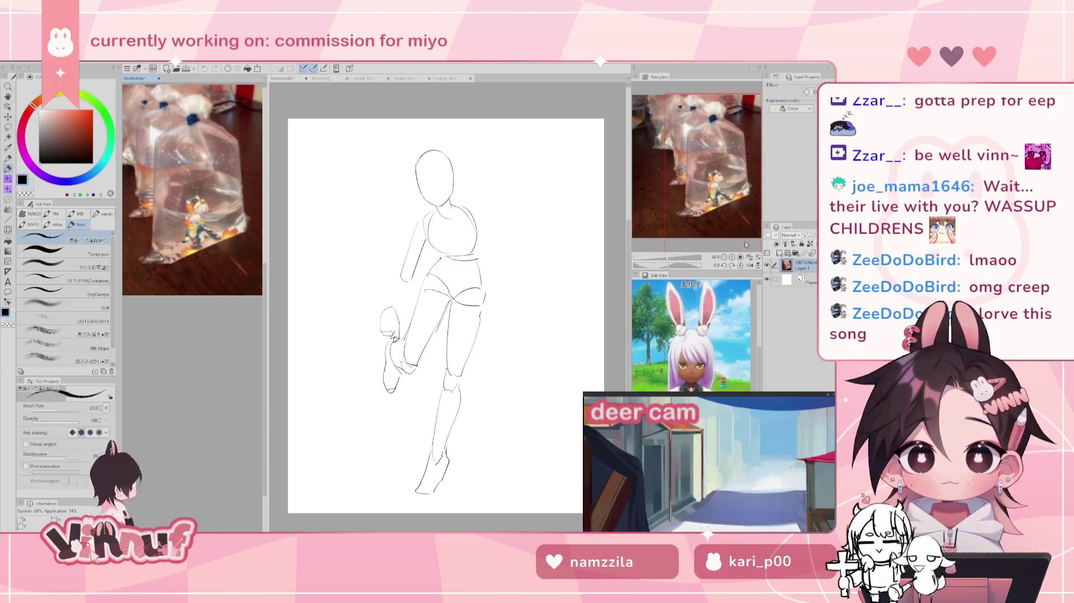
{"action": "key", "text": "ctrl+Tab"}
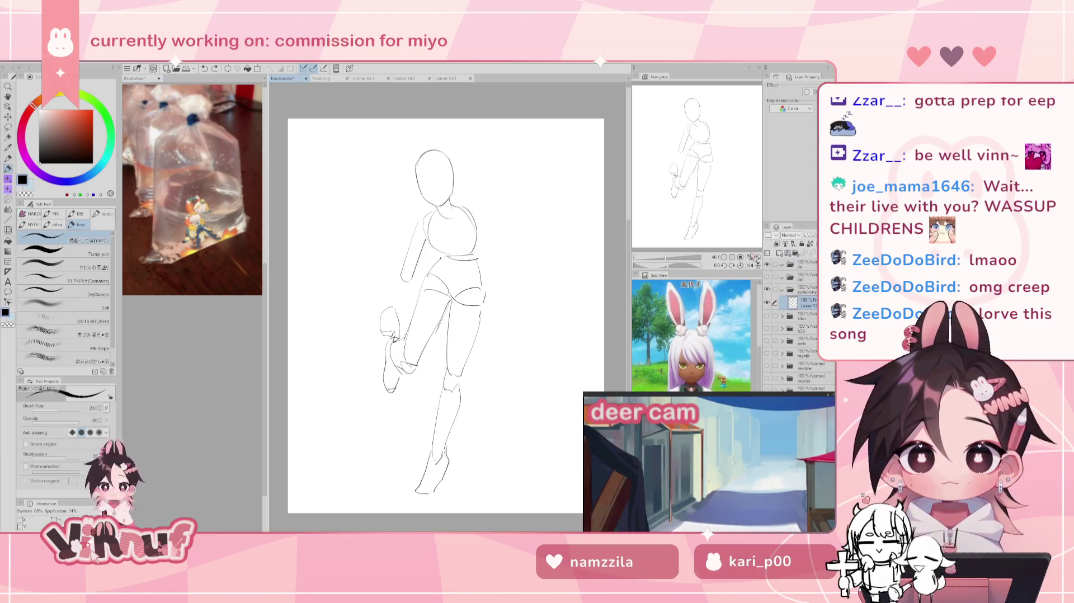
{"action": "left_click_drag", "start_coordinate": [713, 208], "coordinate": [716, 207]}
Step: Lasso the raised foot and rotate it slightly to a new angle beside the knee
{"action": "key", "text": "m"}
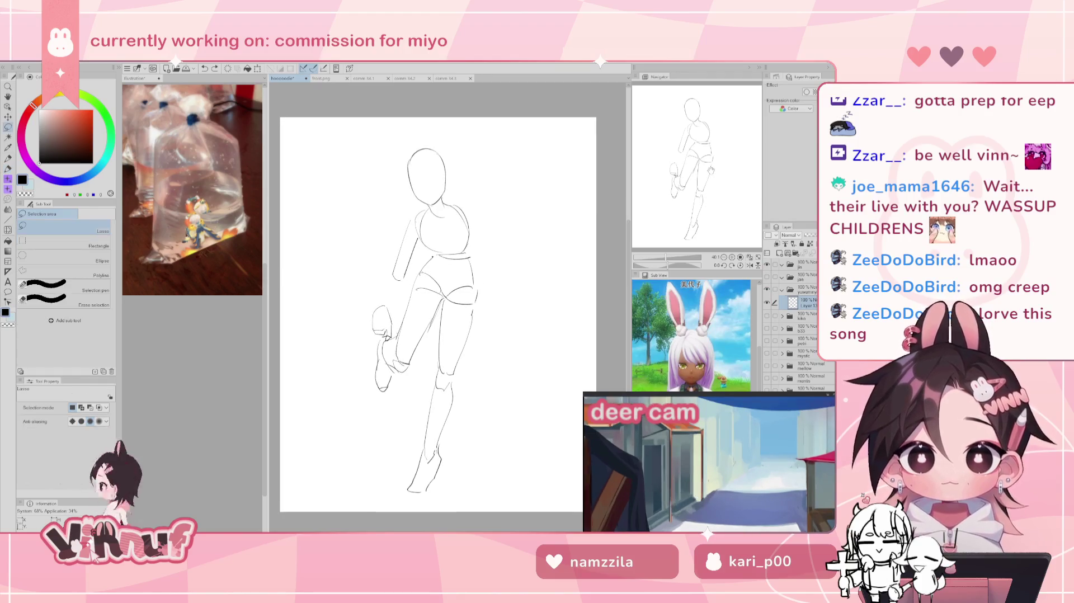
{"action": "left_click_drag", "start_coordinate": [401, 292], "coordinate": [387, 338]}
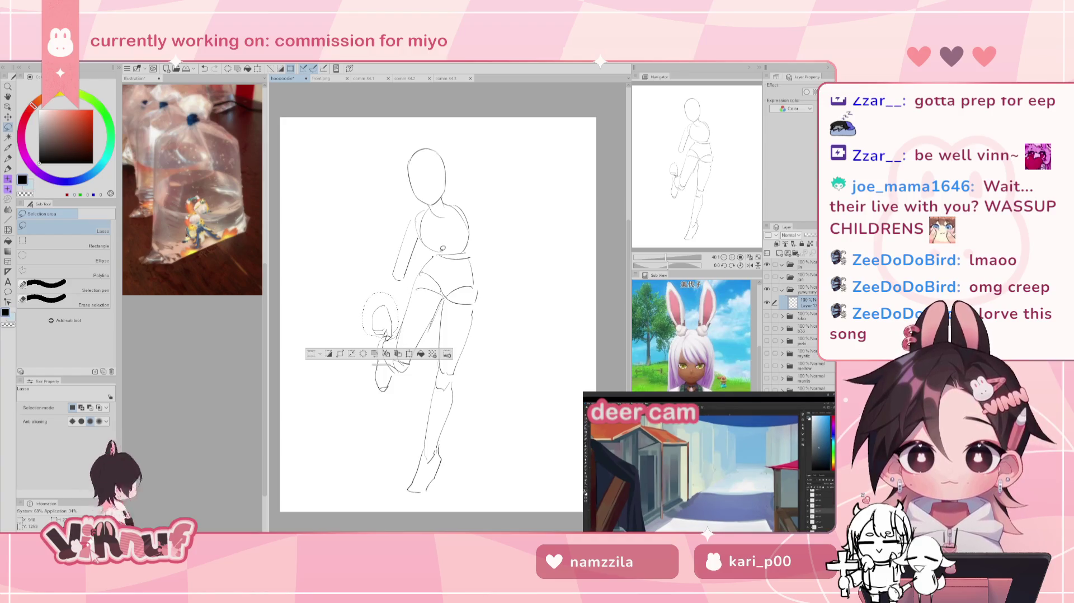
{"action": "key", "text": "ctrl+t"}
{"action": "left_click_drag", "start_coordinate": [386, 269], "coordinate": [429, 231]}
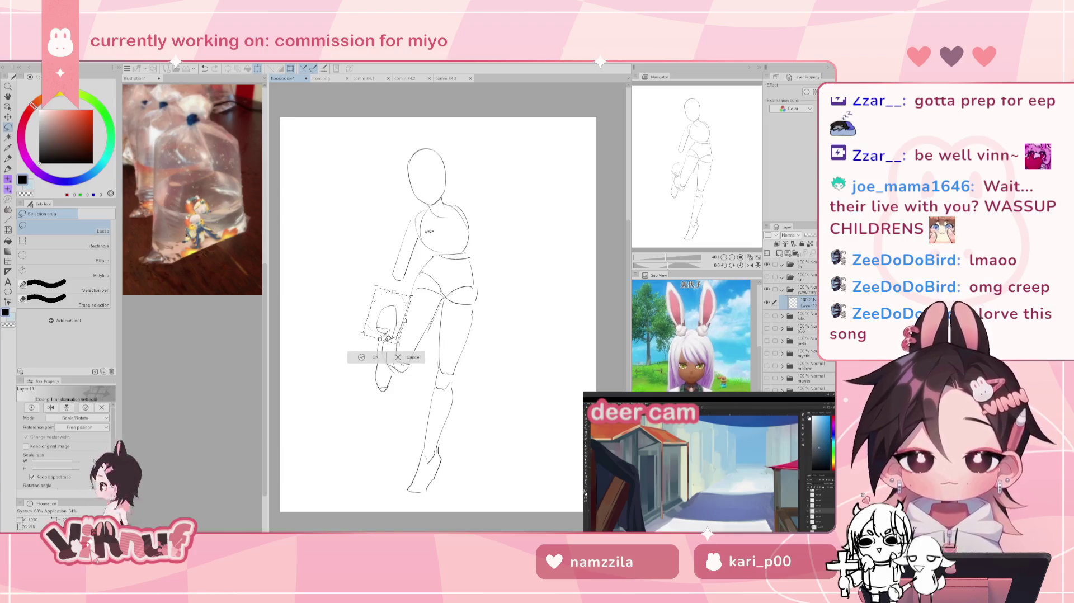
{"action": "left_click", "coordinate": [378, 360]}
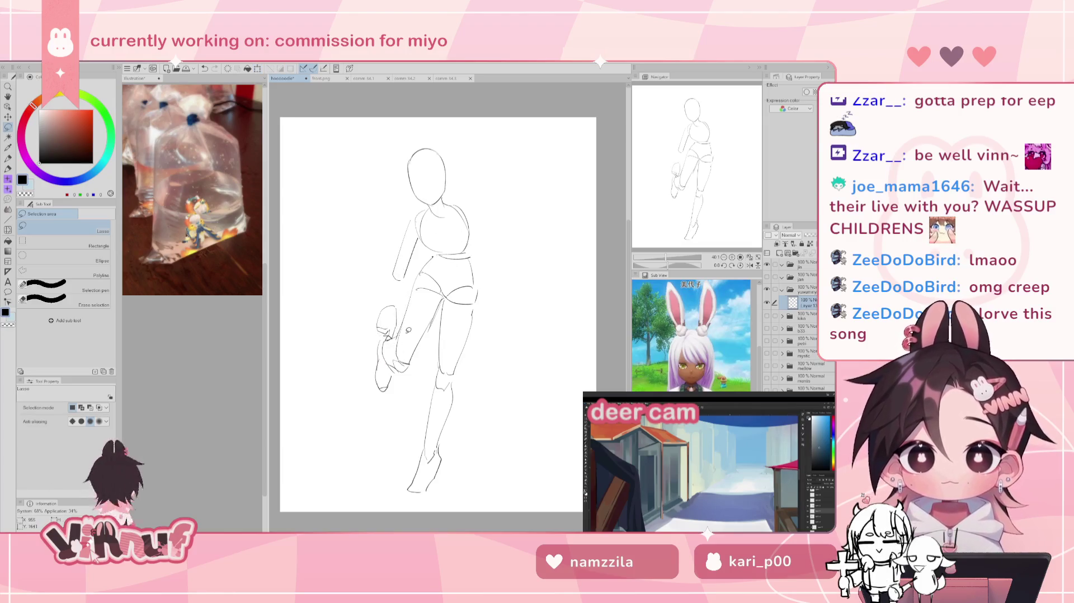
{"action": "key", "text": "p"}
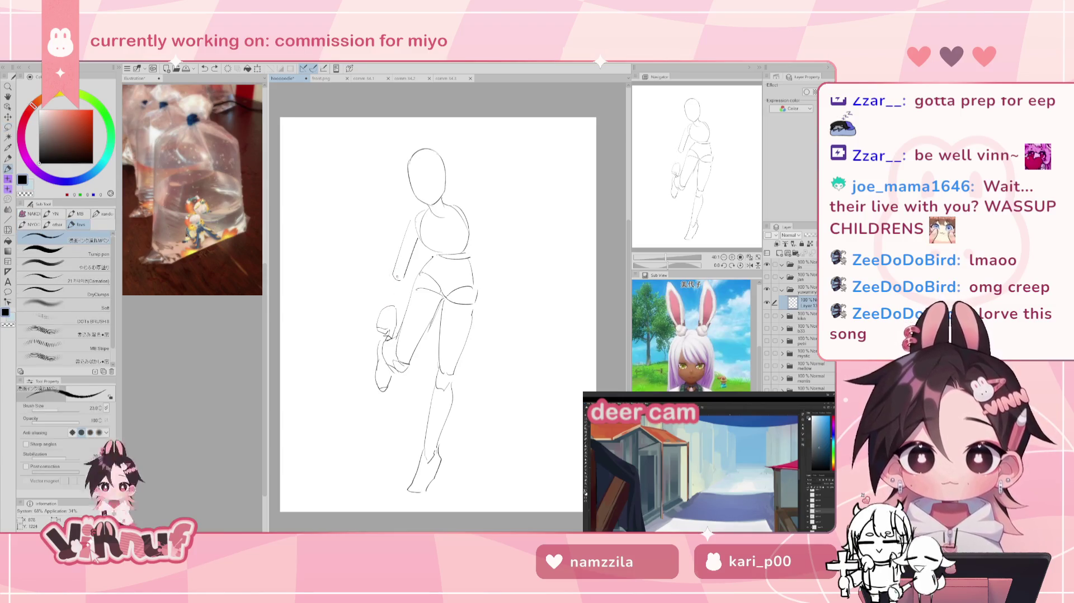
Step: Sketch trial strokes for the left arm beside the torso, then undo them
{"action": "left_click_drag", "start_coordinate": [391, 267], "coordinate": [382, 311]}
{"action": "left_click_drag", "start_coordinate": [392, 269], "coordinate": [384, 302]}
{"action": "mouse_move", "coordinate": [395, 263]}
{"action": "left_mouse_down"}
{"action": "mouse_move", "coordinate": [383, 311]}
{"action": "mouse_move", "coordinate": [400, 295]}
{"action": "left_mouse_up"}
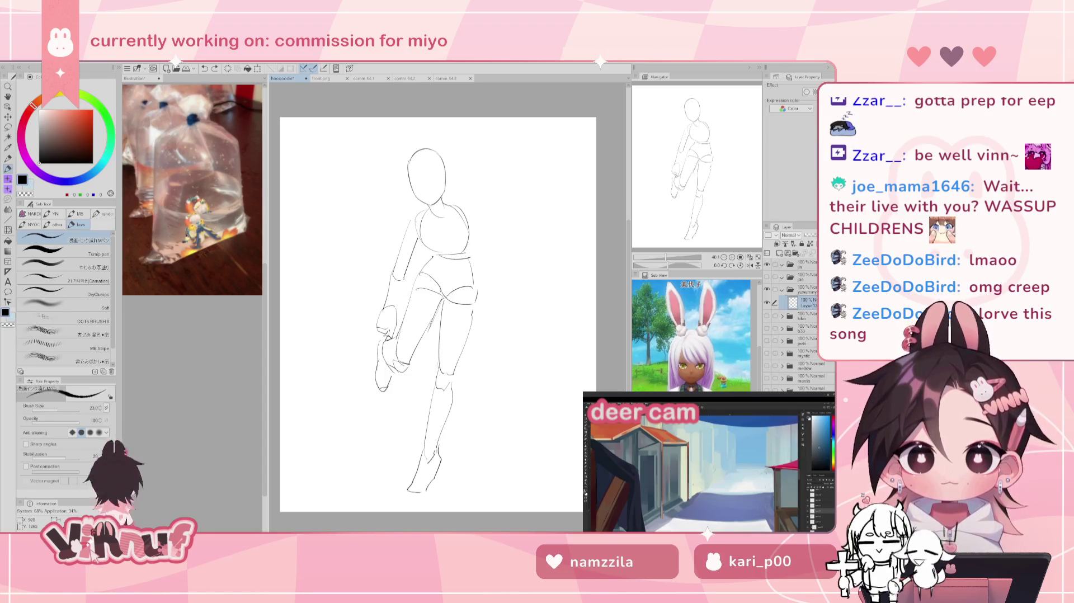
{"action": "key", "text": "ctrl+z"}
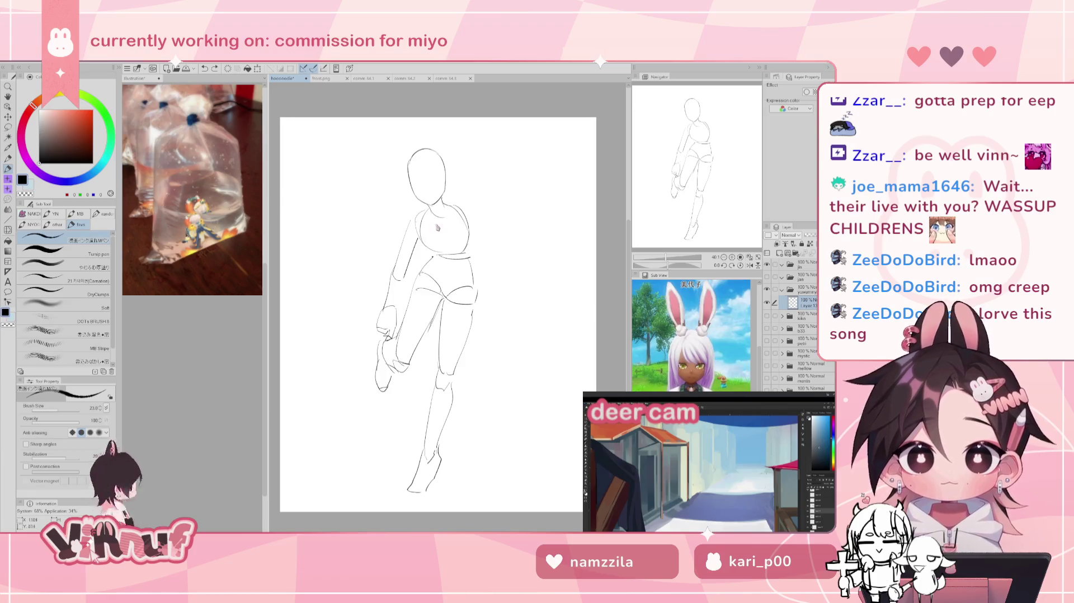
{"action": "key", "text": "e"}
{"action": "key", "text": "p"}
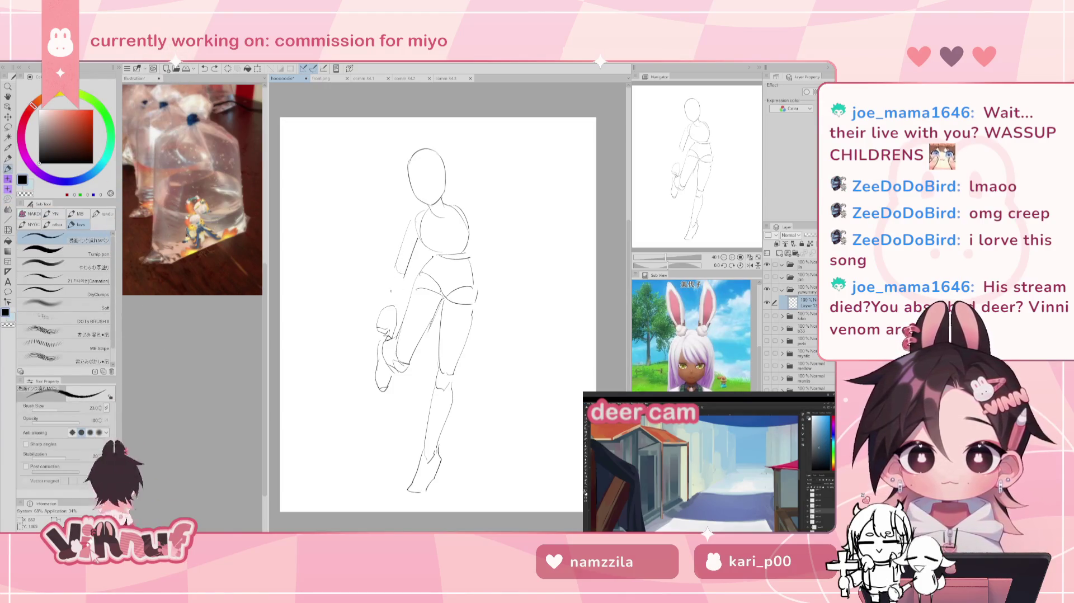
{"action": "key", "text": "h"}
{"action": "key", "text": "h"}
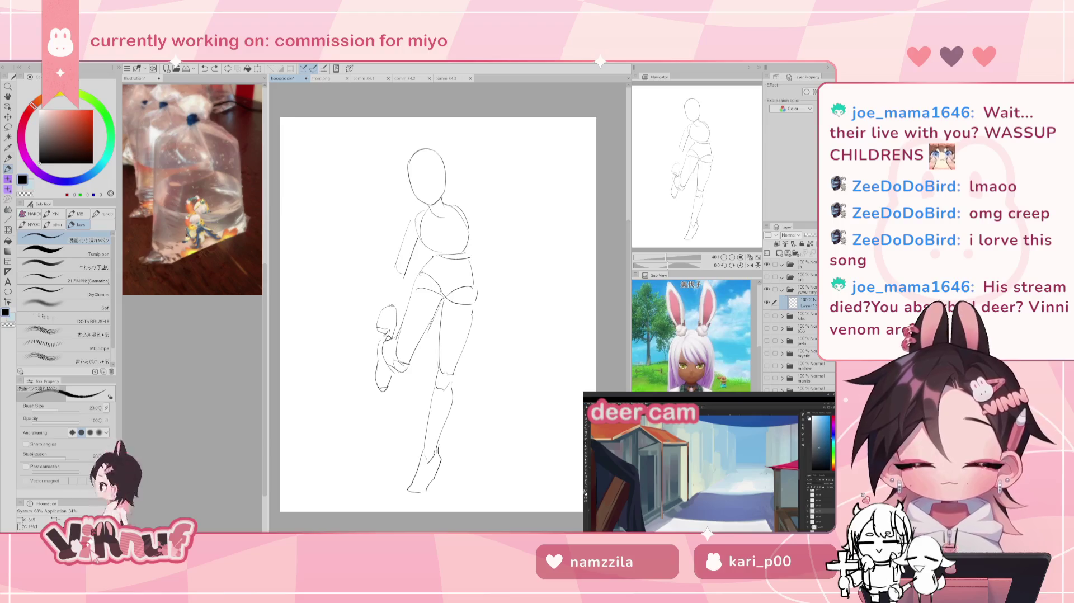
Step: Extend the left arm line downward, undoing each unsatisfying forearm stroke
{"action": "left_click_drag", "start_coordinate": [389, 268], "coordinate": [387, 281]}
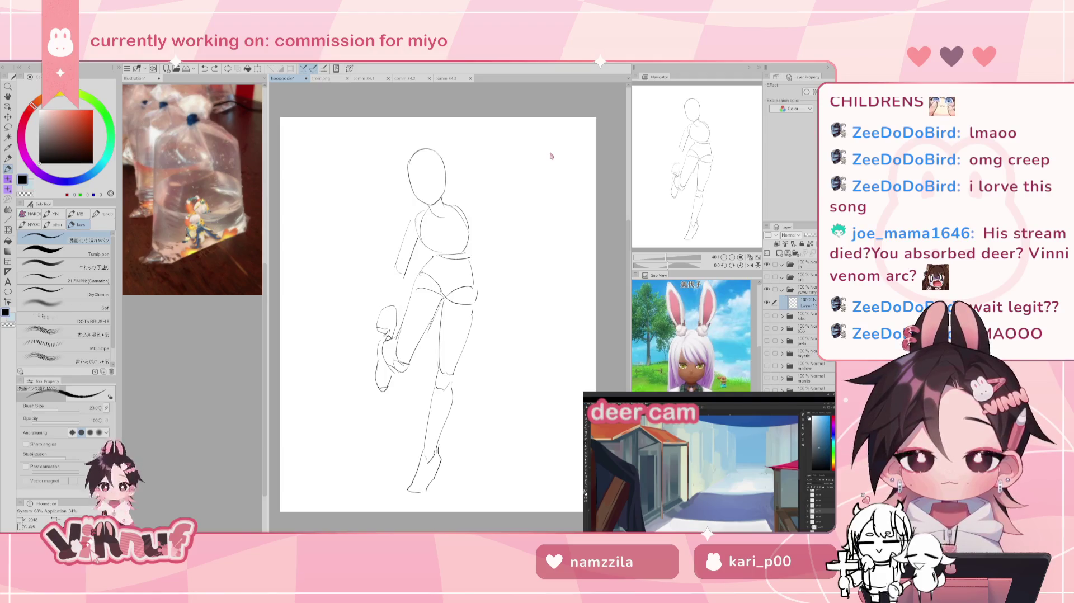
{"action": "left_click_drag", "start_coordinate": [401, 278], "coordinate": [382, 306]}
{"action": "key", "text": "ctrl+z"}
{"action": "key", "text": "ctrl+z"}
{"action": "key", "text": "ctrl+z"}
{"action": "key", "text": "ctrl+z"}
{"action": "mouse_move", "coordinate": [403, 267]}
{"action": "left_mouse_down"}
{"action": "mouse_move", "coordinate": [385, 299]}
{"action": "mouse_move", "coordinate": [402, 302]}
{"action": "left_mouse_up"}
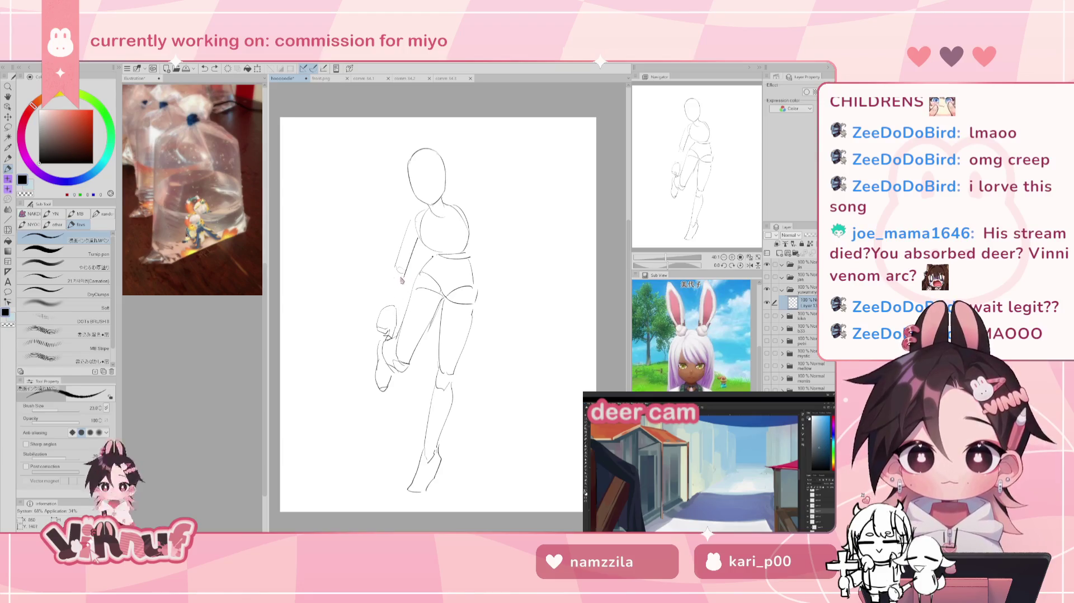
{"action": "key", "text": "ctrl+z"}
{"action": "key", "text": "ctrl+z"}
{"action": "left_click_drag", "start_coordinate": [404, 267], "coordinate": [389, 296]}
{"action": "key", "text": "ctrl+z"}
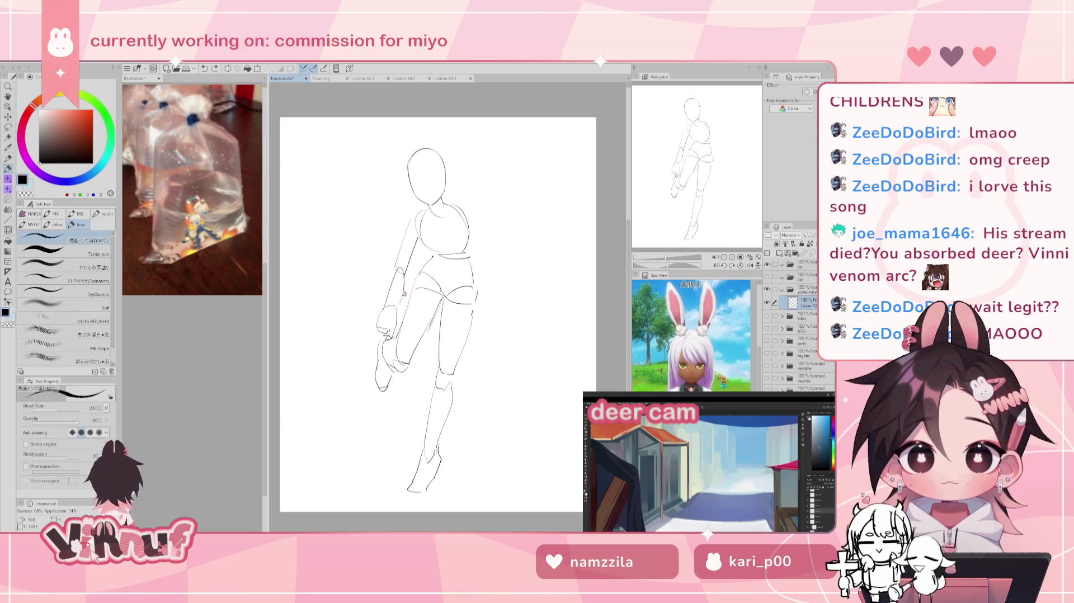
{"action": "key", "text": "ctrl+z"}
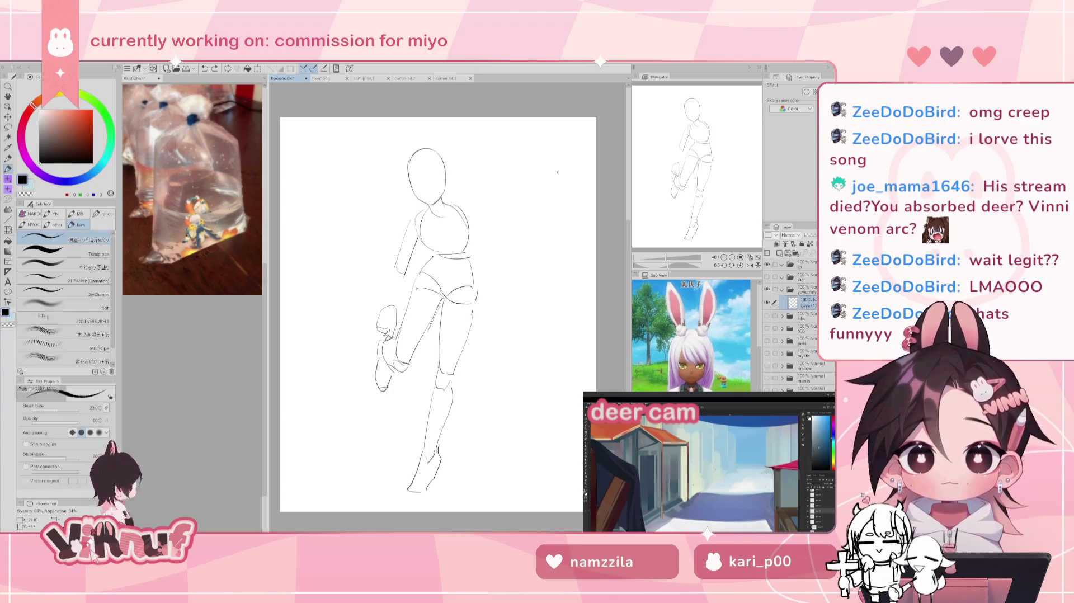
{"action": "left_click_drag", "start_coordinate": [436, 314], "coordinate": [433, 312]}
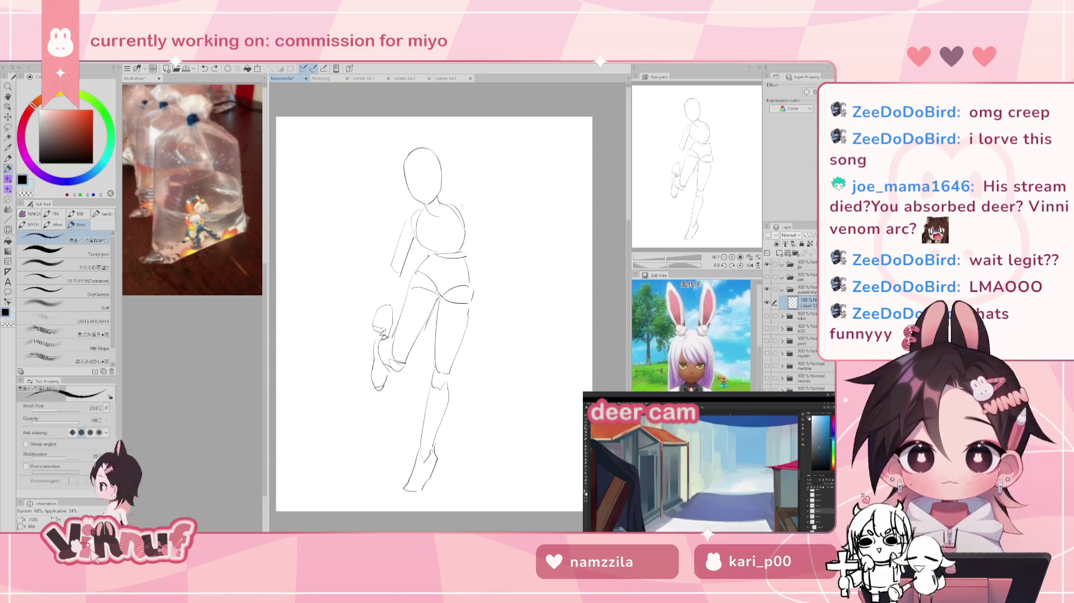
Step: Draw the rounded right shoulder curve, undoing the trial upper-arm and forearm strokes
{"action": "left_click_drag", "start_coordinate": [448, 200], "coordinate": [464, 221]}
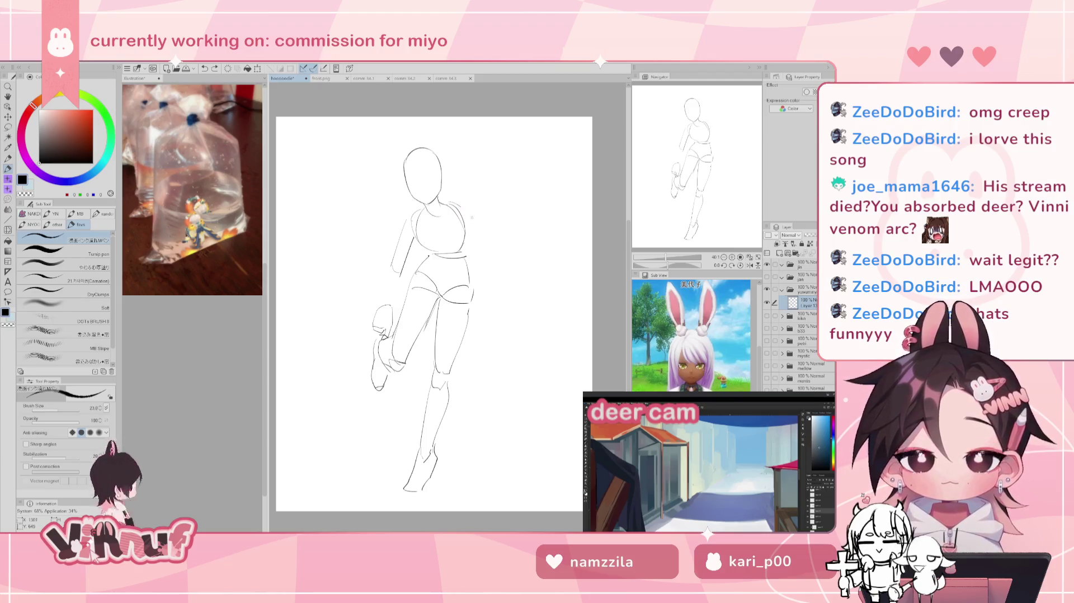
{"action": "key", "text": "ctrl+z"}
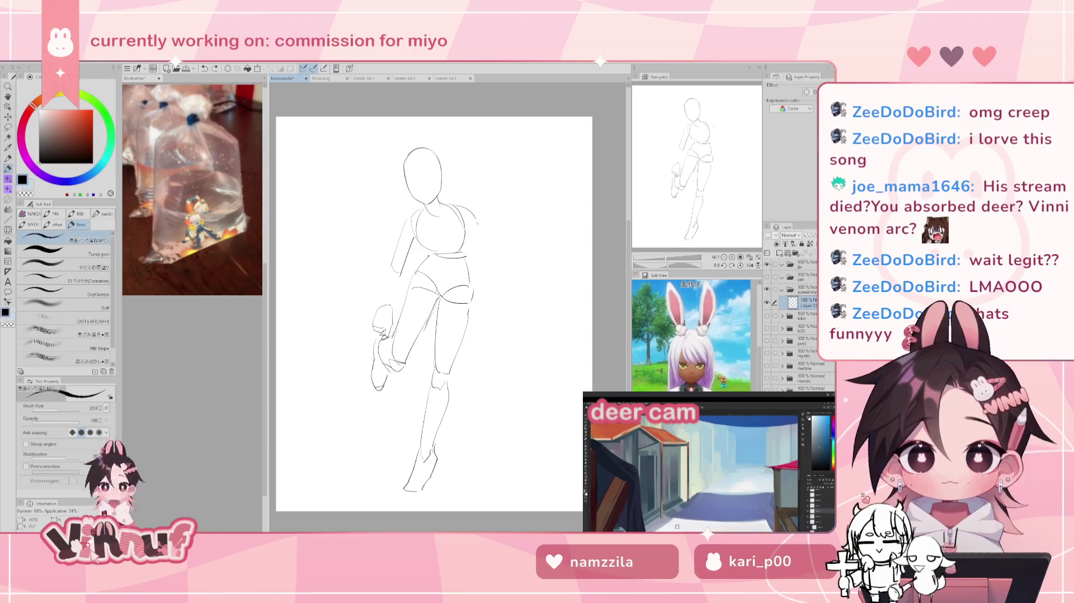
{"action": "left_click_drag", "start_coordinate": [476, 222], "coordinate": [505, 263]}
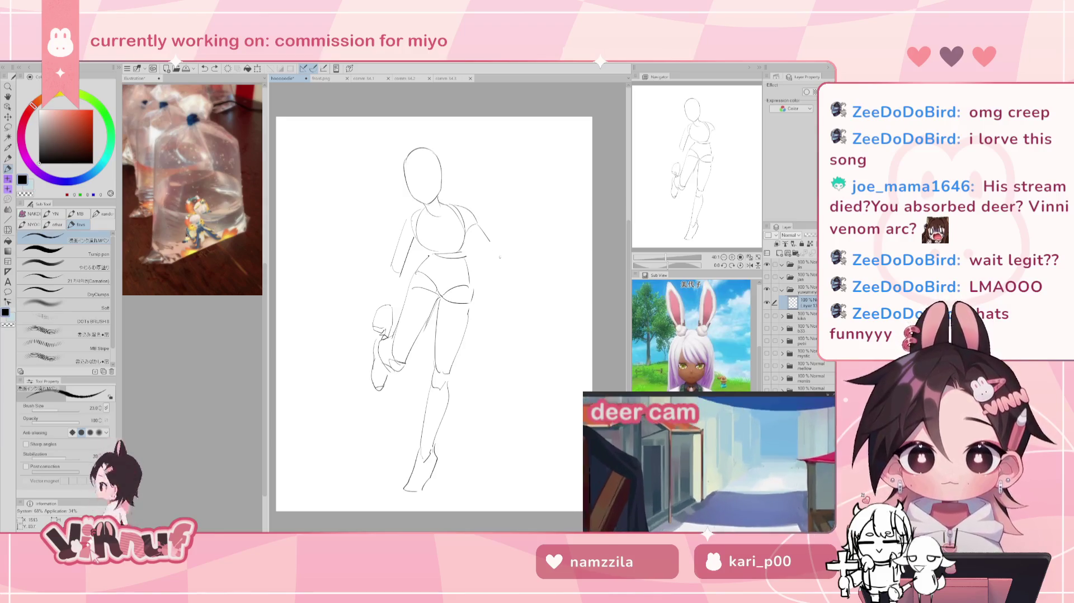
{"action": "key", "text": "ctrl+z"}
{"action": "left_click_drag", "start_coordinate": [477, 225], "coordinate": [505, 265]}
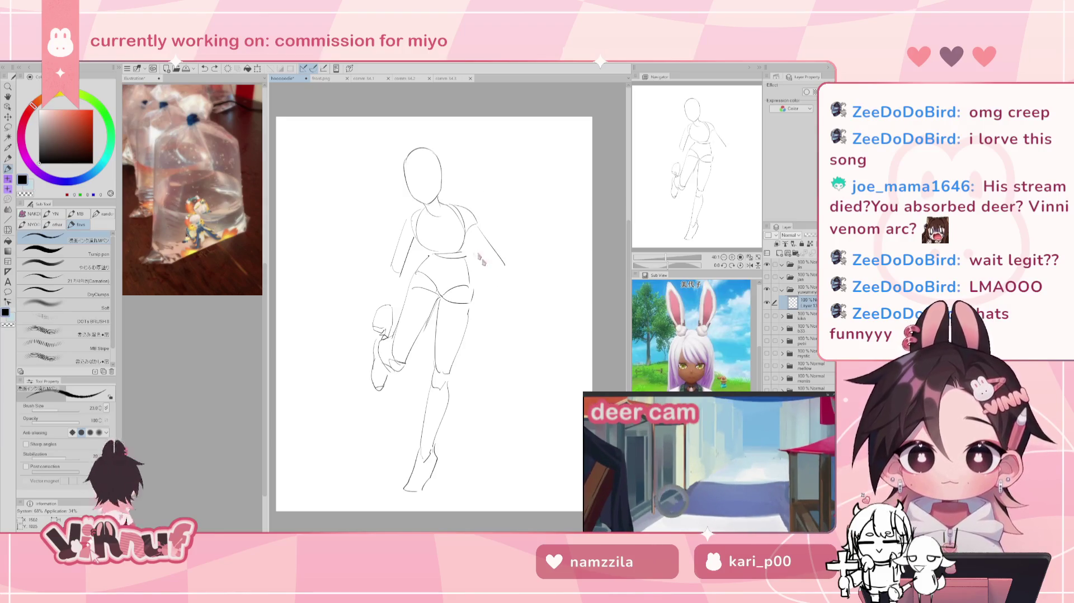
{"action": "left_click_drag", "start_coordinate": [467, 234], "coordinate": [494, 268]}
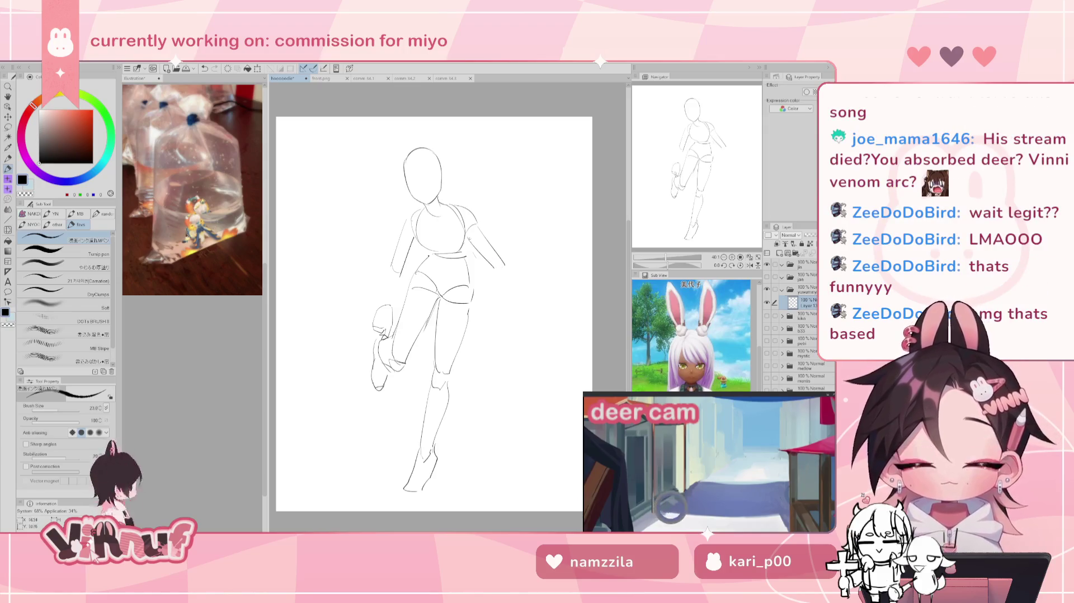
{"action": "left_click_drag", "start_coordinate": [510, 272], "coordinate": [540, 305]}
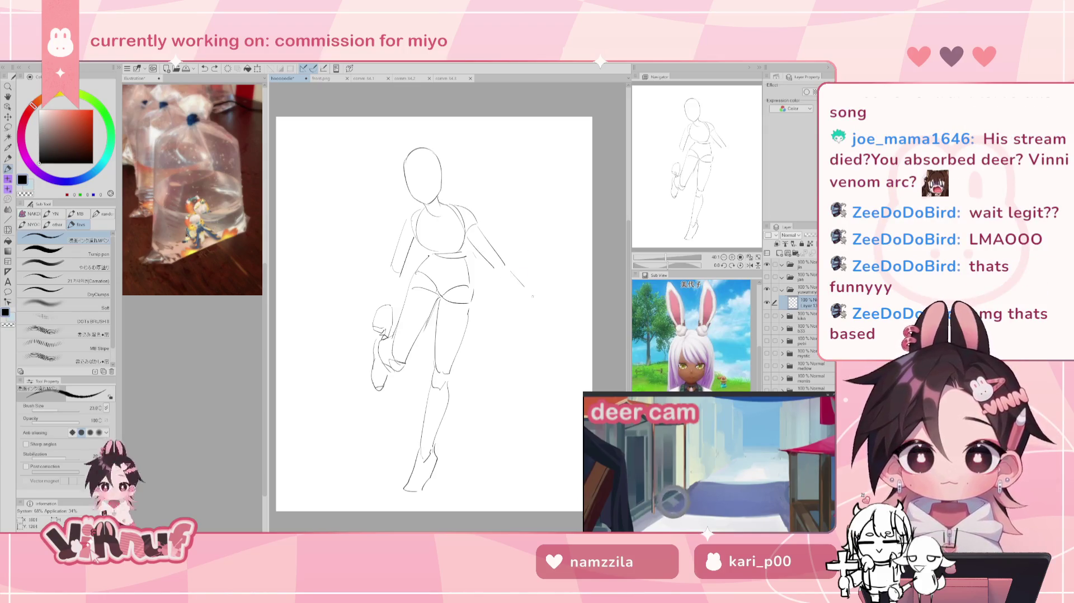
{"action": "key", "text": "ctrl+z"}
{"action": "key", "text": "ctrl+z"}
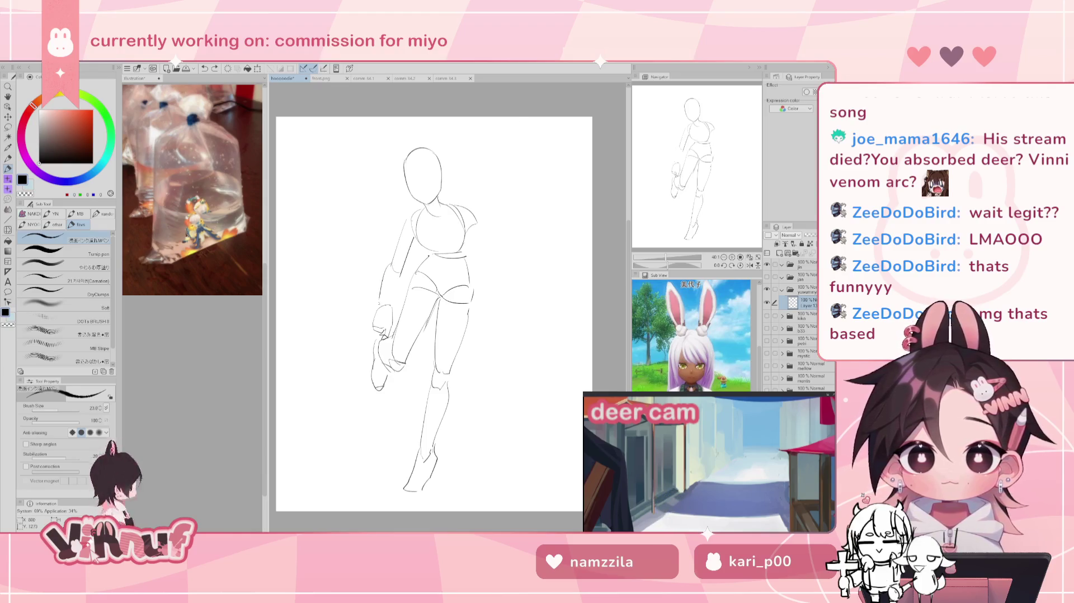
Step: Erase the faint left arm lines beside the torso
{"action": "left_click_drag", "start_coordinate": [378, 309], "coordinate": [398, 265]}
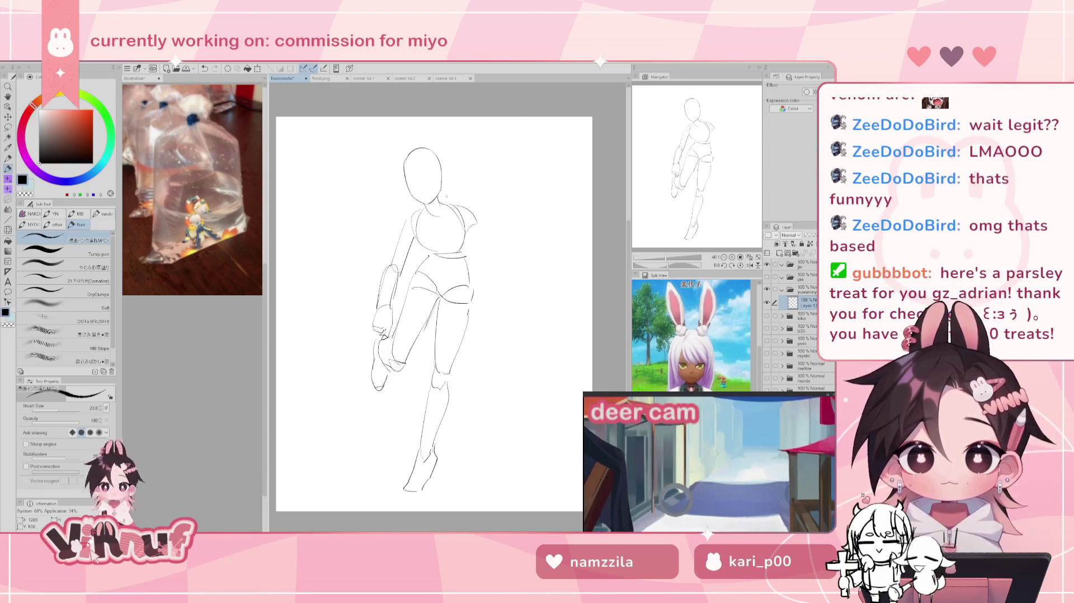
{"action": "key", "text": "ctrl+z"}
{"action": "key", "text": "e"}
{"action": "left_click_drag", "start_coordinate": [416, 233], "coordinate": [393, 274]}
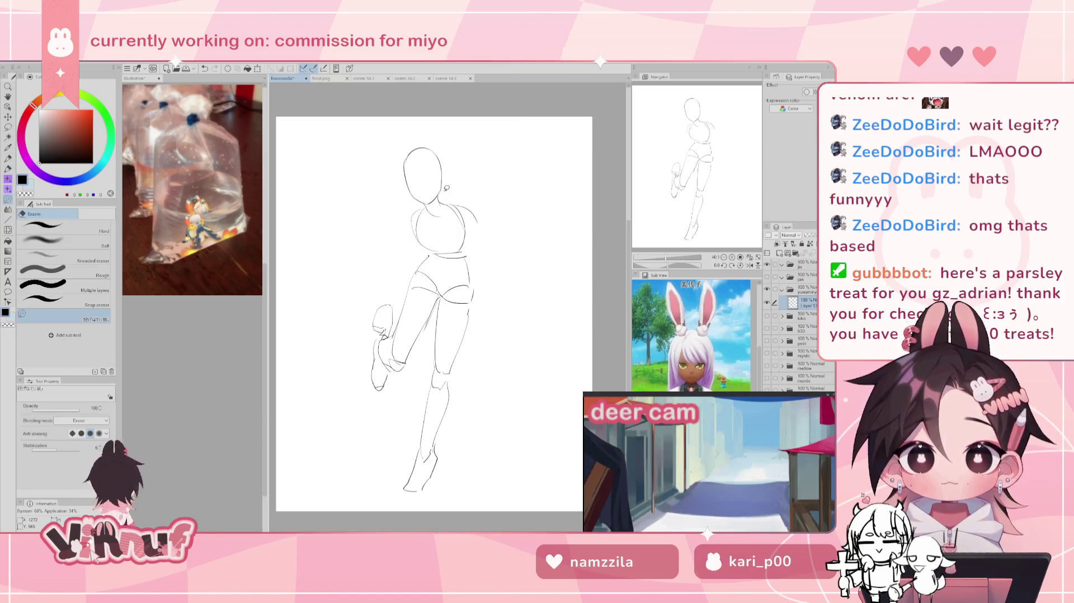
Step: Try redrawing the curved left upper arm and a shoulder stroke, then undo them
{"action": "key", "text": "p"}
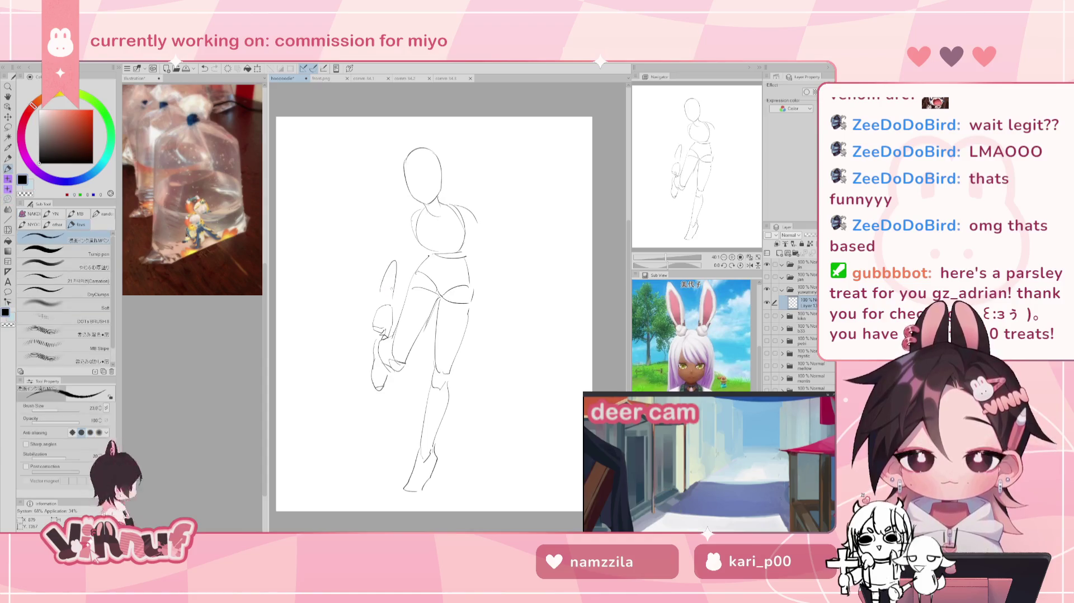
{"action": "left_click_drag", "start_coordinate": [394, 261], "coordinate": [380, 305]}
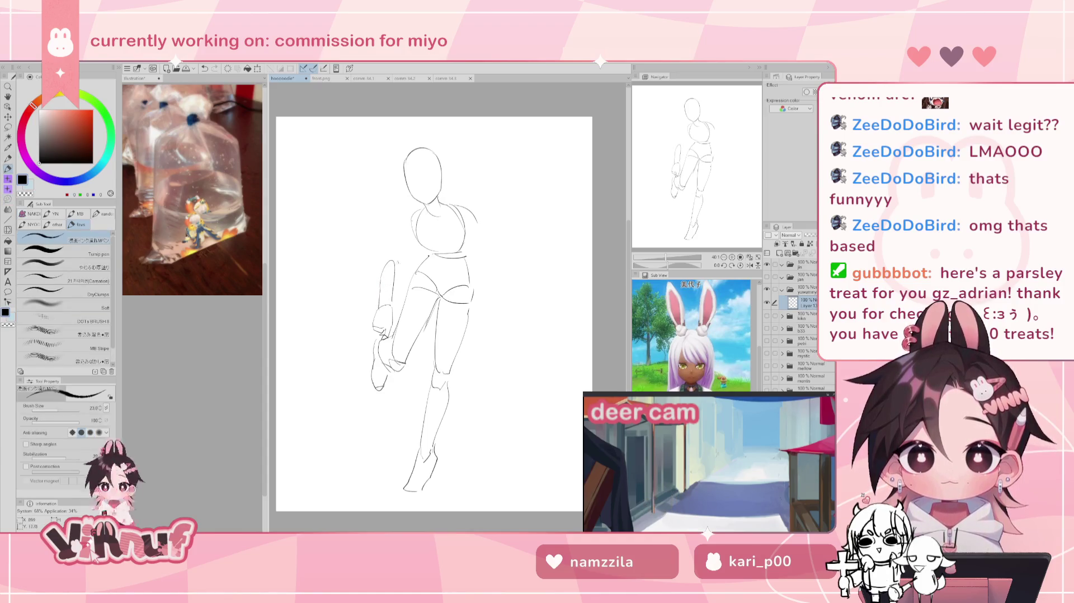
{"action": "key", "text": "ctrl+z"}
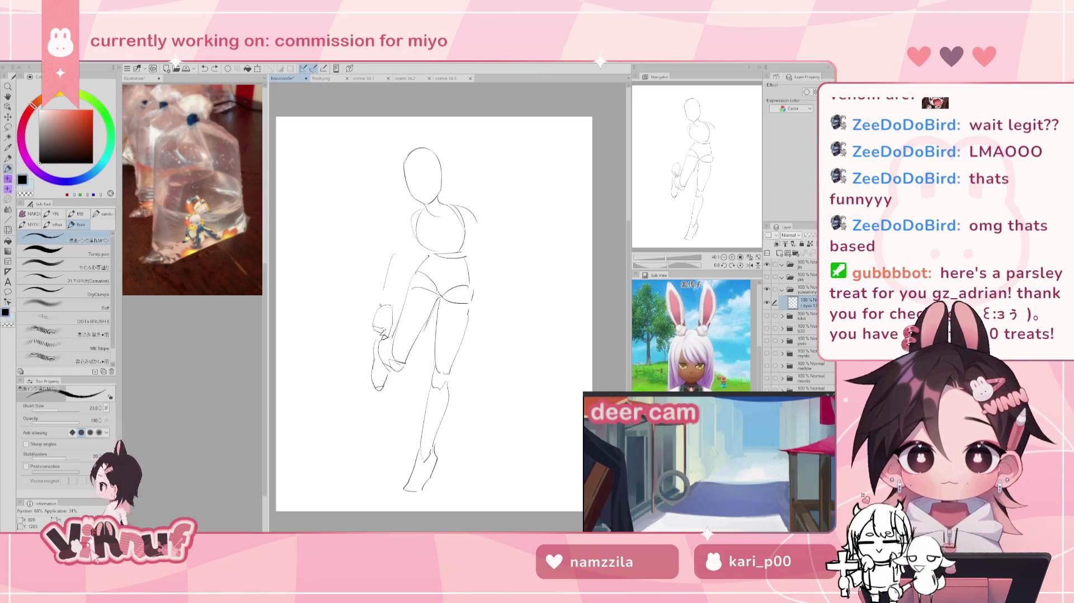
{"action": "mouse_move", "coordinate": [380, 305]}
{"action": "left_mouse_down"}
{"action": "mouse_move", "coordinate": [395, 257]}
{"action": "mouse_move", "coordinate": [388, 302]}
{"action": "left_mouse_up"}
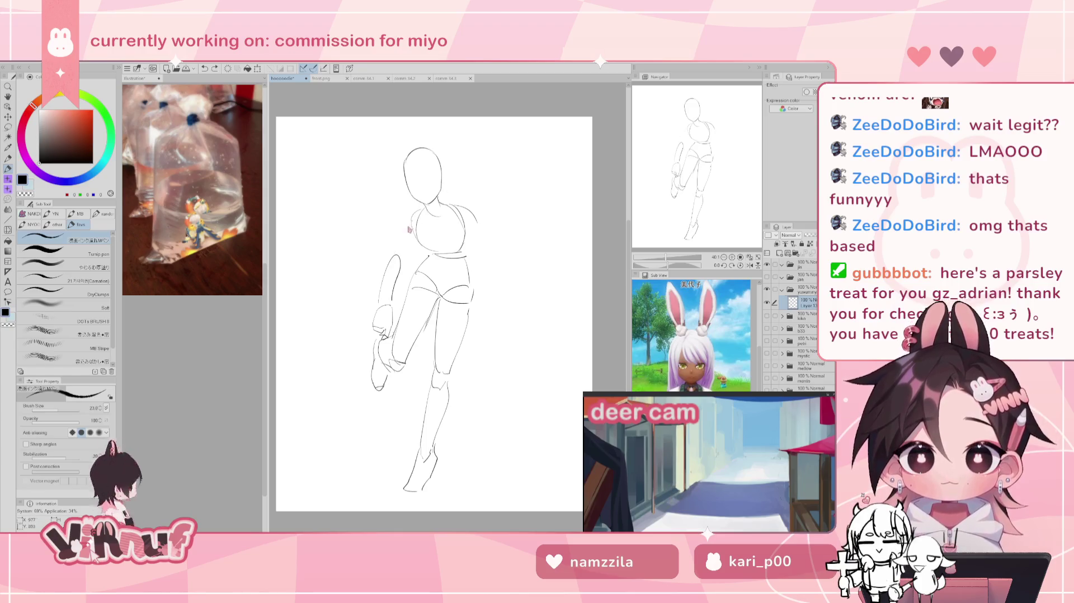
{"action": "left_click_drag", "start_coordinate": [404, 258], "coordinate": [417, 235]}
{"action": "key", "text": "ctrl+z"}
{"action": "key", "text": "ctrl+z"}
{"action": "key", "text": "ctrl+z"}
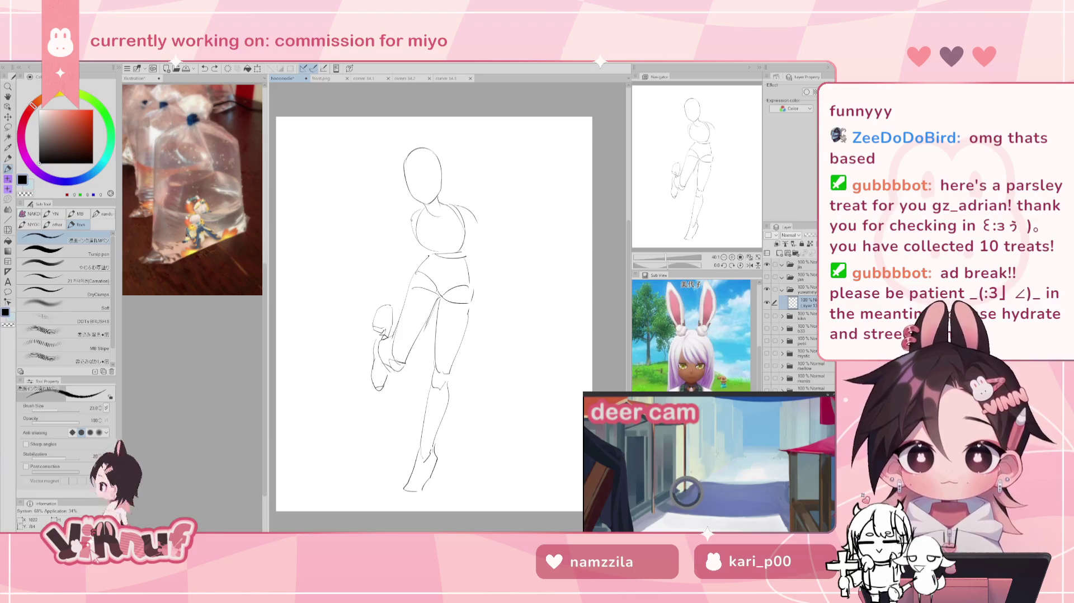
{"action": "key", "text": "j"}
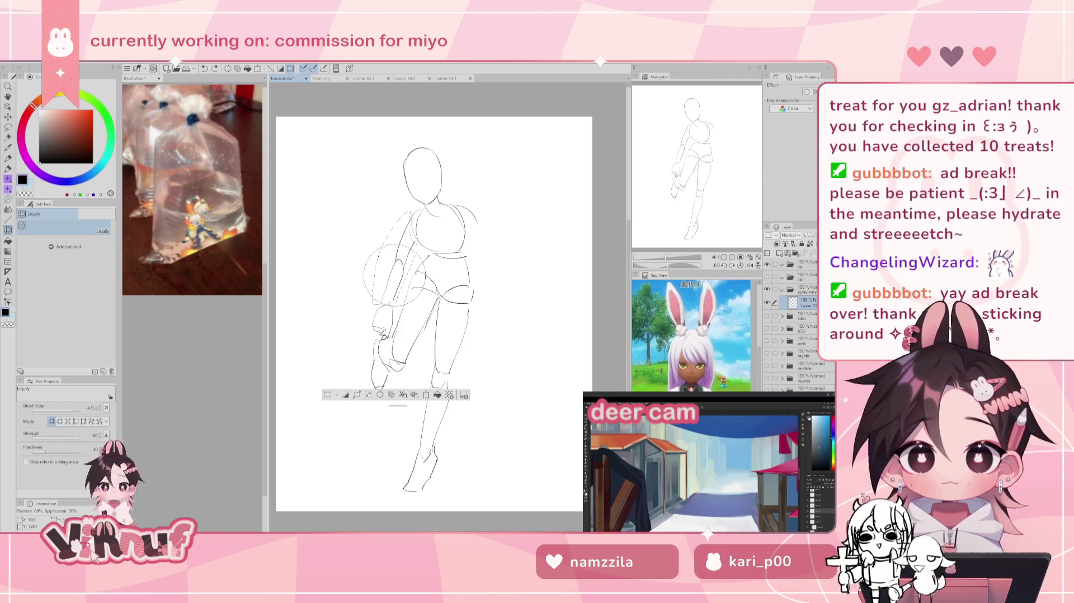
Step: Warp the left arm and side lines into cleaner curves with Liquify, mirroring to check
{"action": "left_click_drag", "start_coordinate": [394, 274], "coordinate": [390, 272]}
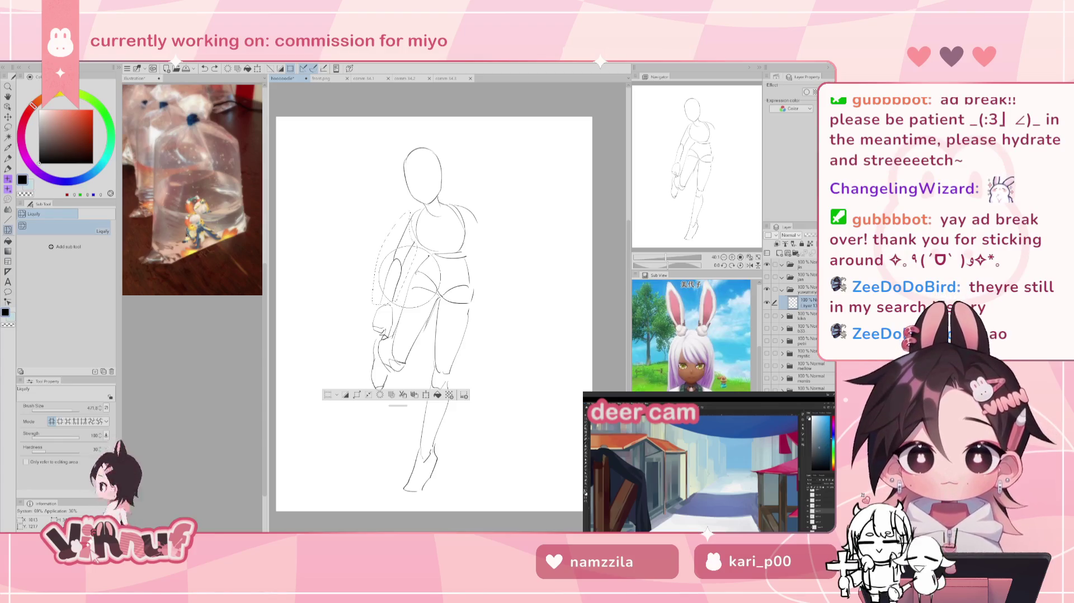
{"action": "left_click_drag", "start_coordinate": [665, 258], "coordinate": [663, 257]}
{"action": "key", "text": "h"}
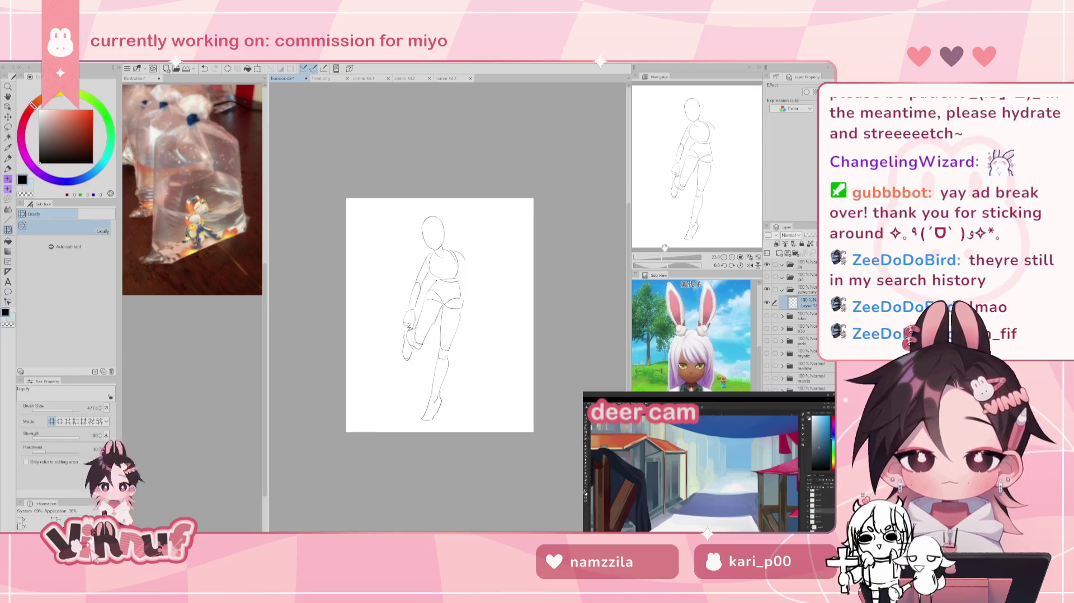
{"action": "left_click_drag", "start_coordinate": [664, 258], "coordinate": [666, 257]}
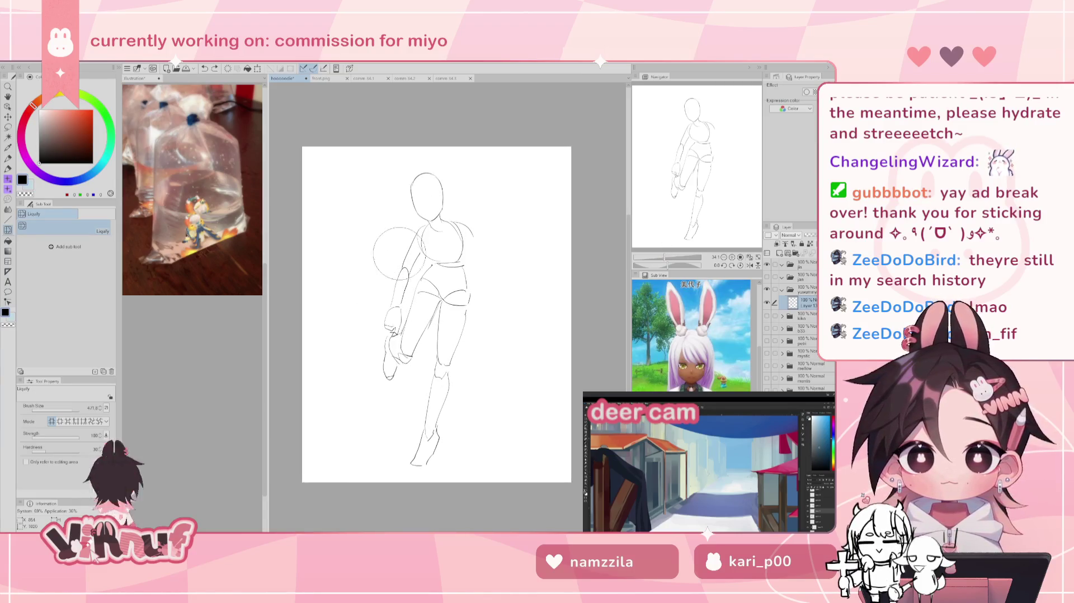
{"action": "left_click_drag", "start_coordinate": [395, 227], "coordinate": [369, 228]}
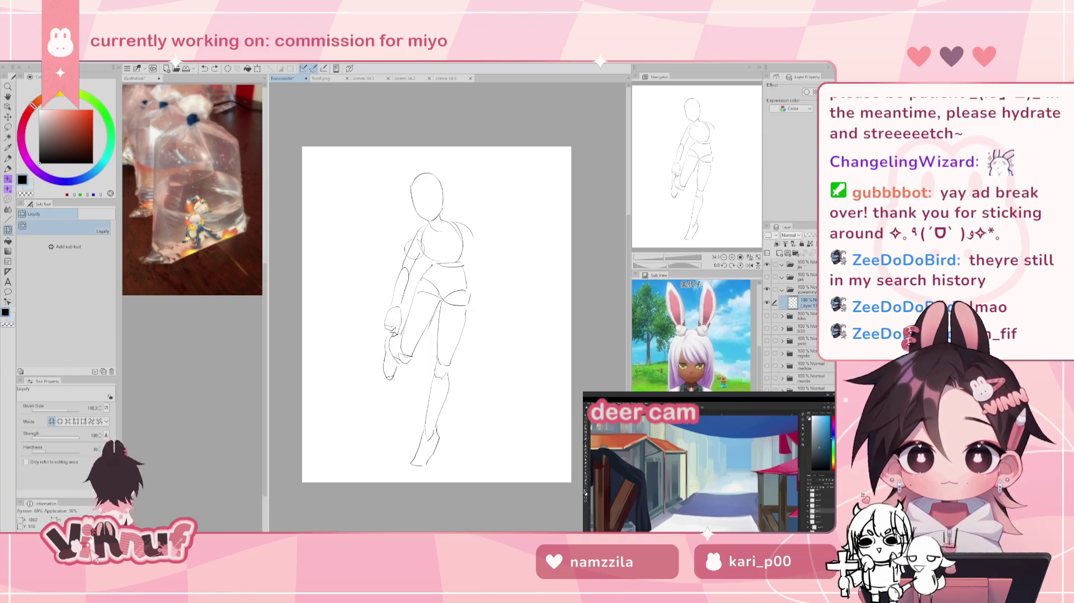
{"action": "left_click_drag", "start_coordinate": [434, 302], "coordinate": [462, 332]}
{"action": "left_click_drag", "start_coordinate": [413, 267], "coordinate": [406, 308]}
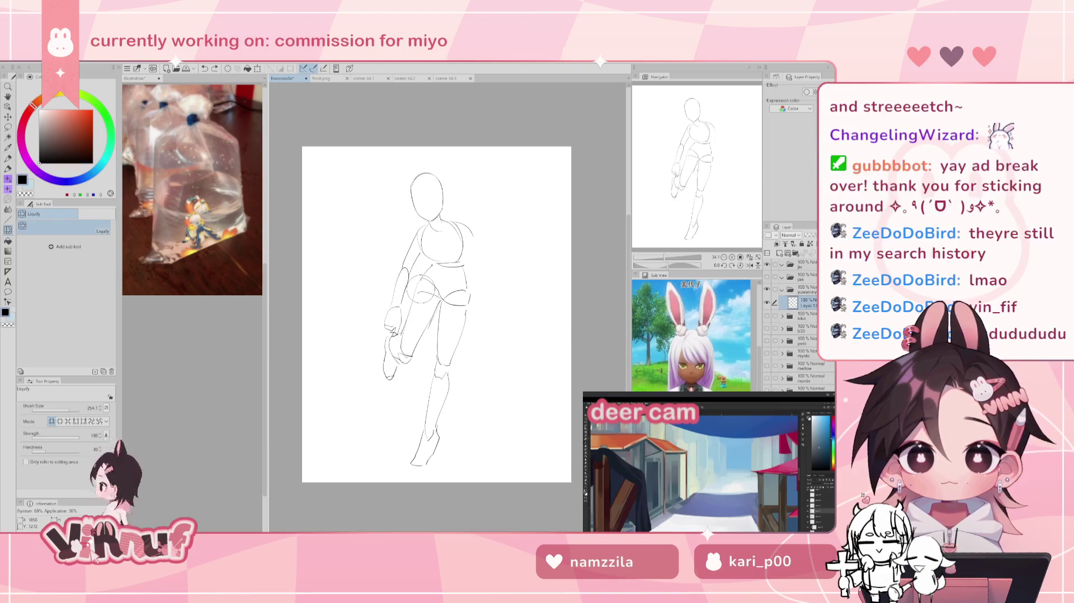
{"action": "key", "text": "h"}
{"action": "key", "text": "h"}
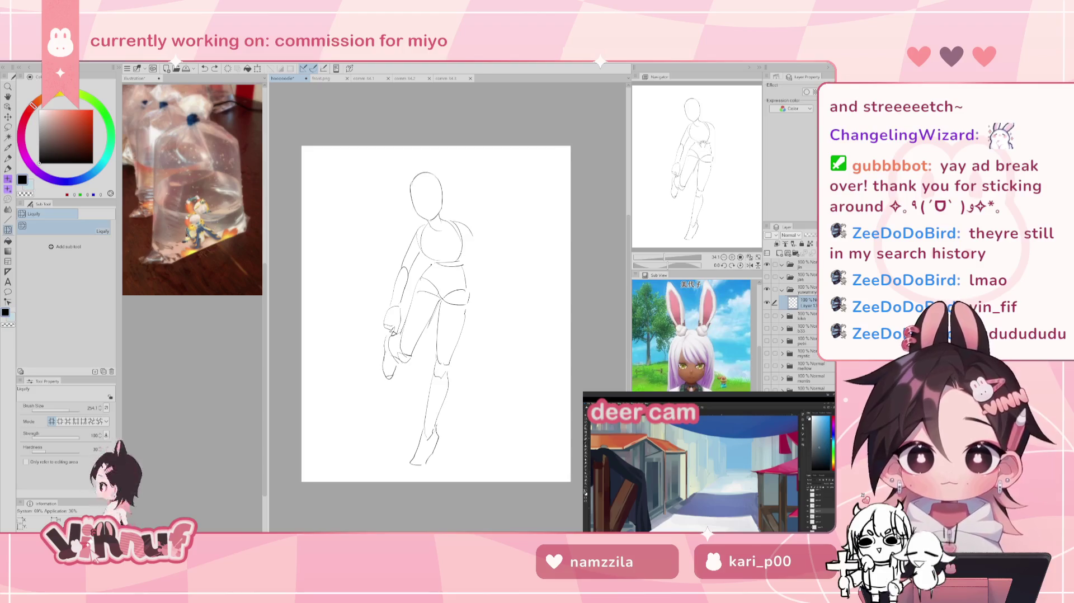
{"action": "left_click_drag", "start_coordinate": [436, 313], "coordinate": [433, 319]}
{"action": "key", "text": "p"}
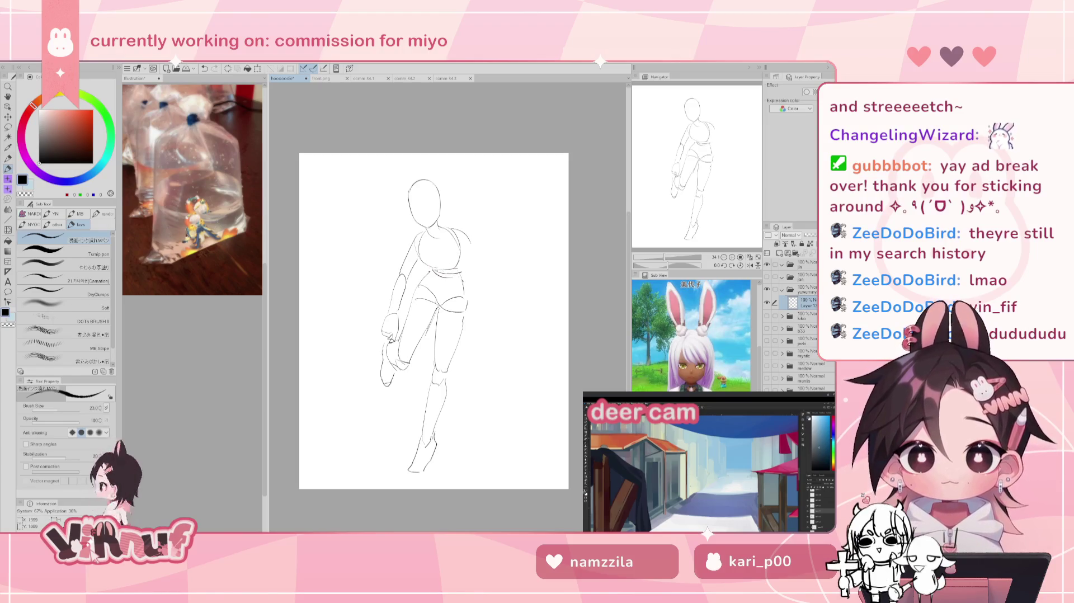
Step: Remove the stray shoulder stroke and draw the right upper arm outward from the shoulder
{"action": "key", "text": "e"}
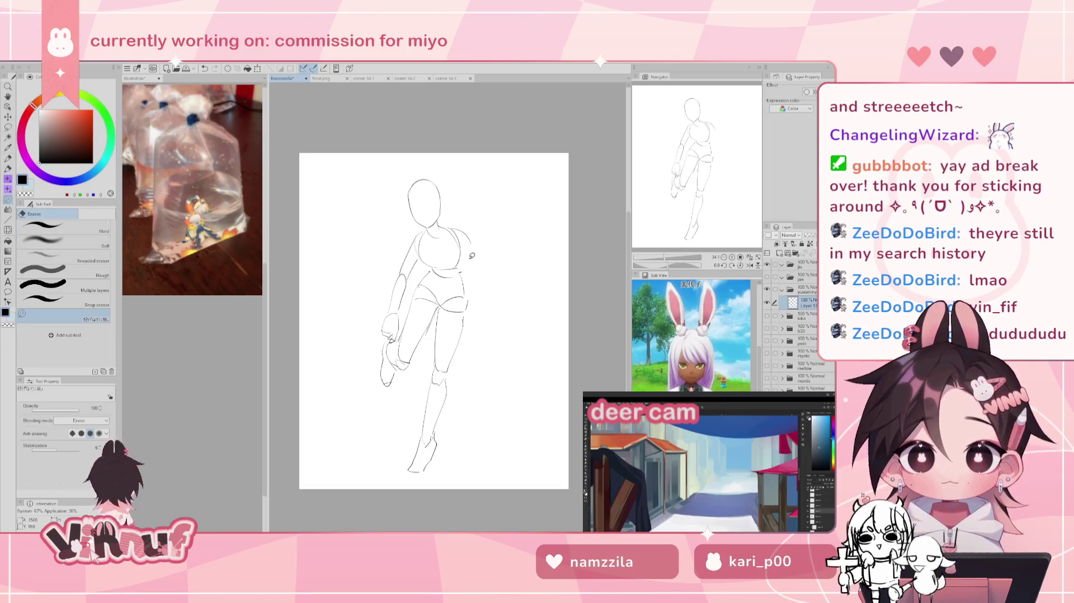
{"action": "key", "text": "p"}
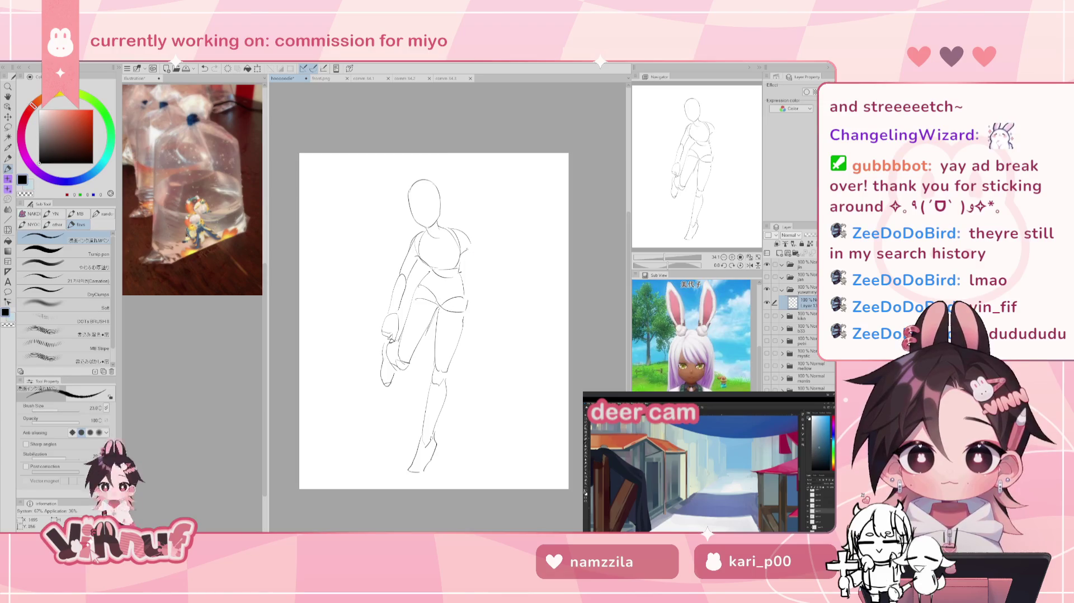
{"action": "key", "text": "e"}
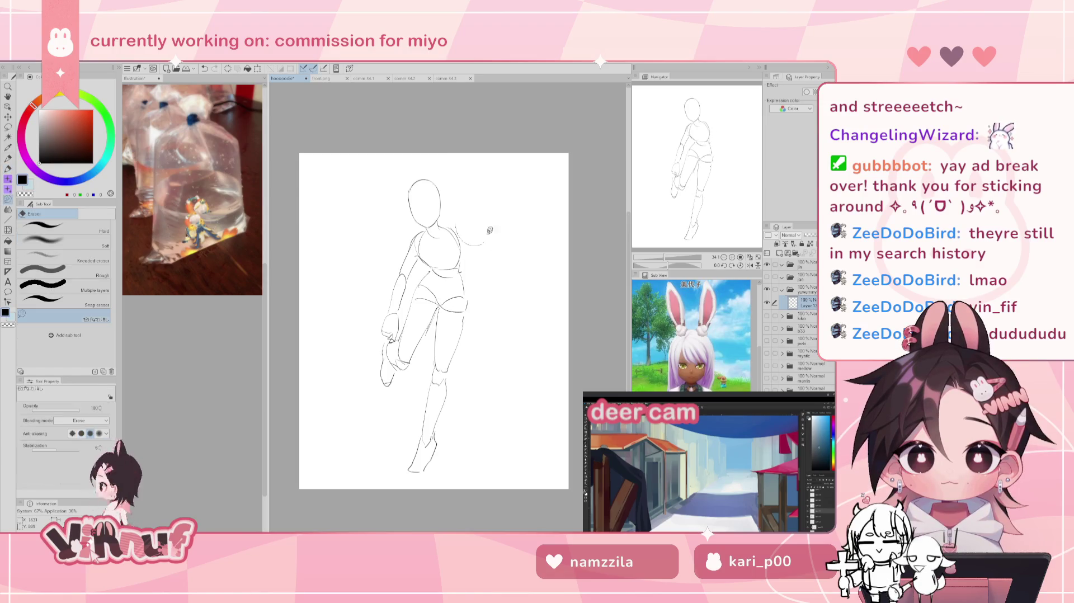
{"action": "key", "text": "j"}
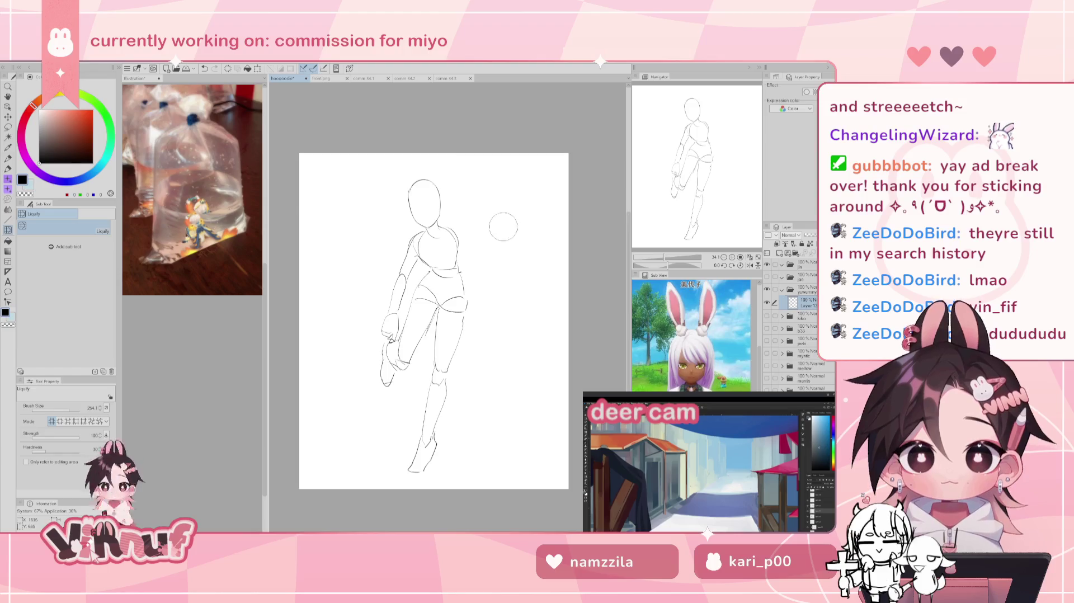
{"action": "key", "text": "p"}
{"action": "key", "text": "ctrl+z"}
{"action": "left_click_drag", "start_coordinate": [474, 240], "coordinate": [496, 278]}
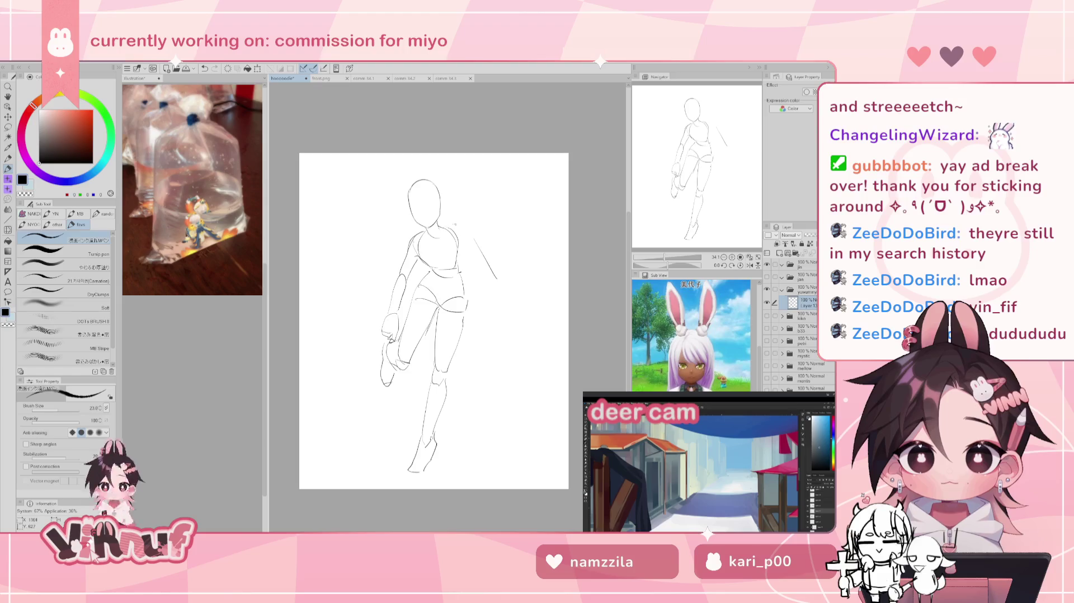
{"action": "left_click_drag", "start_coordinate": [471, 242], "coordinate": [463, 228]}
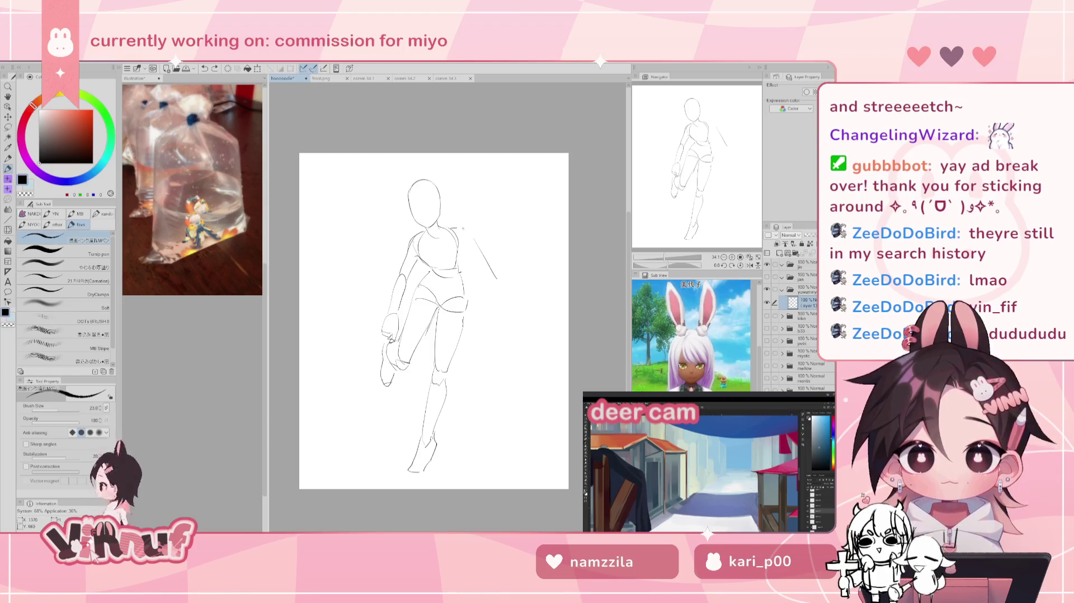
{"action": "key", "text": "ctrl+z"}
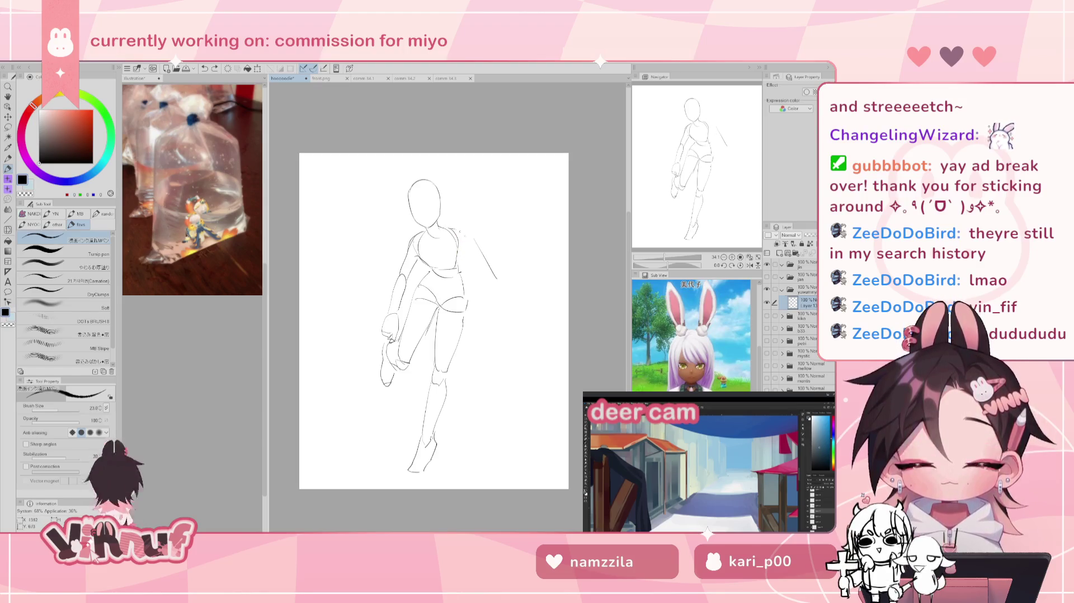
Step: Extend the arm line up into the shoulder and erase the outer arm line
{"action": "key", "text": "h"}
{"action": "left_click_drag", "start_coordinate": [422, 239], "coordinate": [441, 227]}
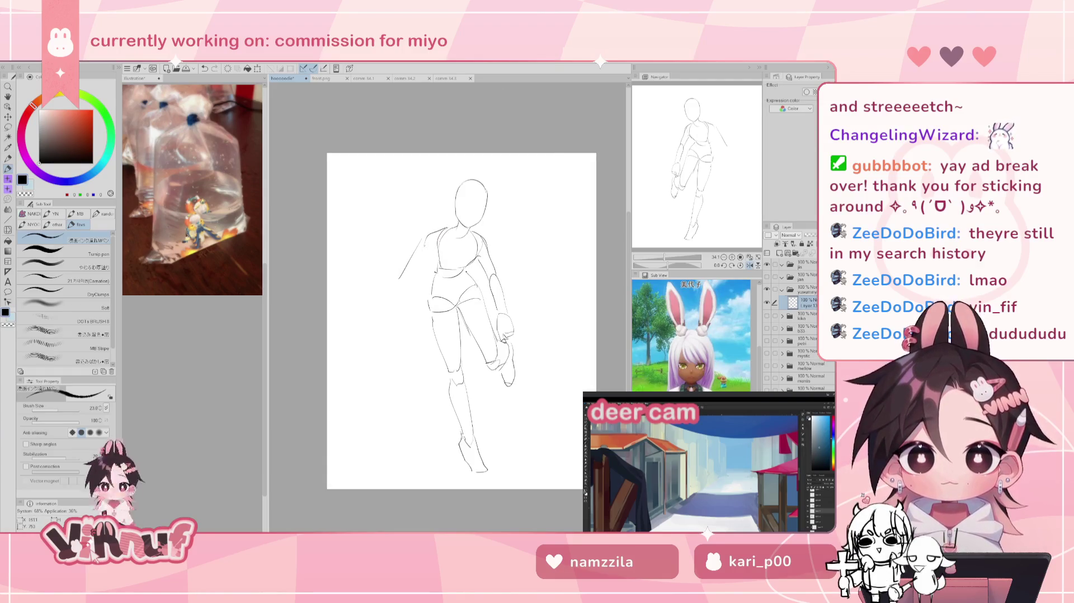
{"action": "key", "text": "h"}
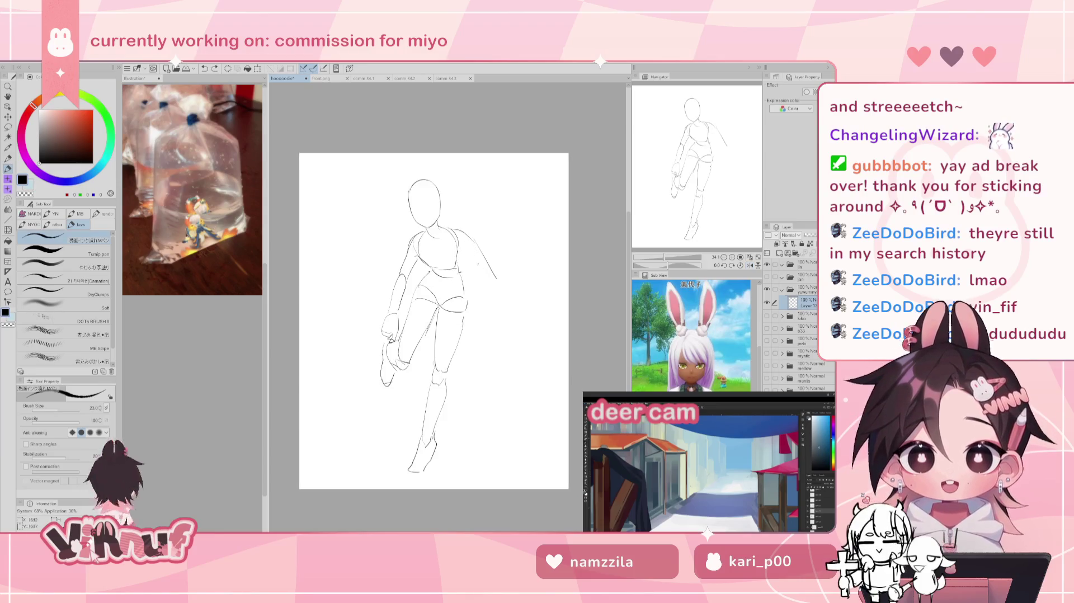
{"action": "key", "text": "e"}
{"action": "left_click_drag", "start_coordinate": [495, 277], "coordinate": [487, 244]}
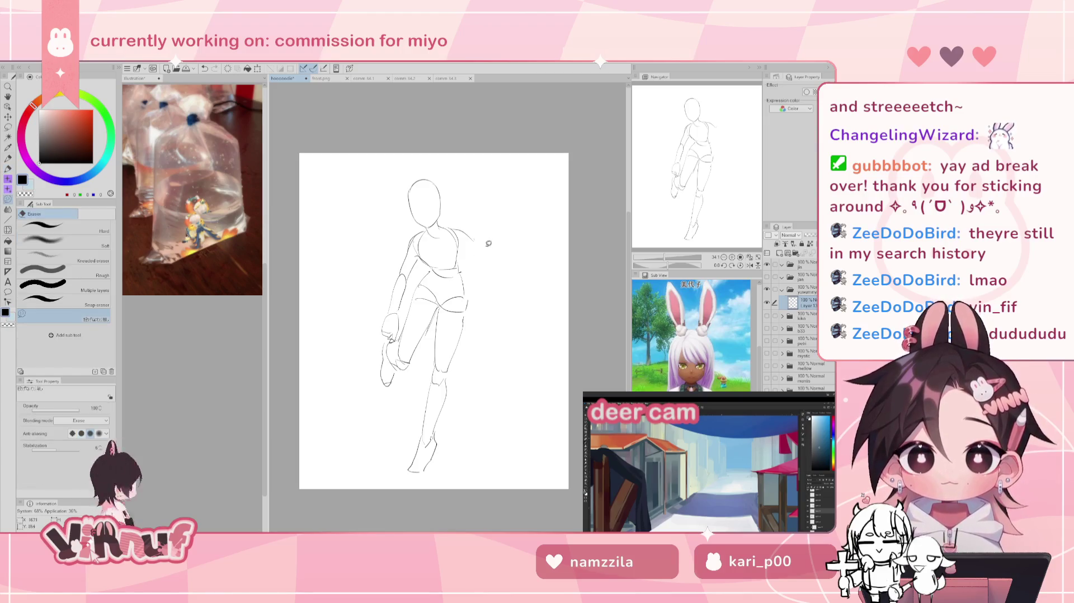
{"action": "key", "text": "p"}
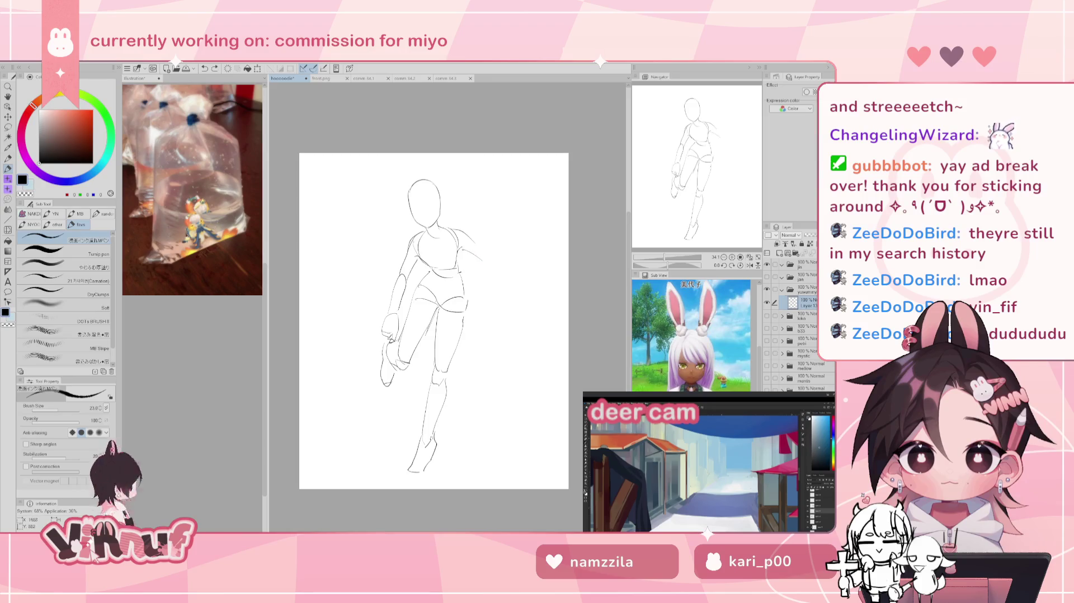
Step: Extend the outstretched arm down-right toward a rough hand, discarding failed hand strokes
{"action": "left_click_drag", "start_coordinate": [462, 250], "coordinate": [492, 267]}
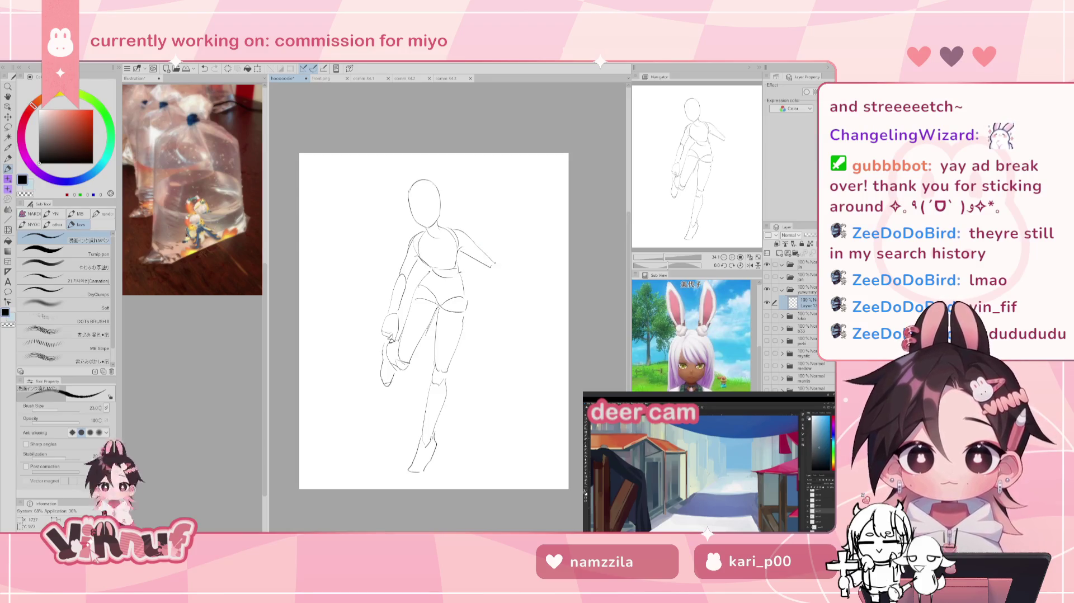
{"action": "key", "text": "h"}
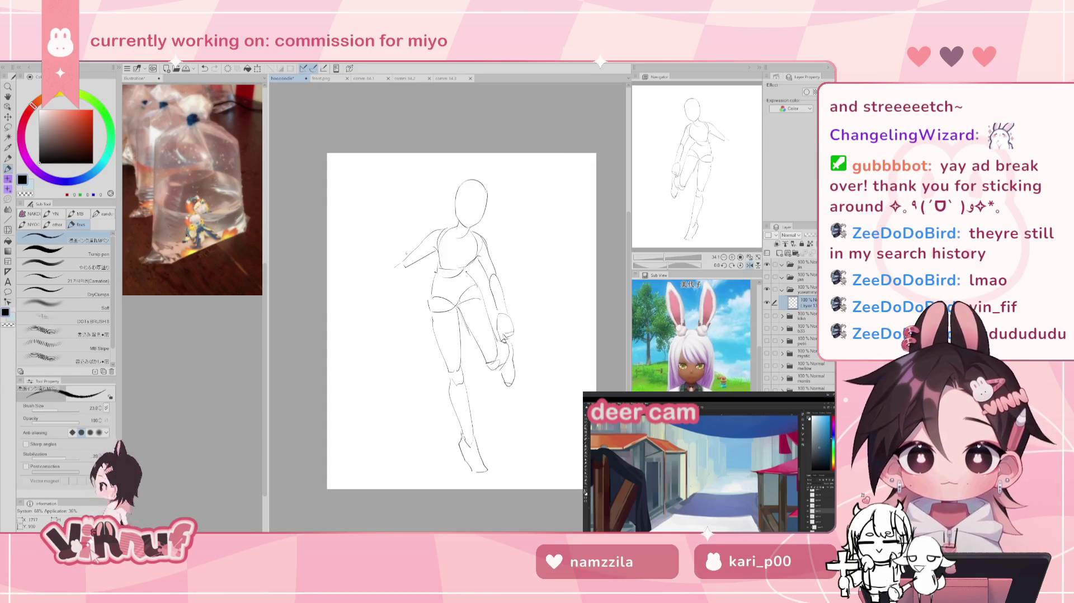
{"action": "key", "text": "h"}
{"action": "left_click_drag", "start_coordinate": [501, 267], "coordinate": [540, 286]}
{"action": "key", "text": "ctrl+z"}
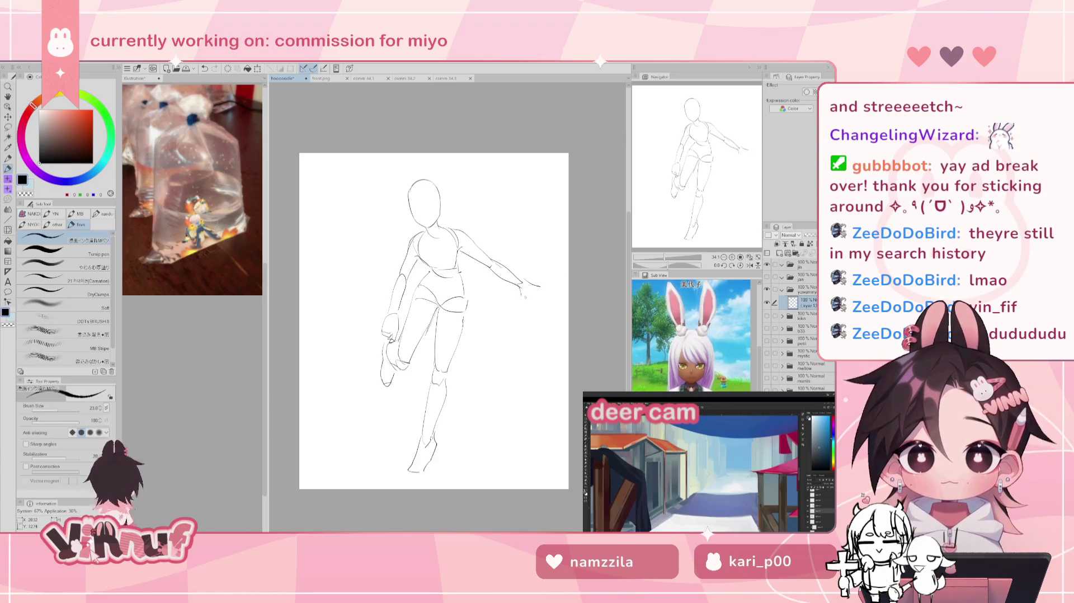
{"action": "left_click_drag", "start_coordinate": [525, 283], "coordinate": [536, 302]}
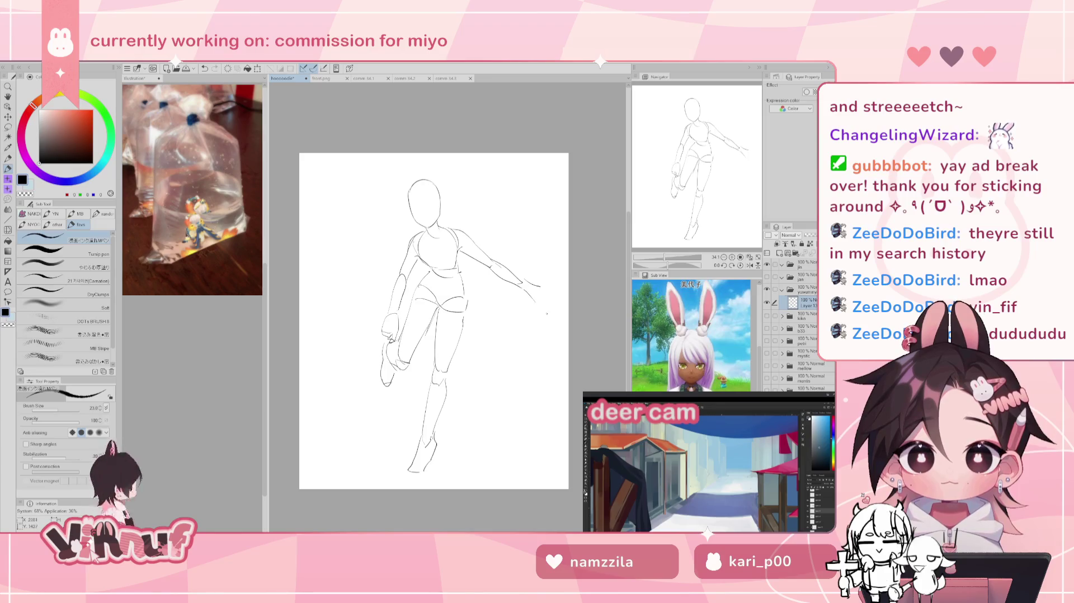
{"action": "key", "text": "ctrl+z"}
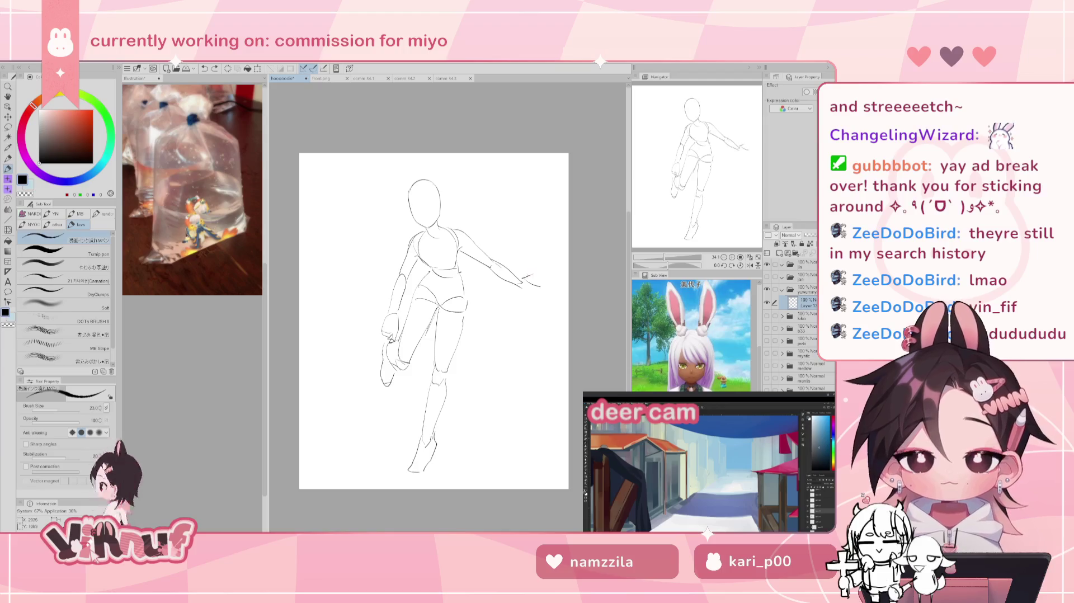
{"action": "key", "text": "ctrl+z"}
{"action": "key", "text": "ctrl+z"}
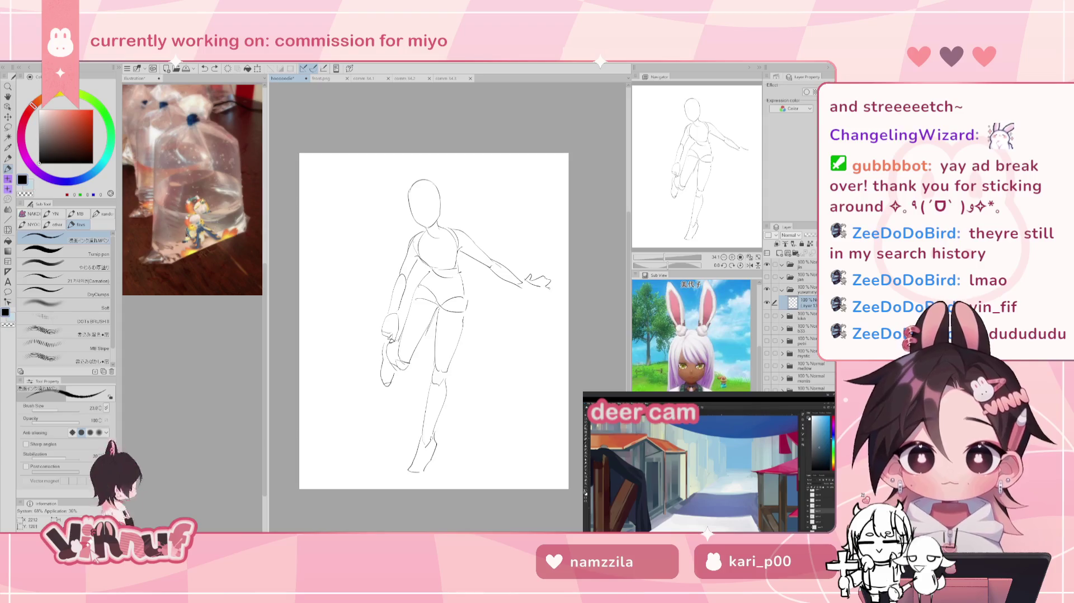
Step: Draw a finger extending from the outstretched hand
{"action": "left_click_drag", "start_coordinate": [531, 290], "coordinate": [539, 297]}
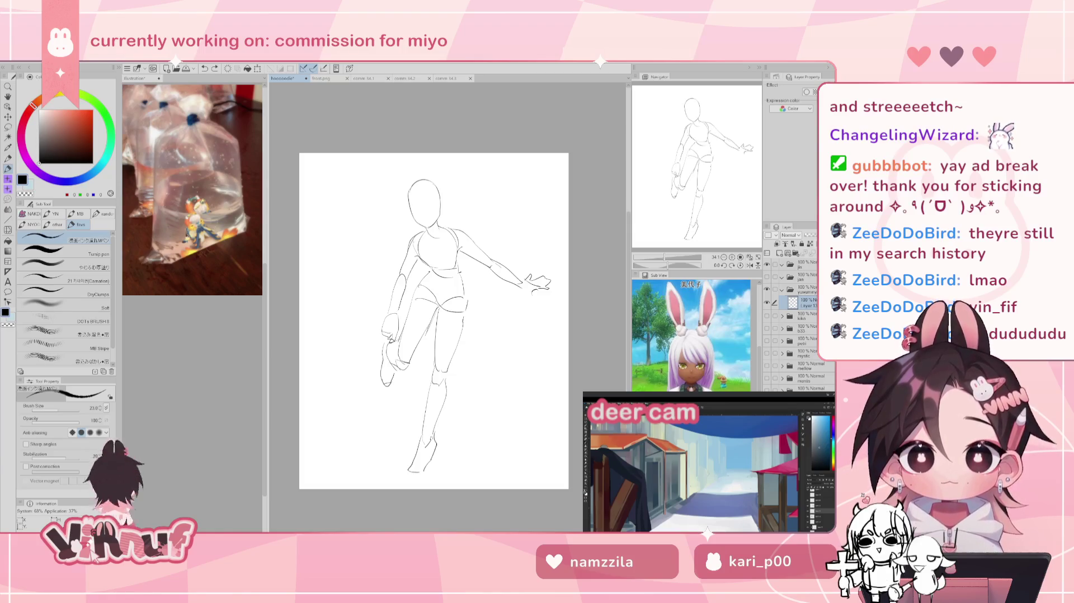
{"action": "left_click_drag", "start_coordinate": [432, 321], "coordinate": [427, 320]}
{"action": "key", "text": "ctrl+z"}
{"action": "left_click_drag", "start_coordinate": [520, 283], "coordinate": [537, 300]}
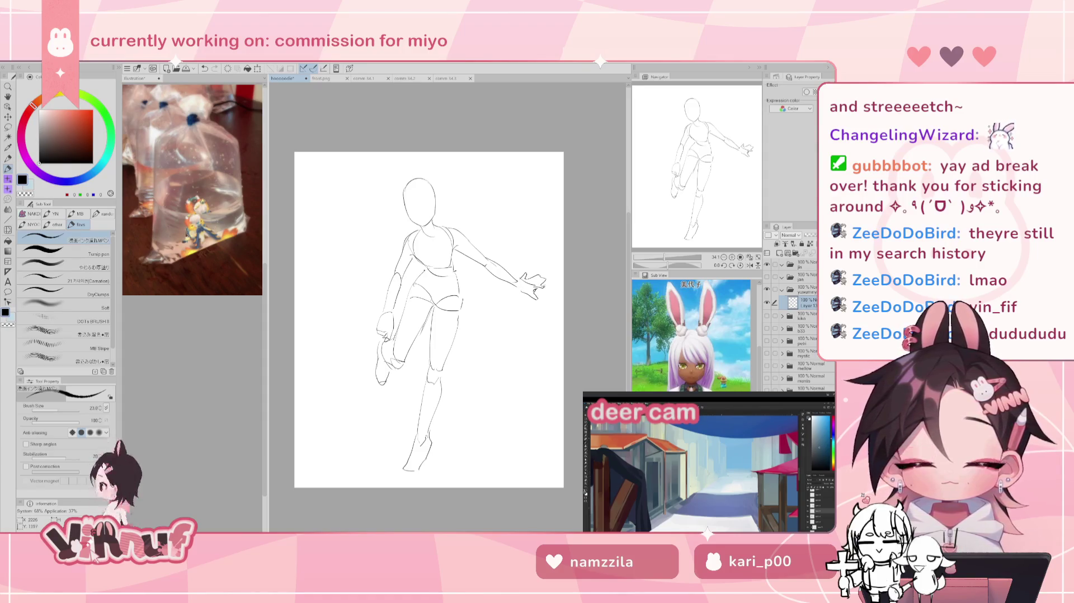
Step: Erase the old left arm lines beside the torso near the knee
{"action": "key", "text": "e"}
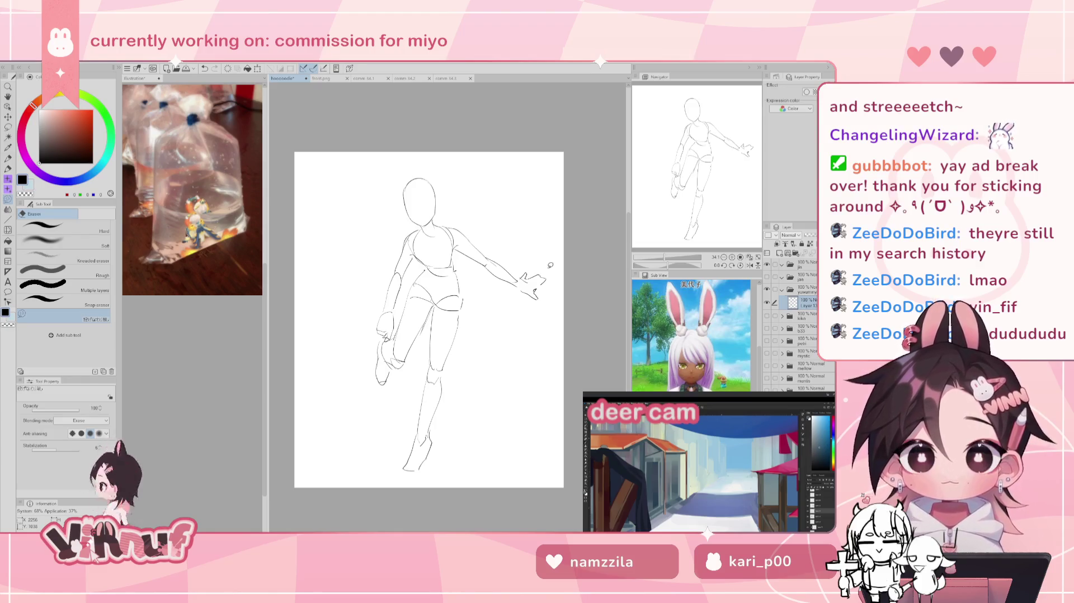
{"action": "left_click_drag", "start_coordinate": [391, 324], "coordinate": [394, 325]}
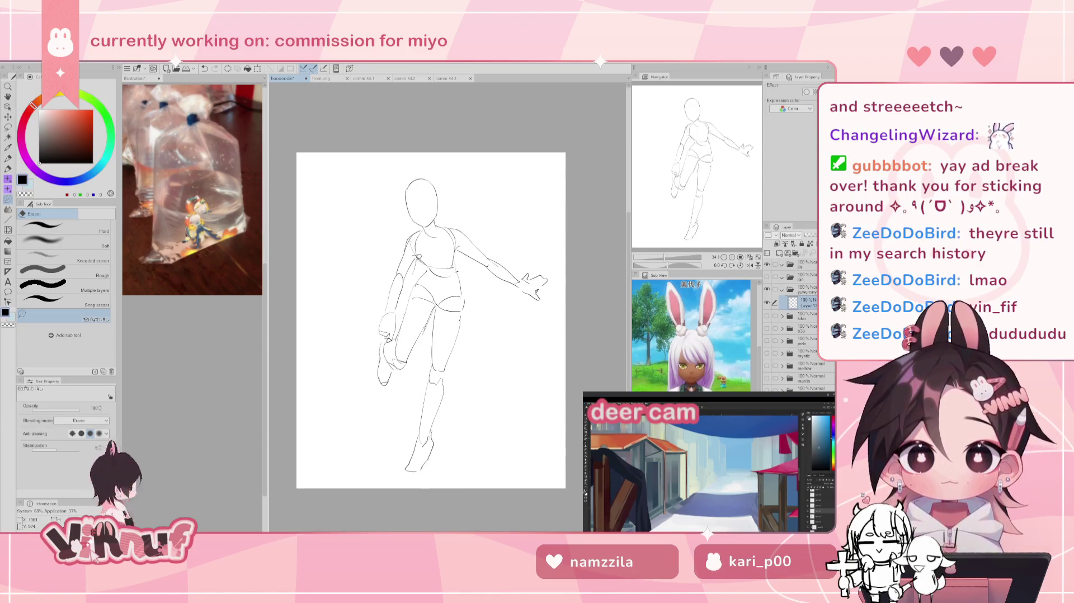
{"action": "left_click_drag", "start_coordinate": [412, 238], "coordinate": [395, 330]}
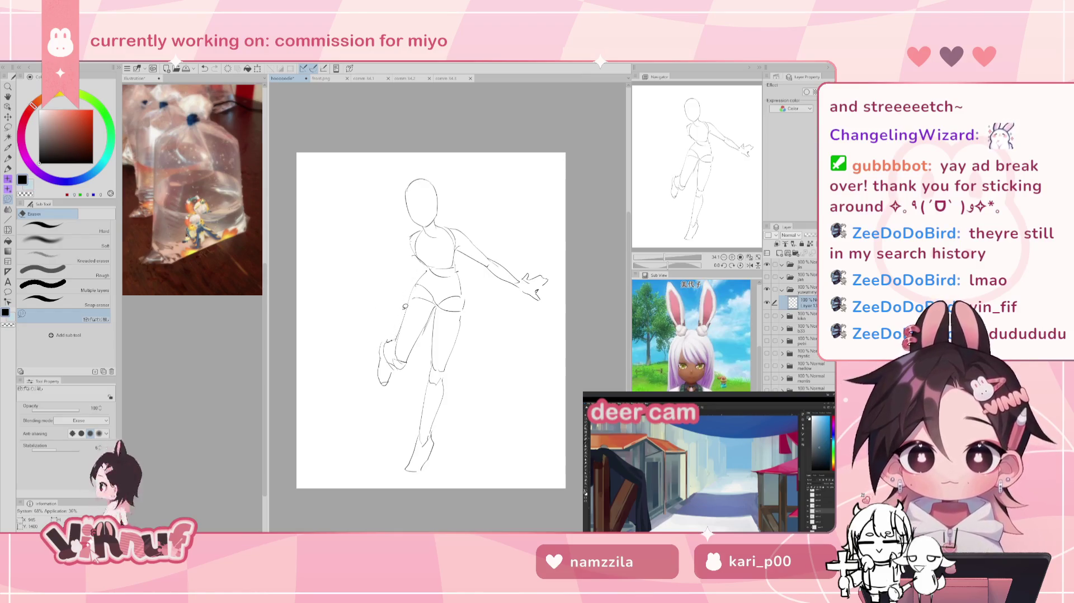
{"action": "key", "text": "p"}
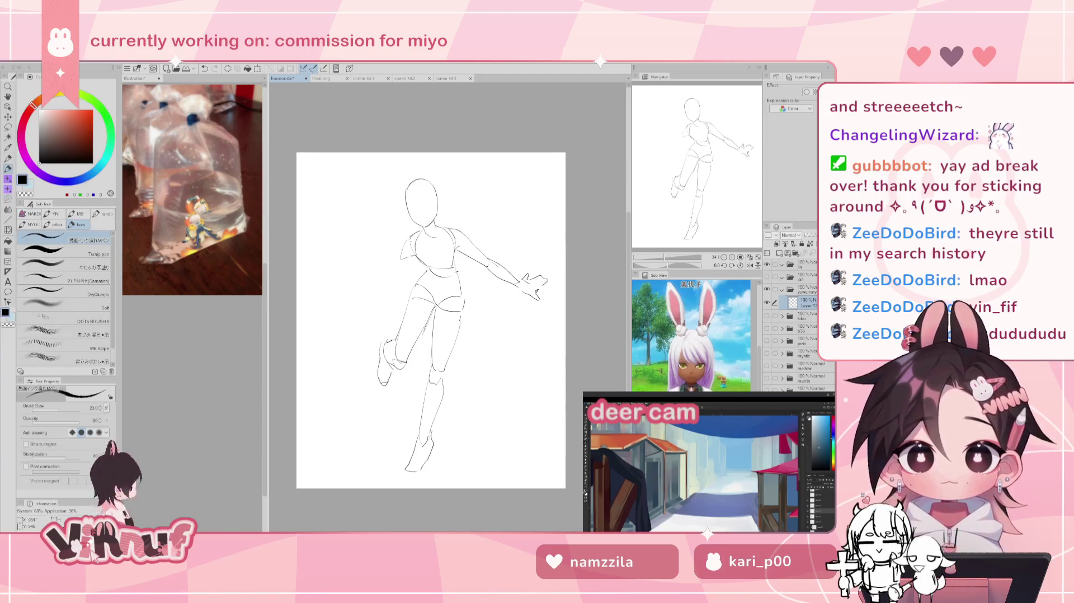
Step: Redraw the left upper arm and forearm so the hand rests on the raised knee
{"action": "key", "text": "ctrl+z"}
{"action": "left_click_drag", "start_coordinate": [402, 252], "coordinate": [386, 338]}
{"action": "left_click_drag", "start_coordinate": [400, 297], "coordinate": [396, 336]}
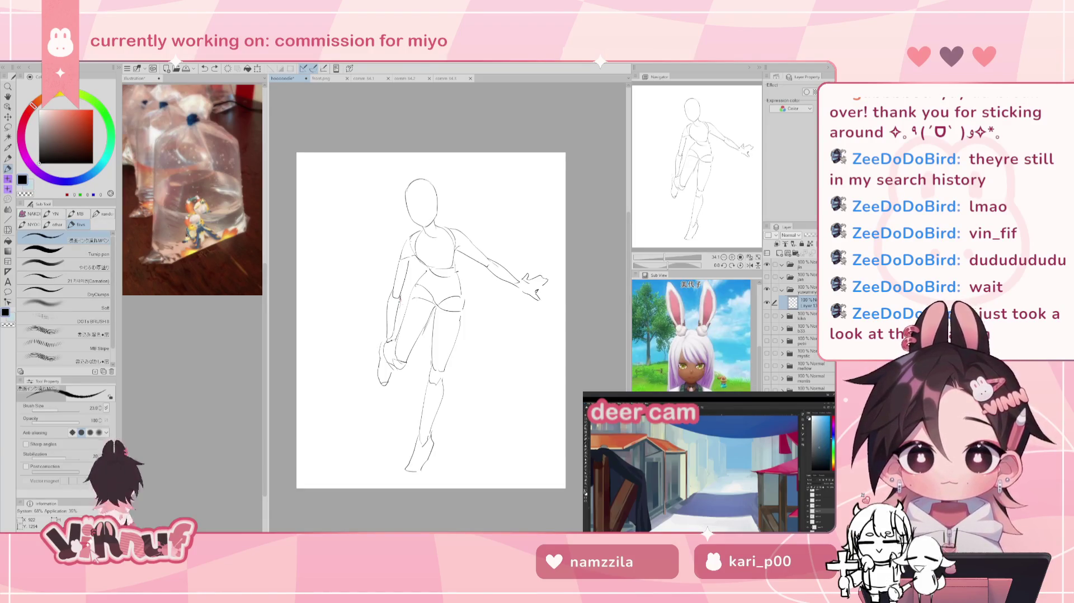
{"action": "key", "text": "m"}
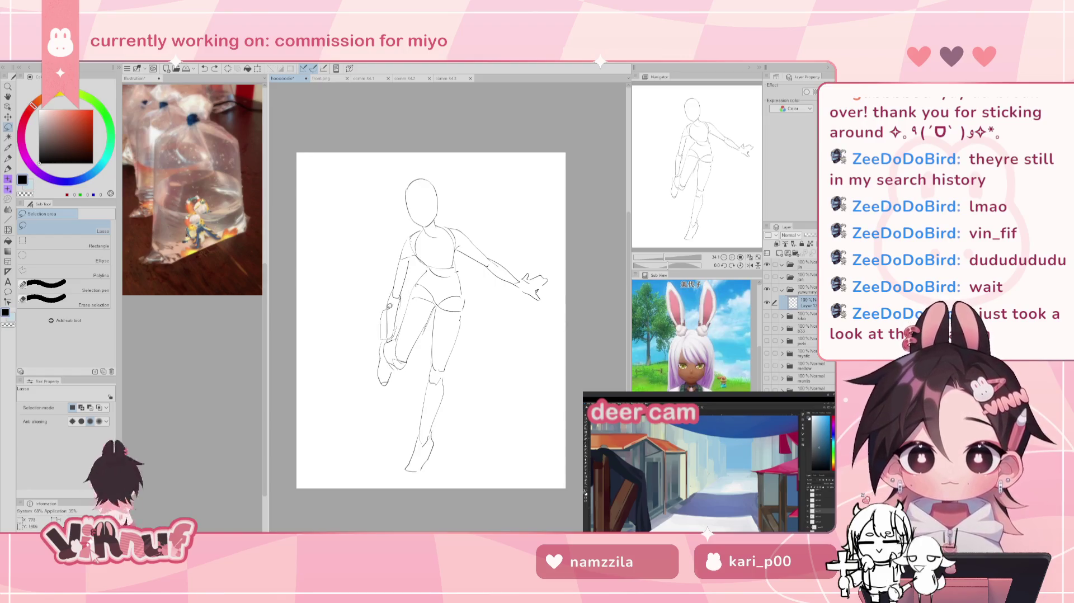
Step: Lasso the bent-arm and knee lines and nudge them slightly down into a better position
{"action": "left_click_drag", "start_coordinate": [383, 336], "coordinate": [391, 309]}
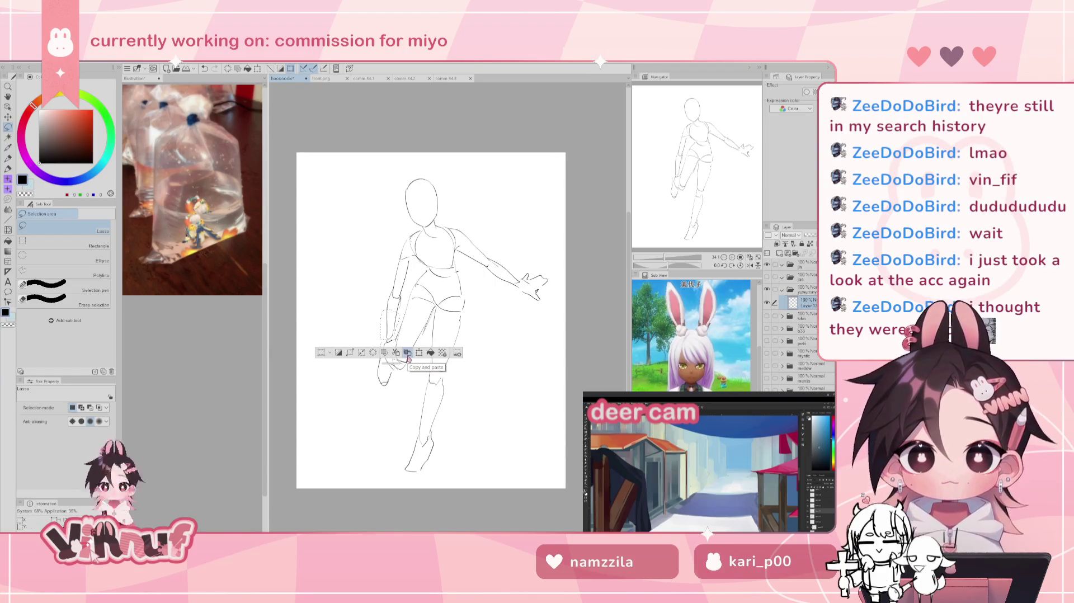
{"action": "key", "text": "k"}
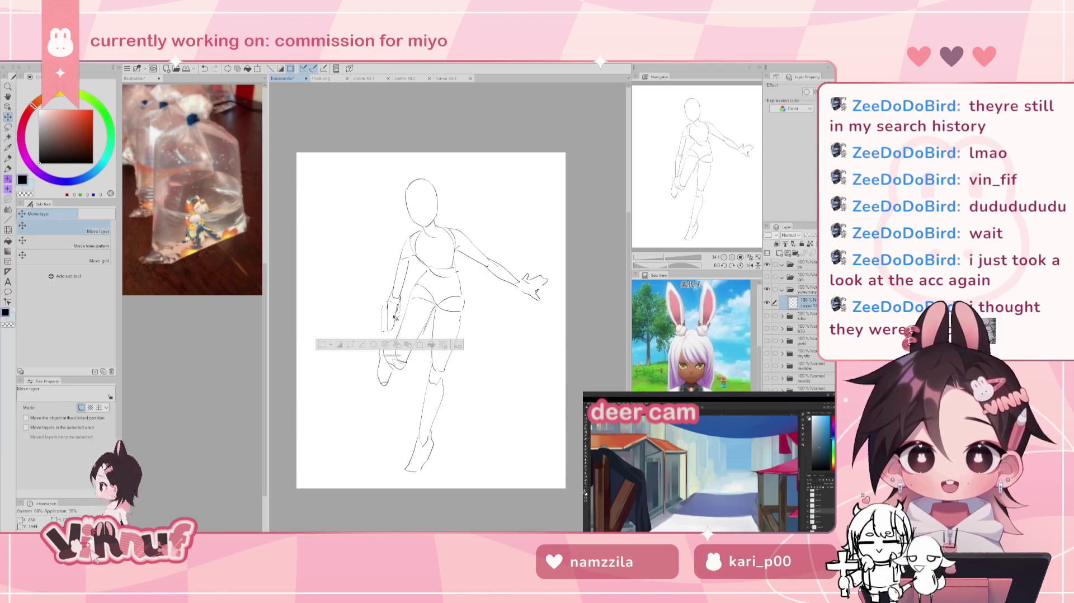
{"action": "key", "text": "ctrl+d"}
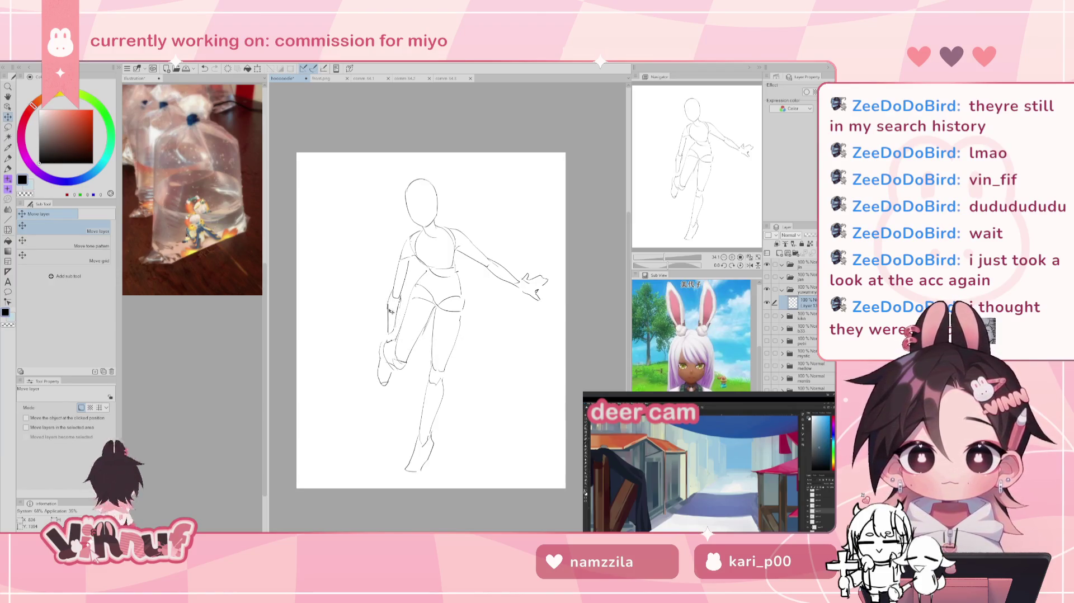
{"action": "key", "text": "e"}
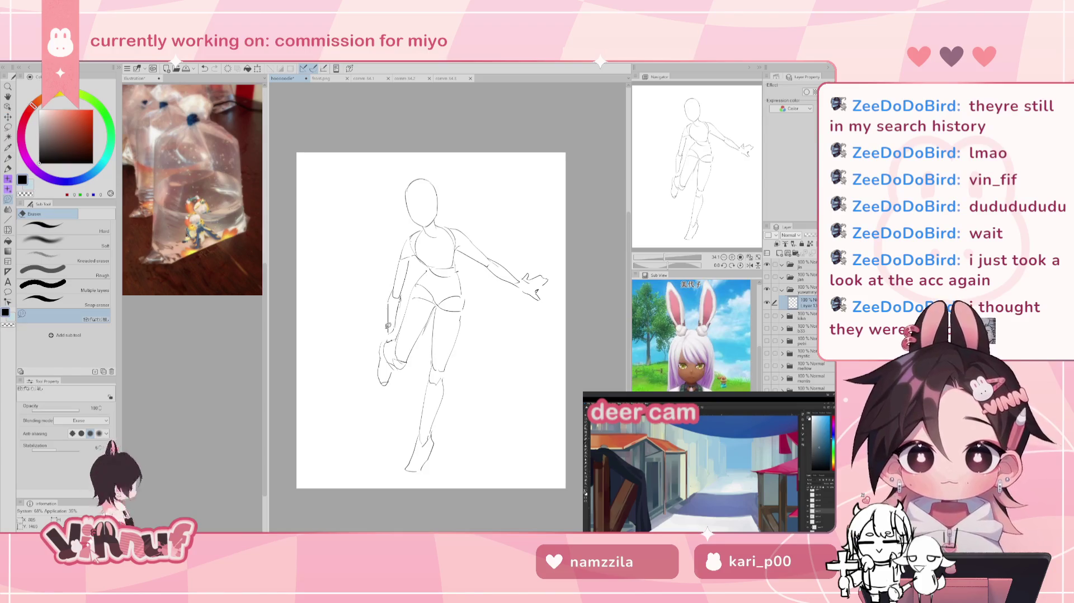
{"action": "key", "text": "m"}
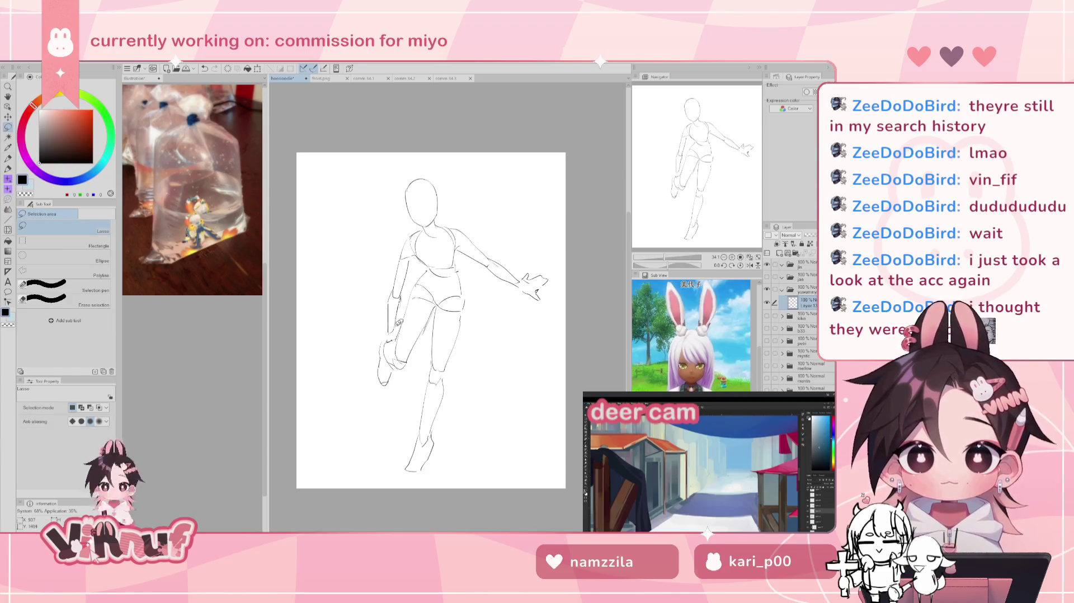
{"action": "left_click_drag", "start_coordinate": [399, 327], "coordinate": [407, 282]}
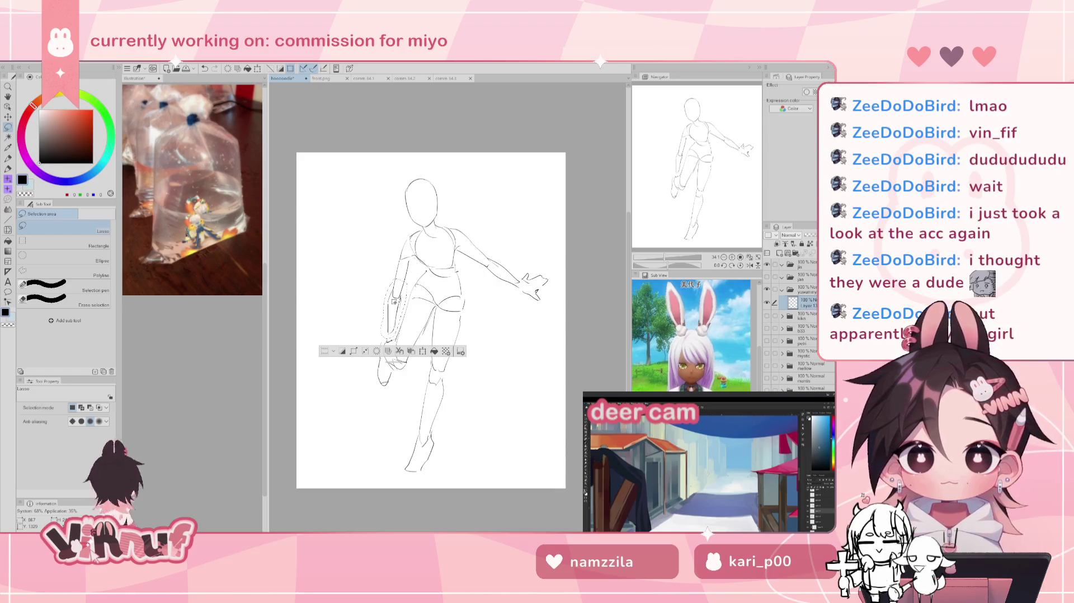
{"action": "key", "text": "k"}
{"action": "left_click_drag", "start_coordinate": [400, 300], "coordinate": [398, 312]}
{"action": "key", "text": "ctrl+d"}
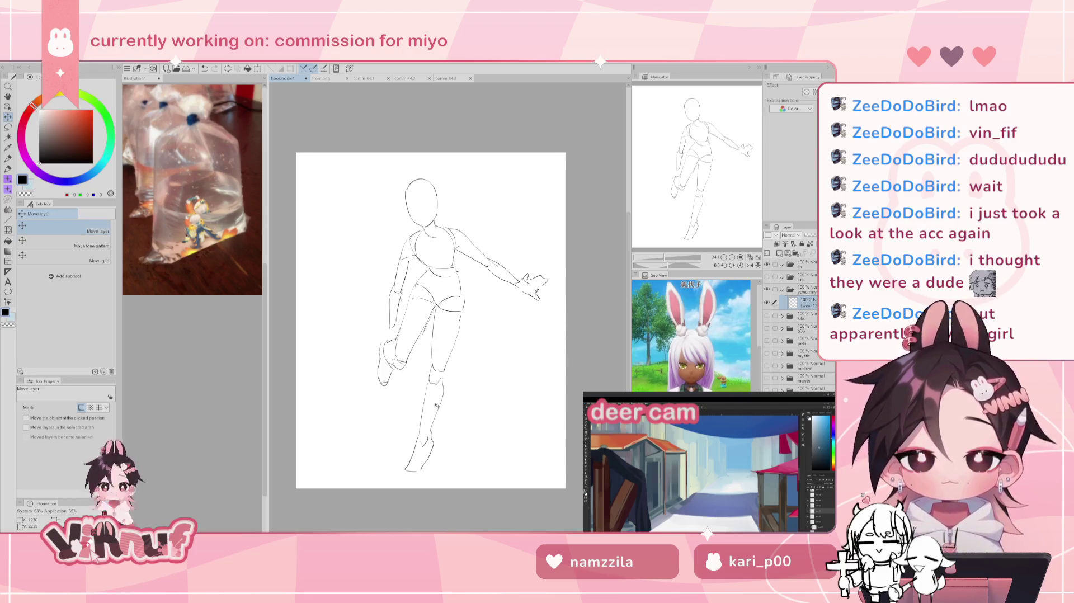
{"action": "key", "text": "p"}
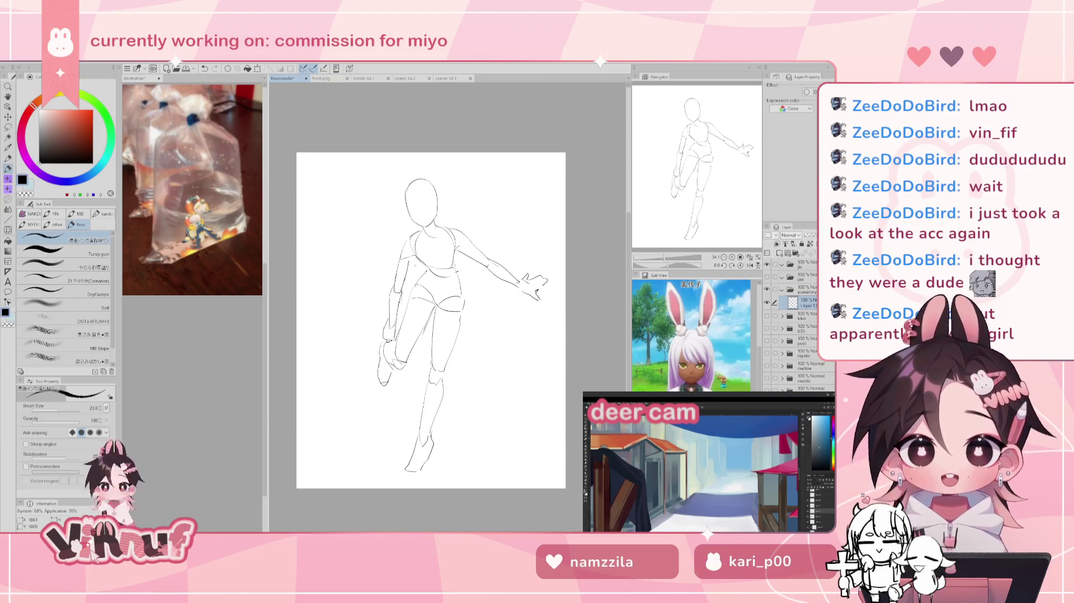
Step: Undo the last two strokes, removing the stray mark near the left knee
{"action": "key", "text": "ctrl+z"}
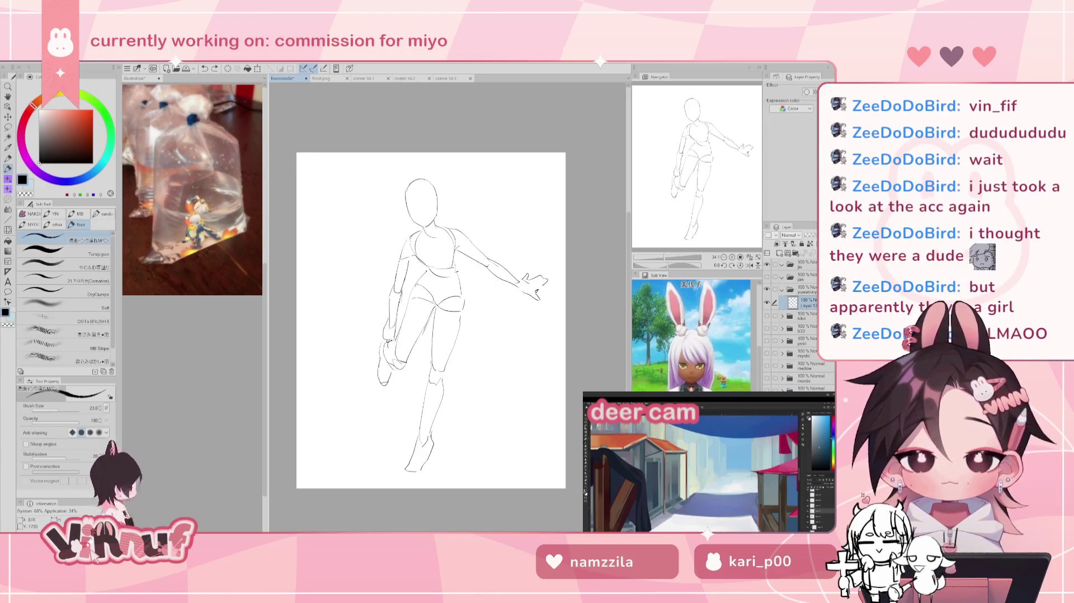
{"action": "key", "text": "ctrl+z"}
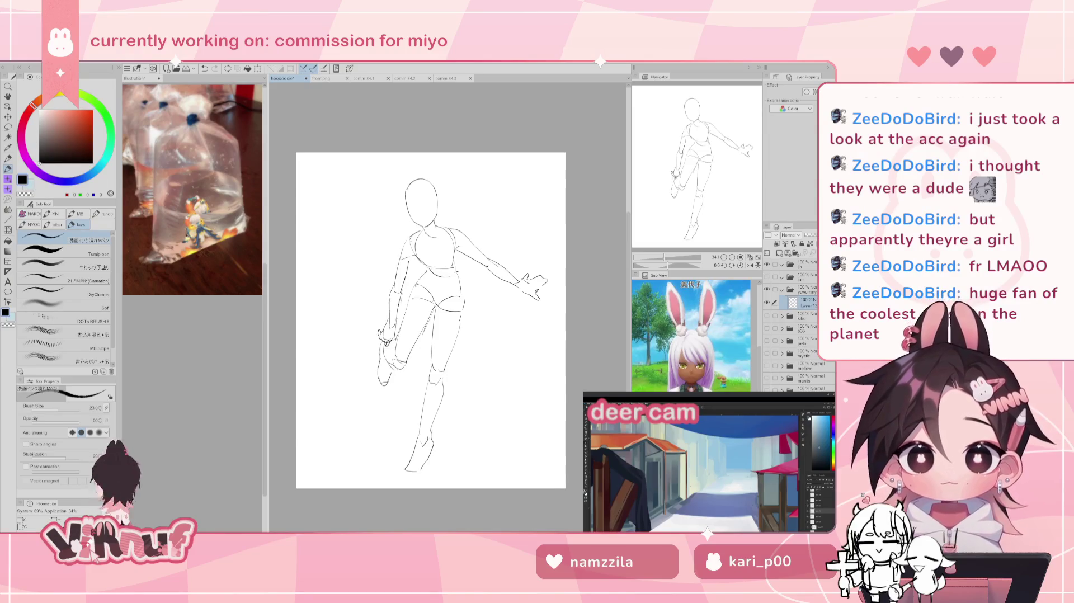
{"action": "left_click_drag", "start_coordinate": [430, 319], "coordinate": [437, 309]}
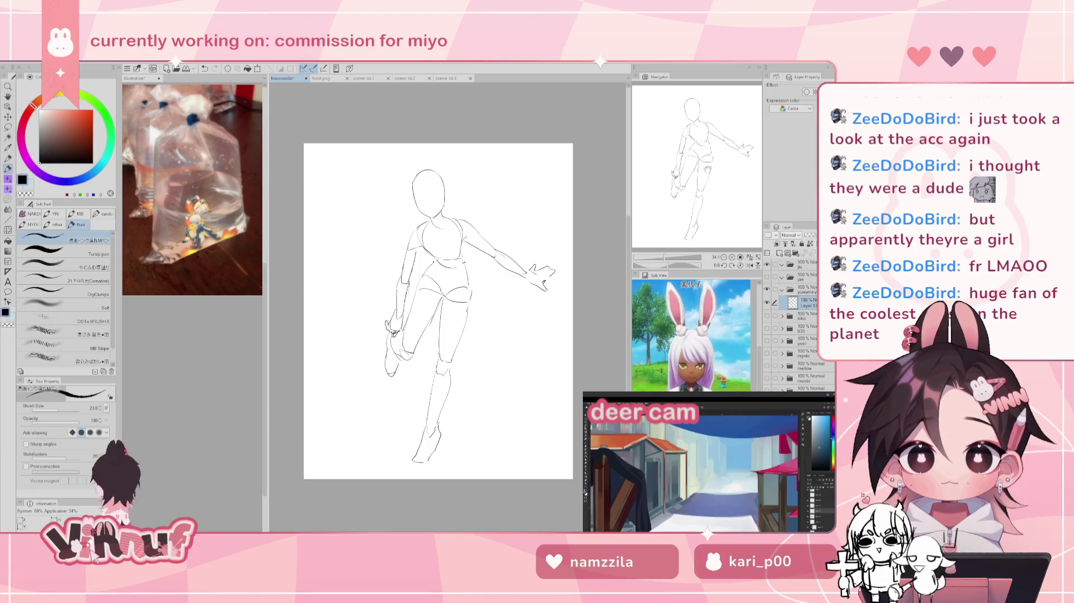
{"action": "key", "text": "j"}
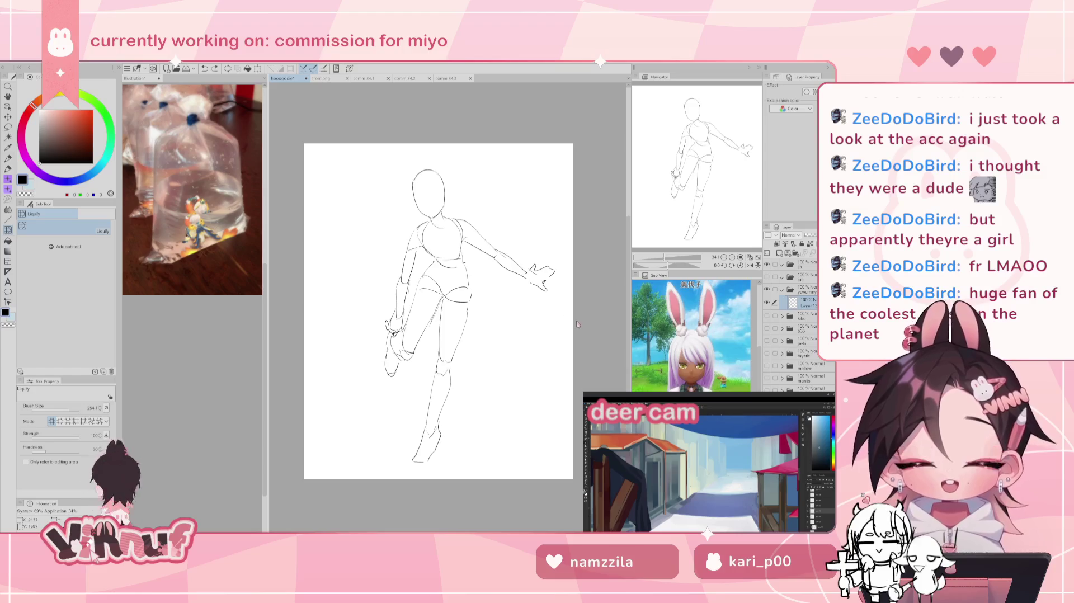
Step: Liquify the left-hand strokes slightly left, then toggle the sketch layer to compare
{"action": "key", "text": "ctrl+z"}
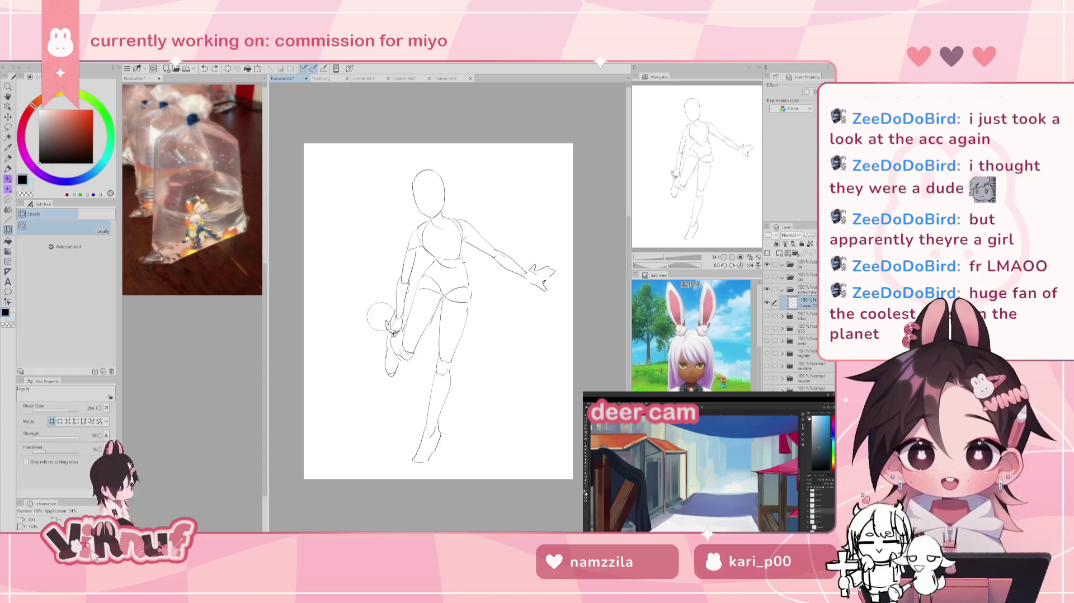
{"action": "left_click_drag", "start_coordinate": [388, 324], "coordinate": [376, 313]}
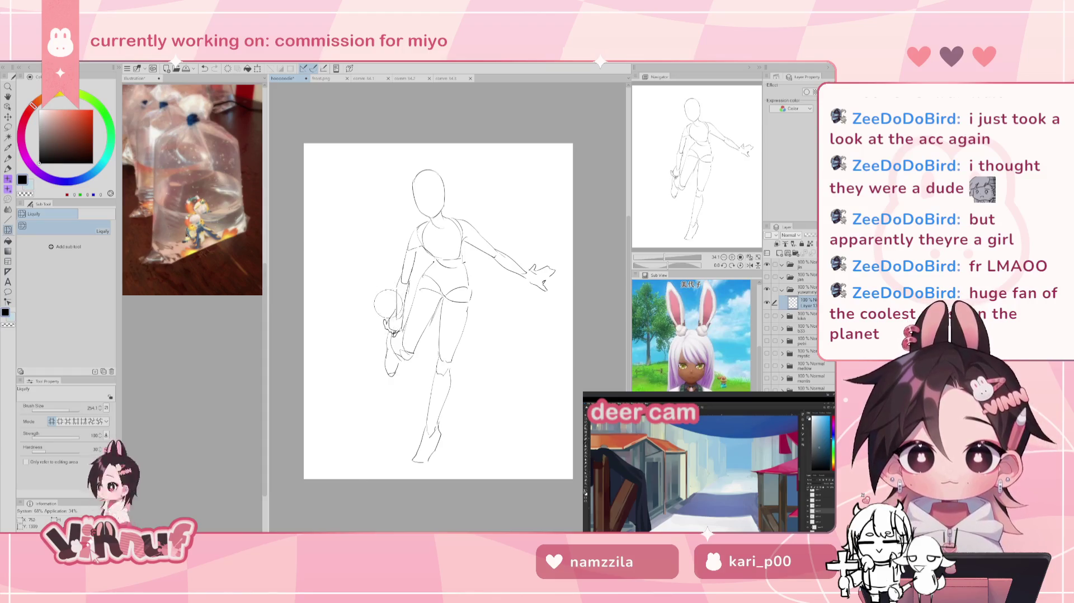
{"action": "key", "text": "bracketleft"}
{"action": "key", "text": "bracketleft"}
{"action": "key", "text": "bracketleft"}
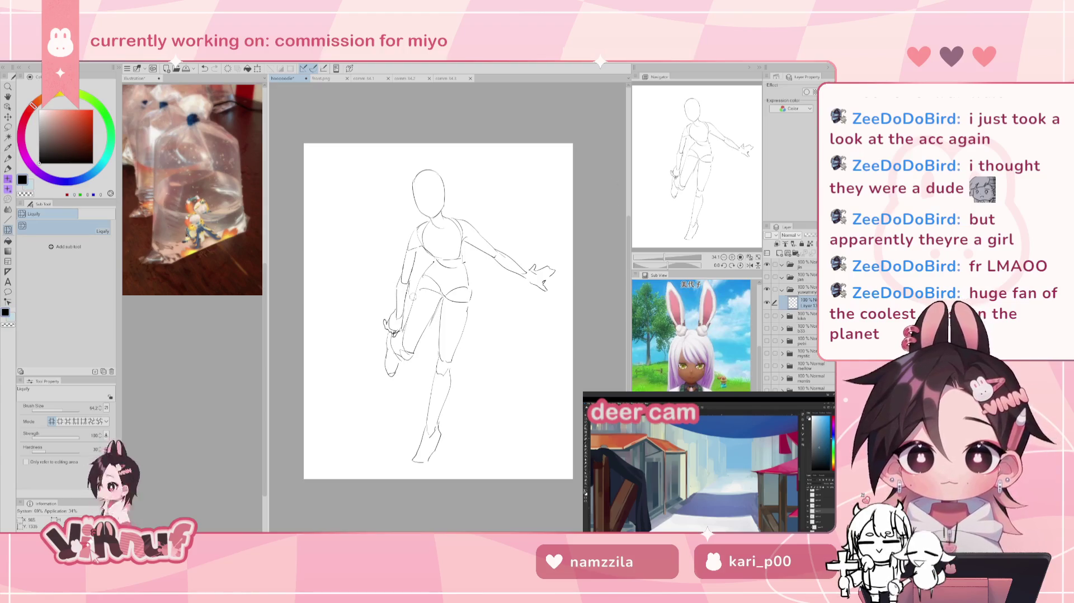
{"action": "key", "text": "e"}
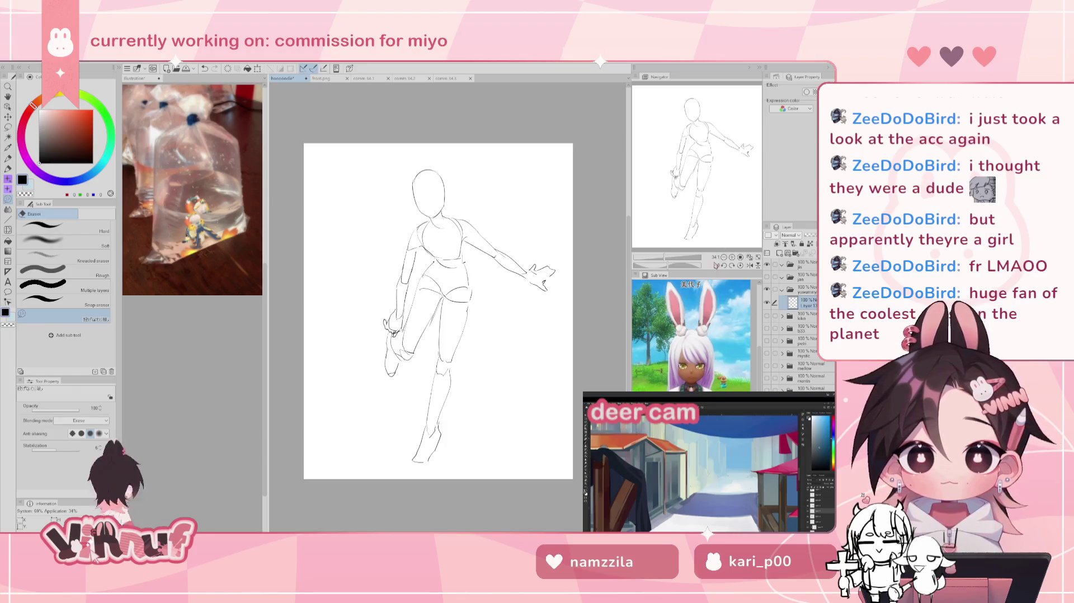
{"action": "key", "text": "p"}
{"action": "left_click", "coordinate": [767, 302]}
{"action": "left_click", "coordinate": [767, 302]}
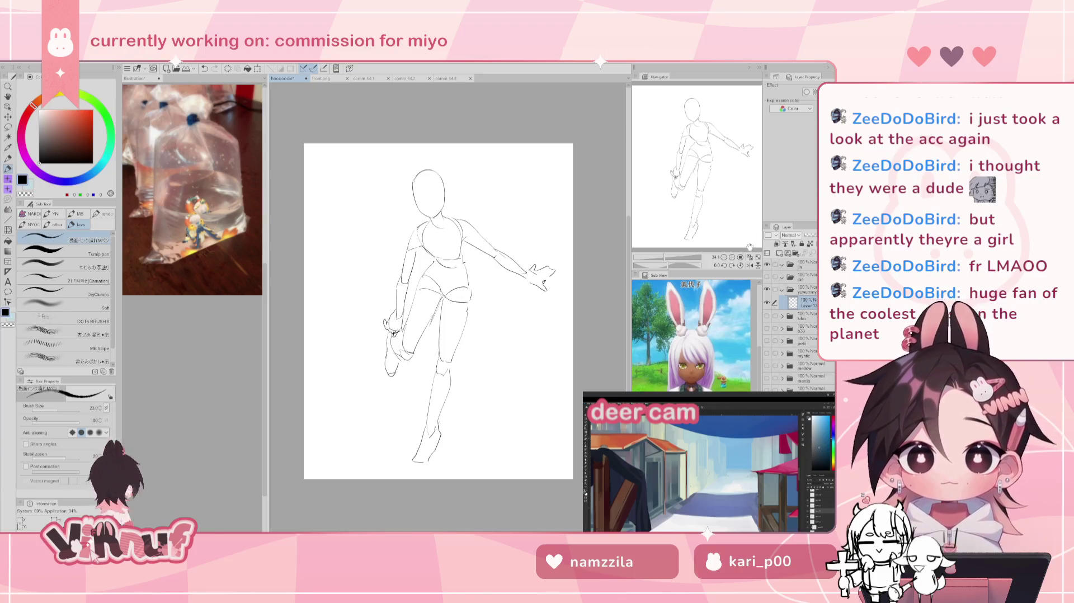
{"action": "left_click", "coordinate": [766, 302]}
{"action": "left_click", "coordinate": [767, 302]}
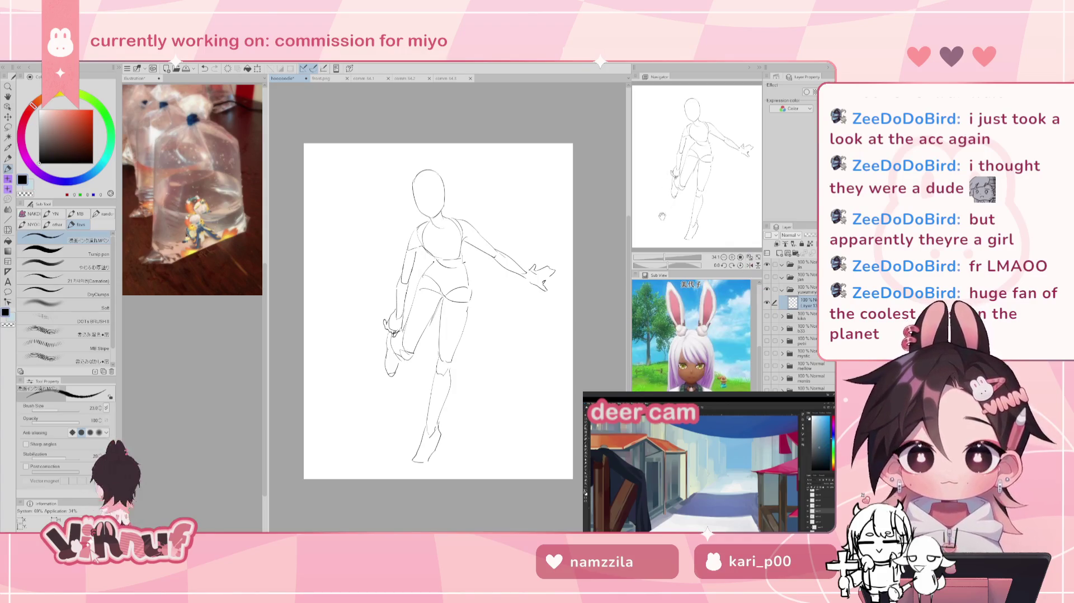
Step: Stretch the lower legs and feet down with a 1005.4 Liquify brush, then shift the sketch up-left
{"action": "key", "text": "j"}
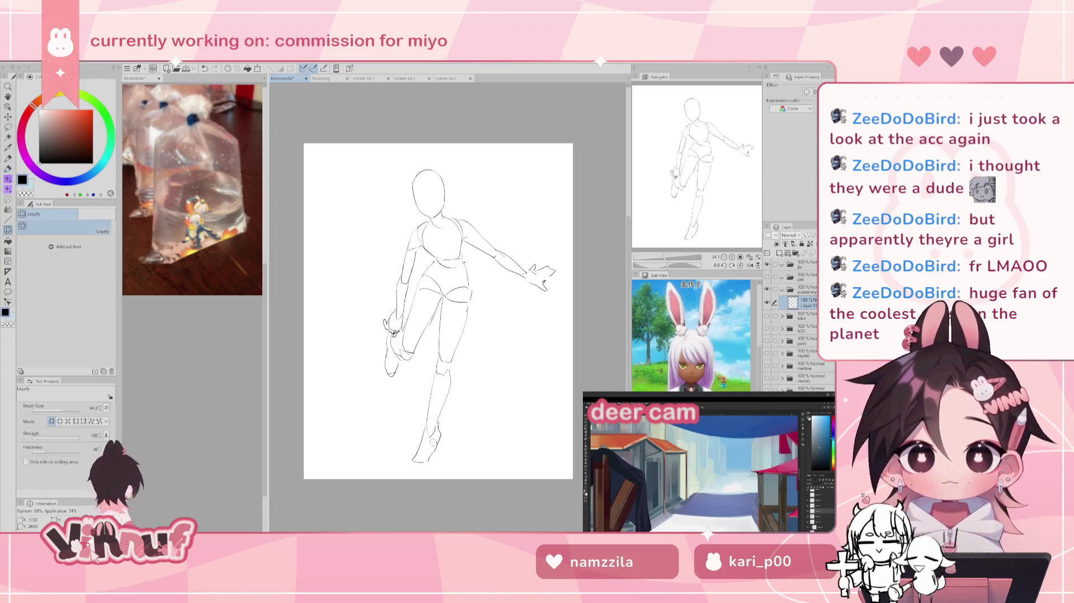
{"action": "key", "text": "bracketright"}
{"action": "key", "text": "bracketright"}
{"action": "key", "text": "bracketright"}
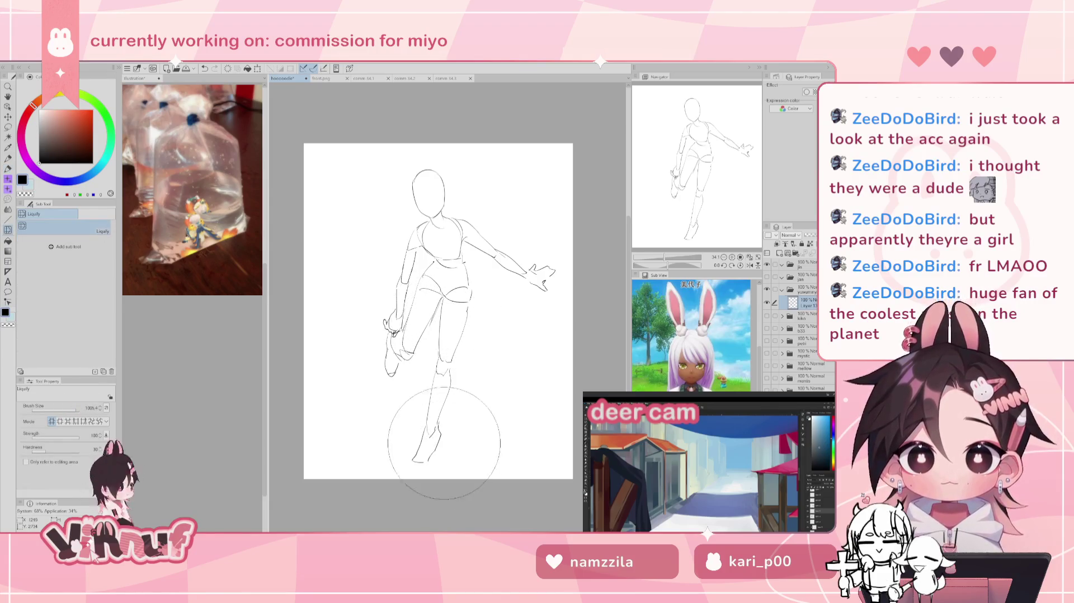
{"action": "left_click_drag", "start_coordinate": [446, 448], "coordinate": [439, 445]}
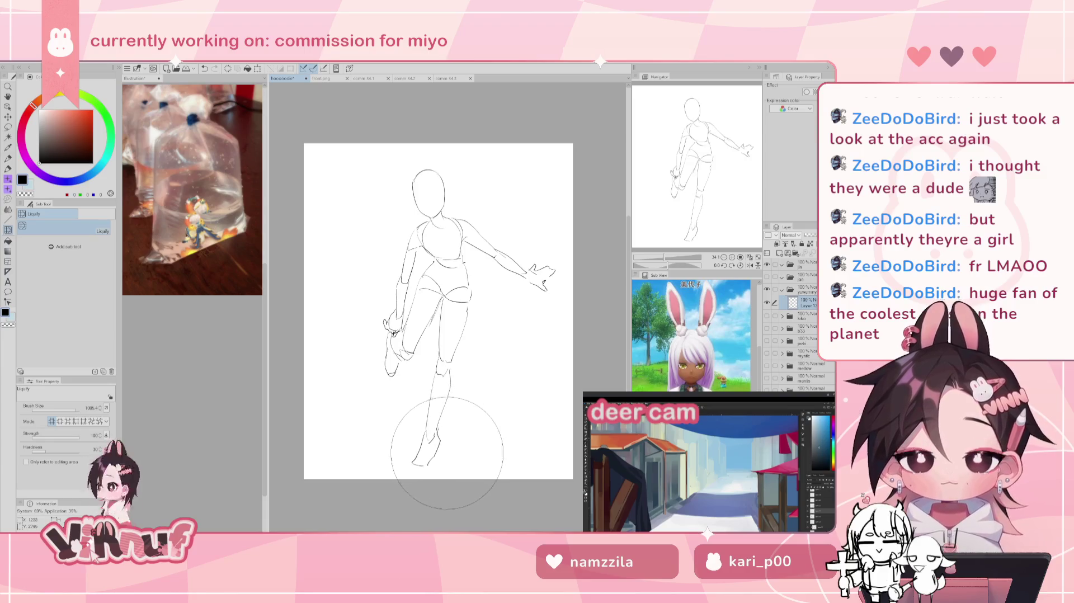
{"action": "left_click_drag", "start_coordinate": [410, 505], "coordinate": [407, 520]}
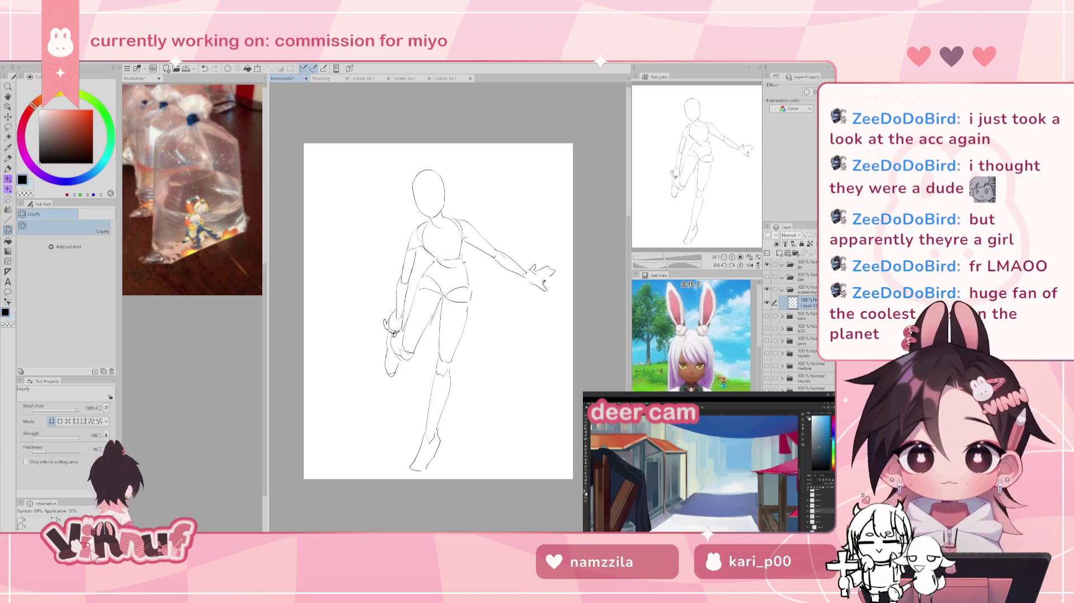
{"action": "key", "text": "k"}
{"action": "left_click_drag", "start_coordinate": [547, 390], "coordinate": [548, 381]}
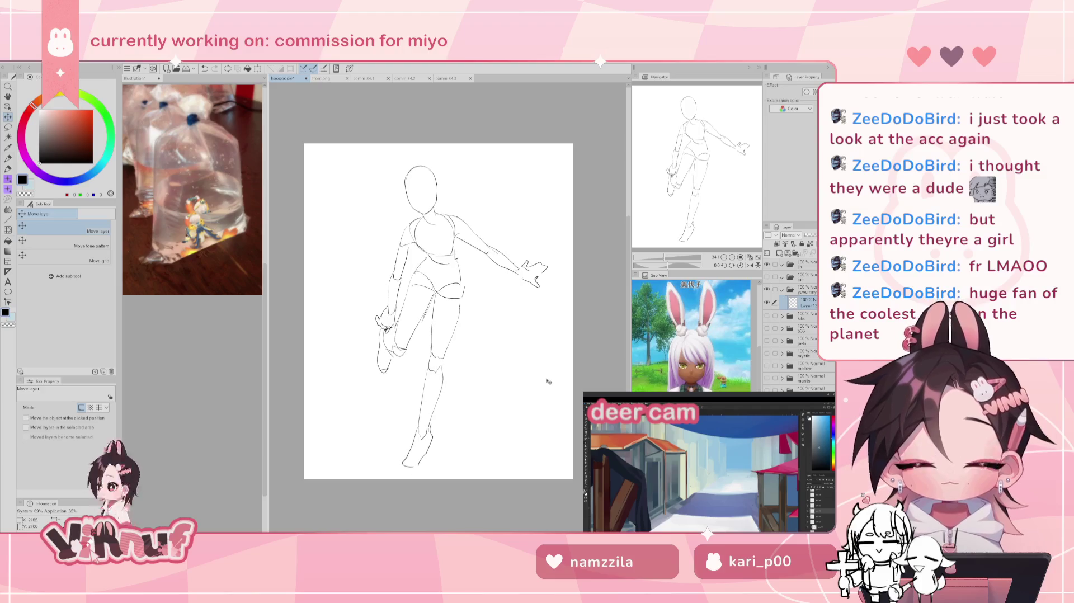
Step: Move the sketch layer out of the yuwuminy folder and toggle Layer 13's visibility to compare
{"action": "key", "text": "p"}
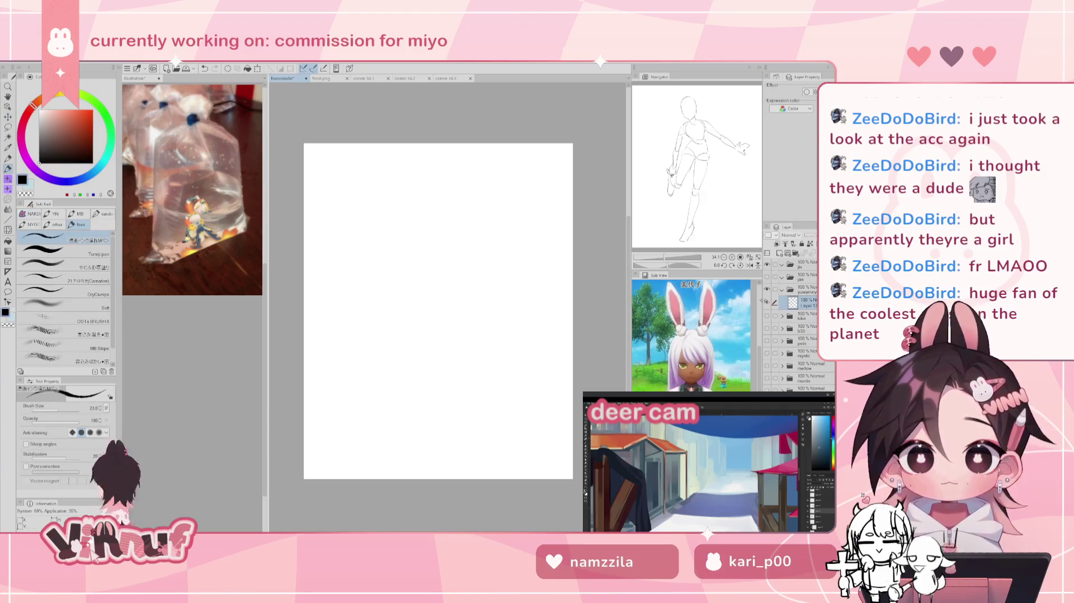
{"action": "left_click_drag", "start_coordinate": [811, 244], "coordinate": [809, 238]}
{"action": "key", "text": "ctrl+z"}
{"action": "left_click_drag", "start_coordinate": [811, 305], "coordinate": [806, 284]}
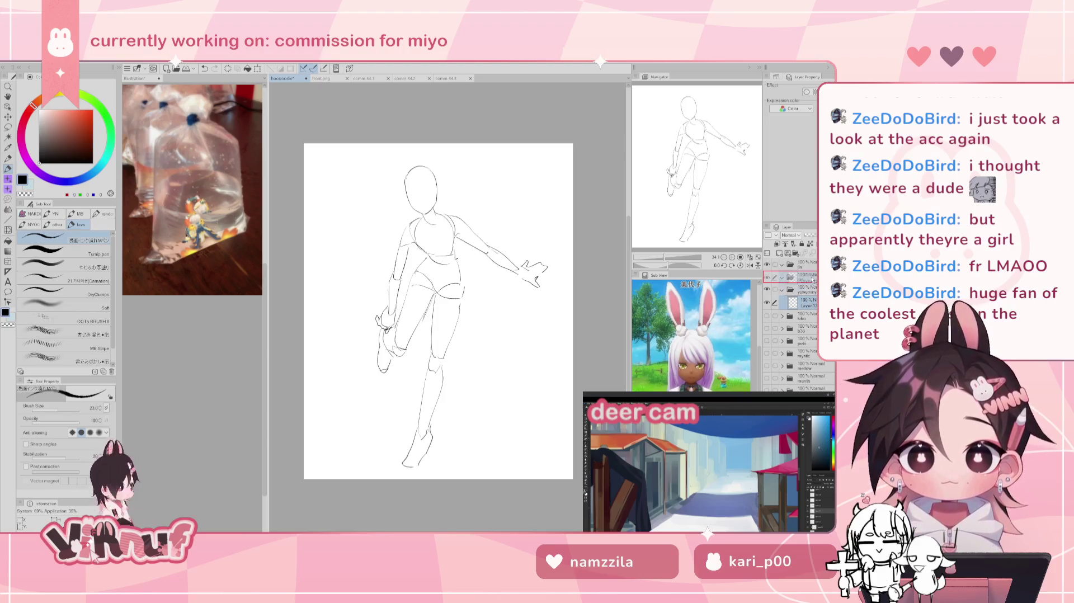
{"action": "left_click", "coordinate": [767, 278]}
{"action": "left_click", "coordinate": [766, 289]}
{"action": "left_click", "coordinate": [767, 278]}
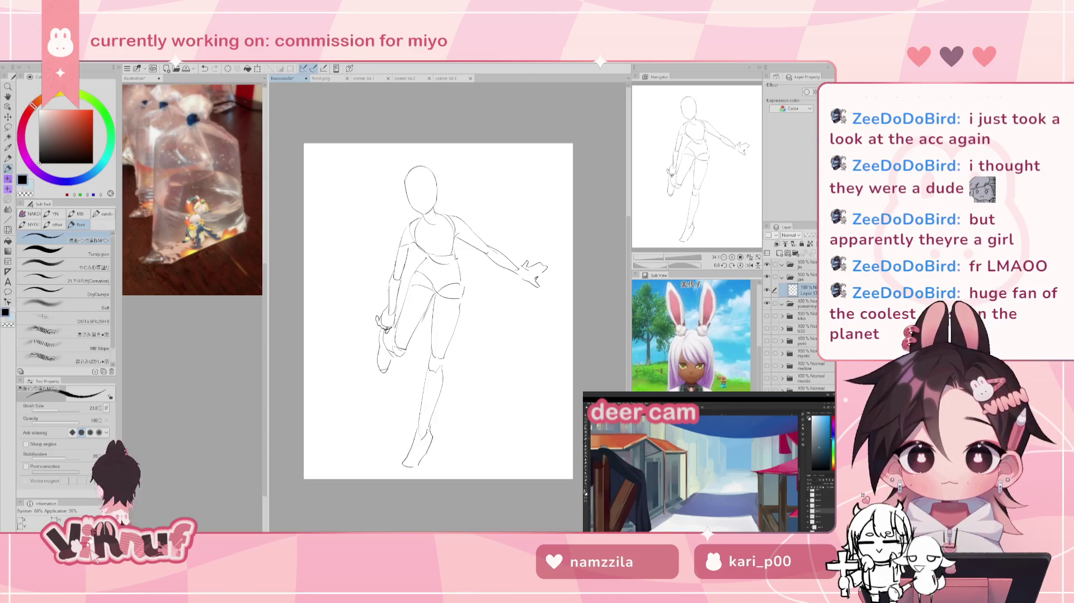
Step: Transform the whole sketch, stretching its lower part taller and repositioning it, then commit
{"action": "key", "text": "ctrl+t"}
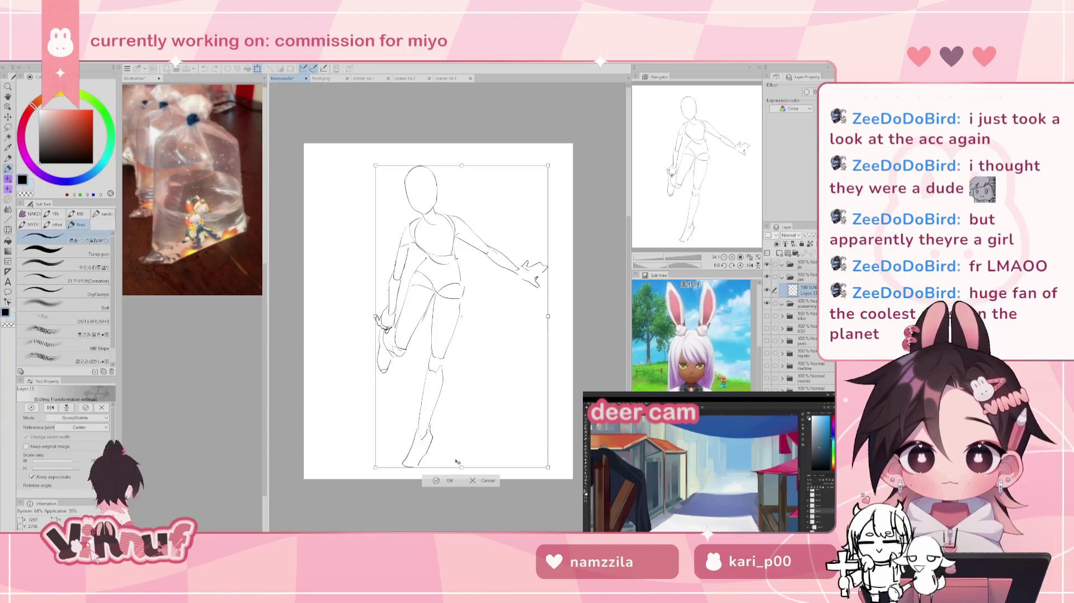
{"action": "left_click_drag", "start_coordinate": [461, 468], "coordinate": [461, 446]}
{"action": "left_click_drag", "start_coordinate": [521, 373], "coordinate": [495, 411]}
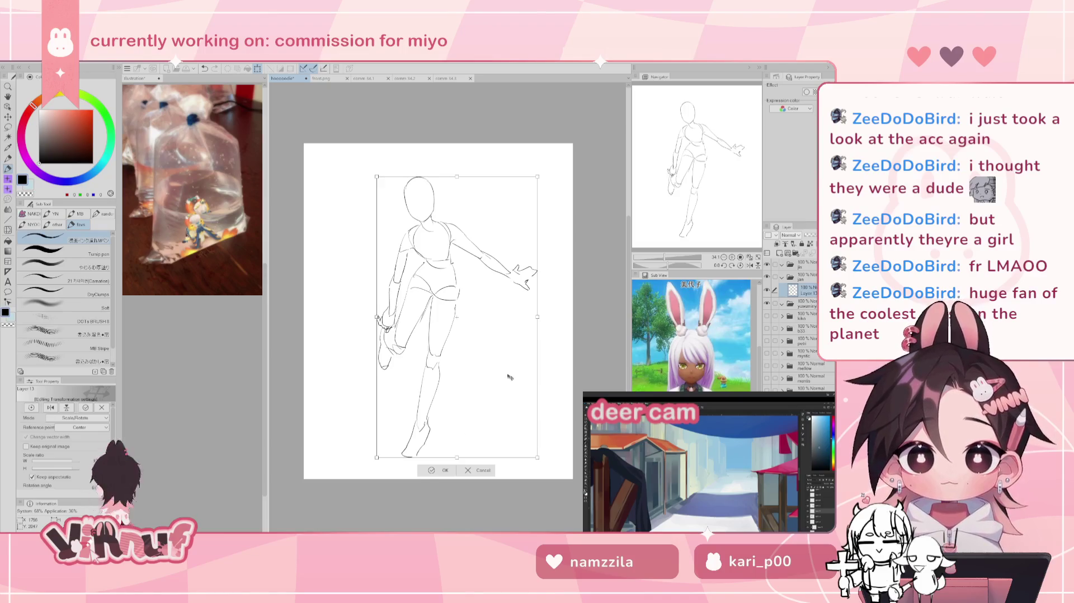
{"action": "left_click_drag", "start_coordinate": [491, 389], "coordinate": [492, 387]}
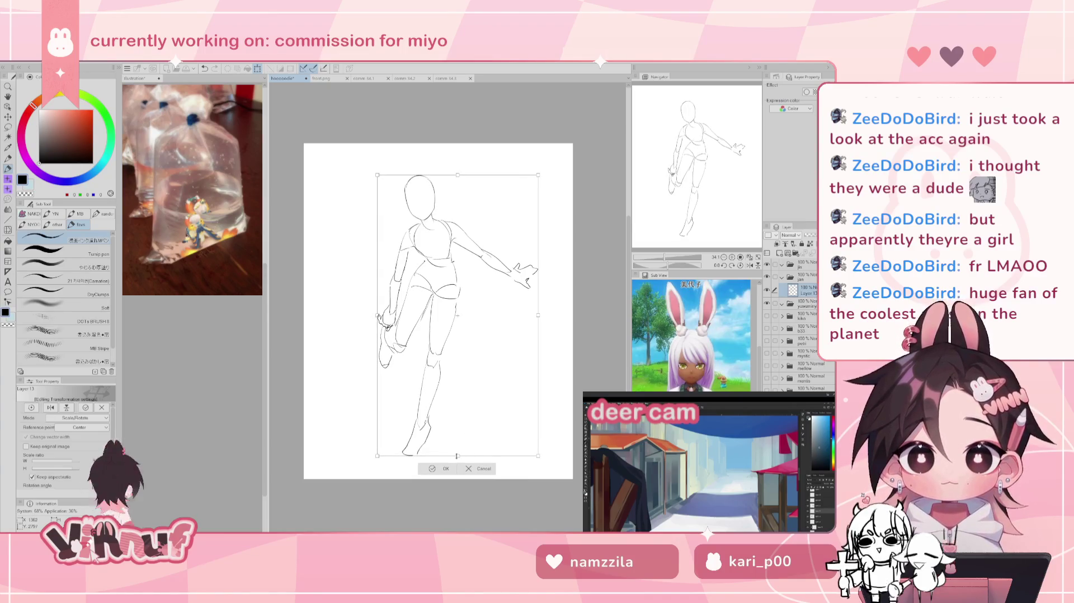
{"action": "left_click_drag", "start_coordinate": [457, 455], "coordinate": [457, 454]}
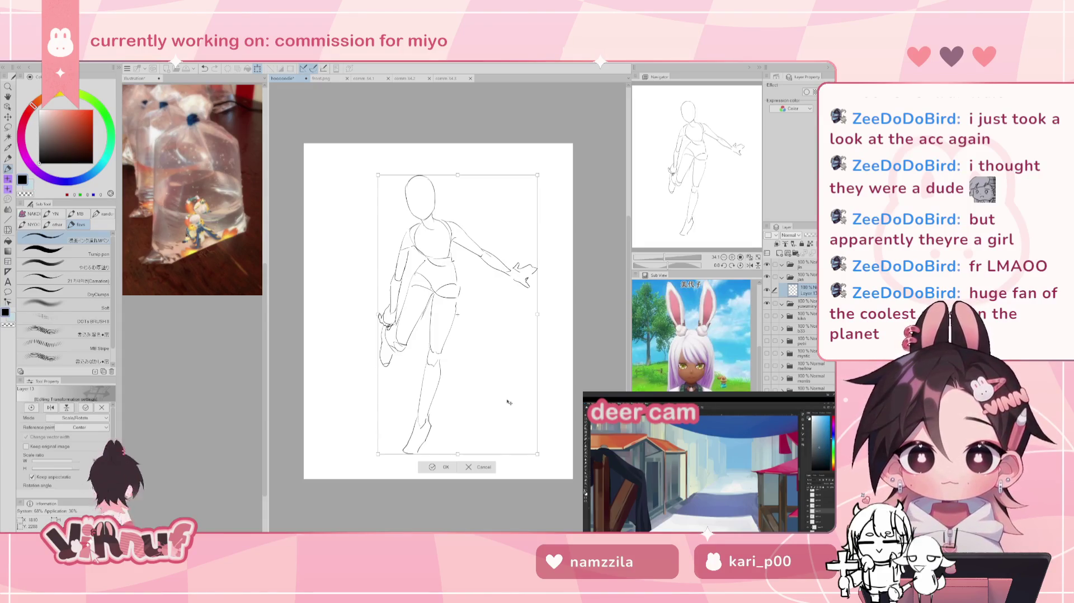
{"action": "left_click_drag", "start_coordinate": [514, 424], "coordinate": [512, 426]}
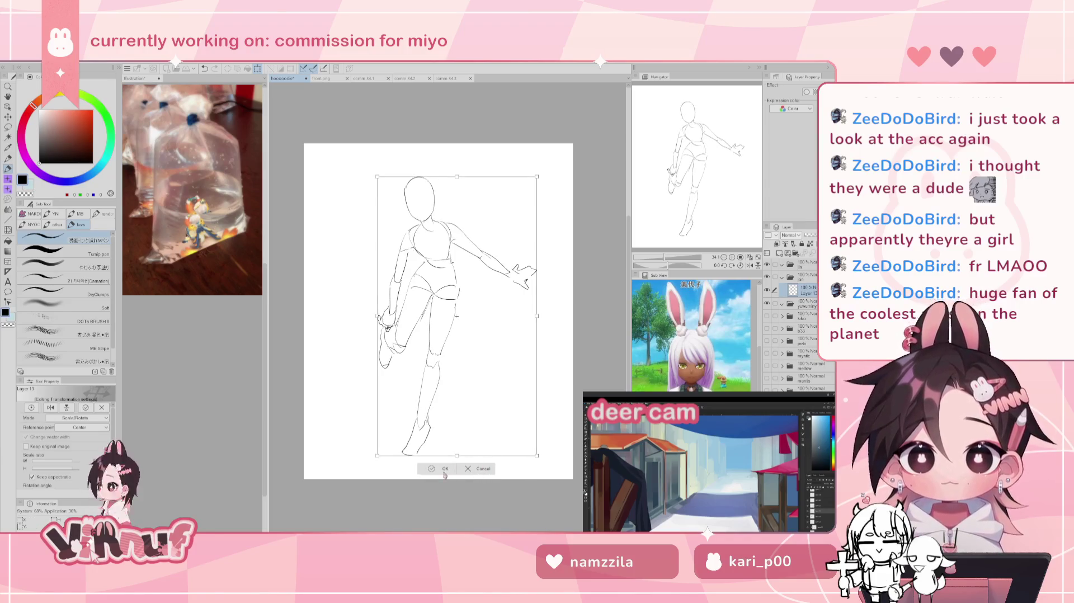
{"action": "left_click", "coordinate": [439, 467]}
{"action": "left_click", "coordinate": [790, 275]}
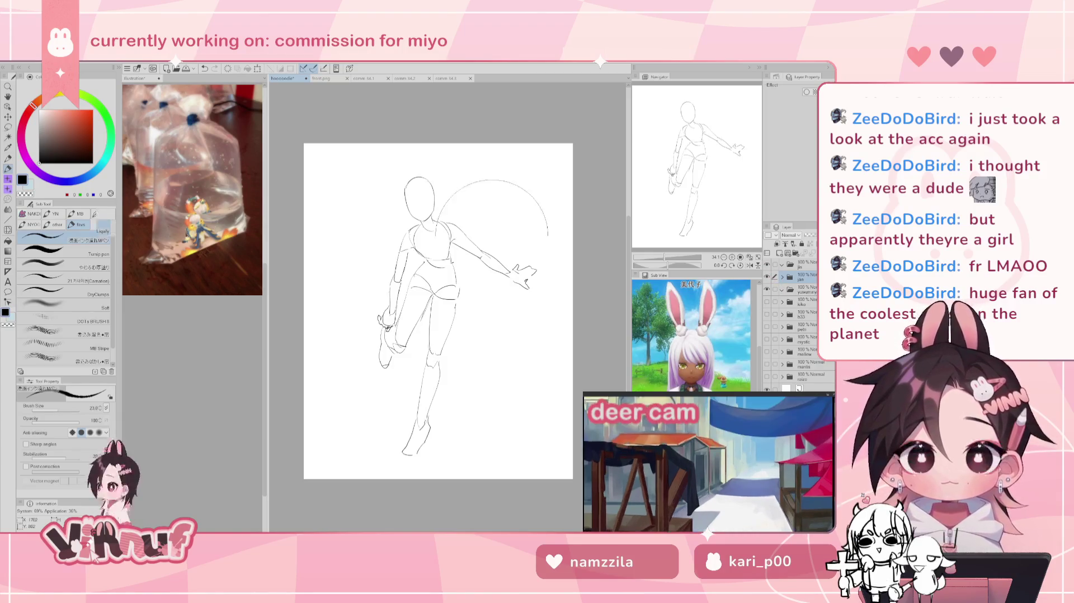
Step: Switch to the Liquify tool for warping the sketch's lines
{"action": "key", "text": "j"}
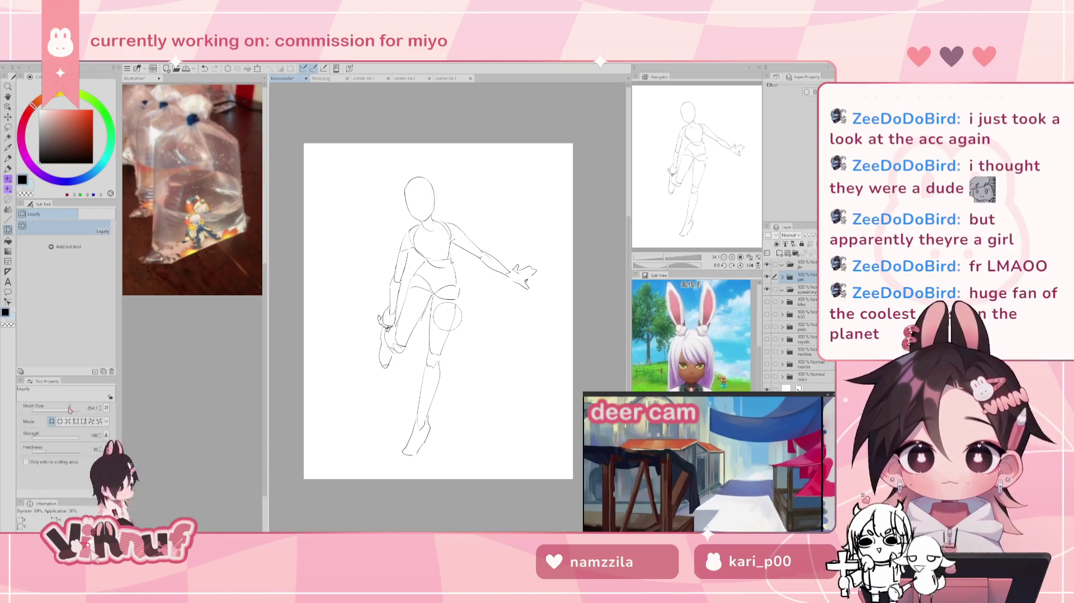
Step: Liquify the left torso and shoulder lines outward, set the brush to 206.7, and mirror the view
{"action": "left_click_drag", "start_coordinate": [406, 212], "coordinate": [420, 218]}
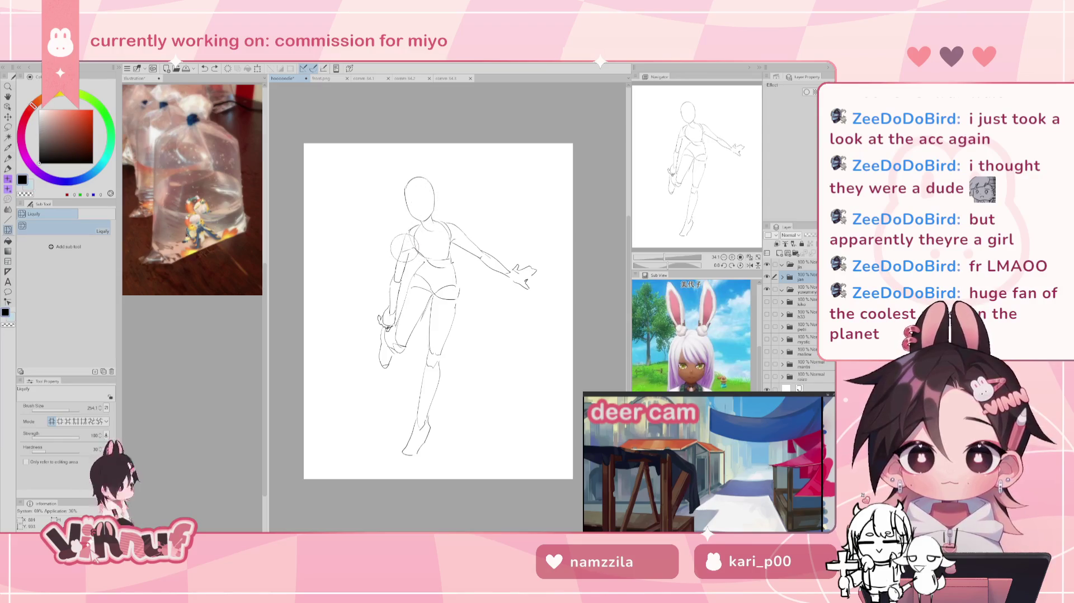
{"action": "left_click_drag", "start_coordinate": [402, 249], "coordinate": [406, 268]}
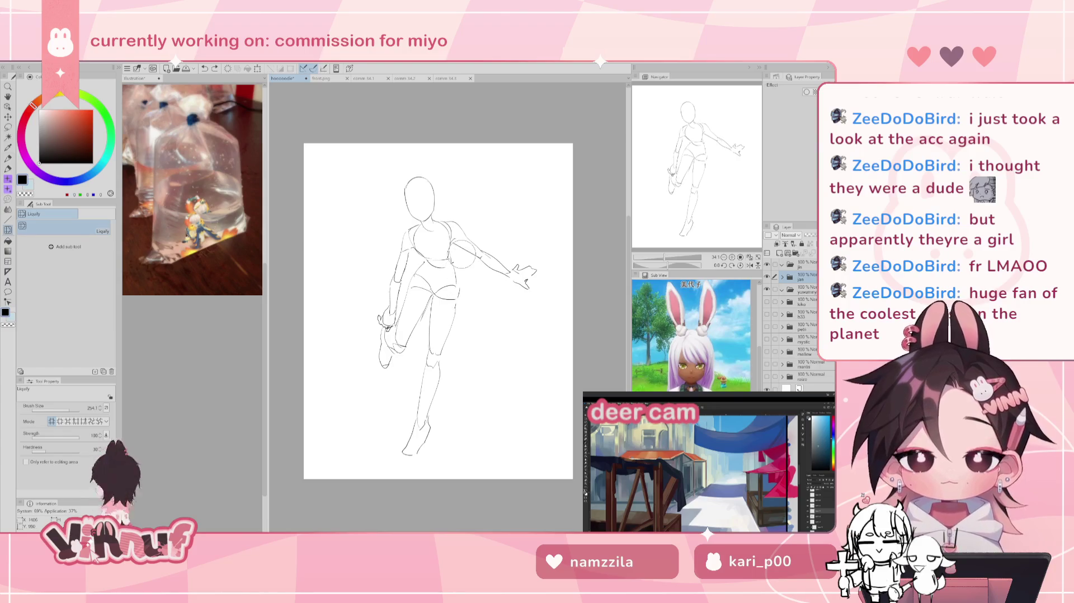
{"action": "mouse_move", "coordinate": [462, 297]}
{"action": "left_mouse_down"}
{"action": "mouse_move", "coordinate": [495, 296]}
{"action": "mouse_move", "coordinate": [449, 329]}
{"action": "left_mouse_up"}
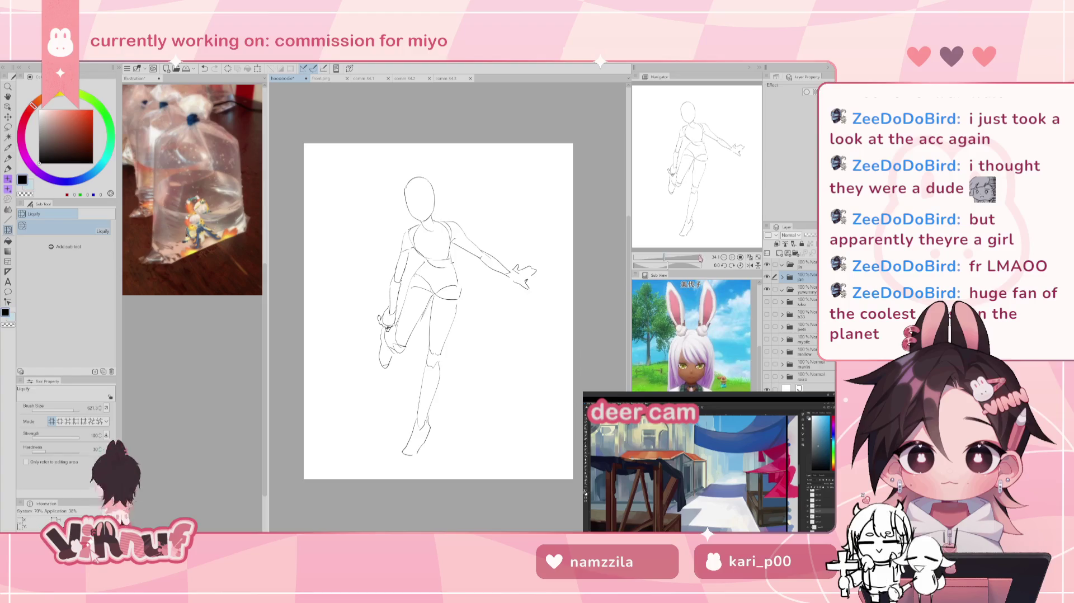
{"action": "left_click", "coordinate": [73, 408]}
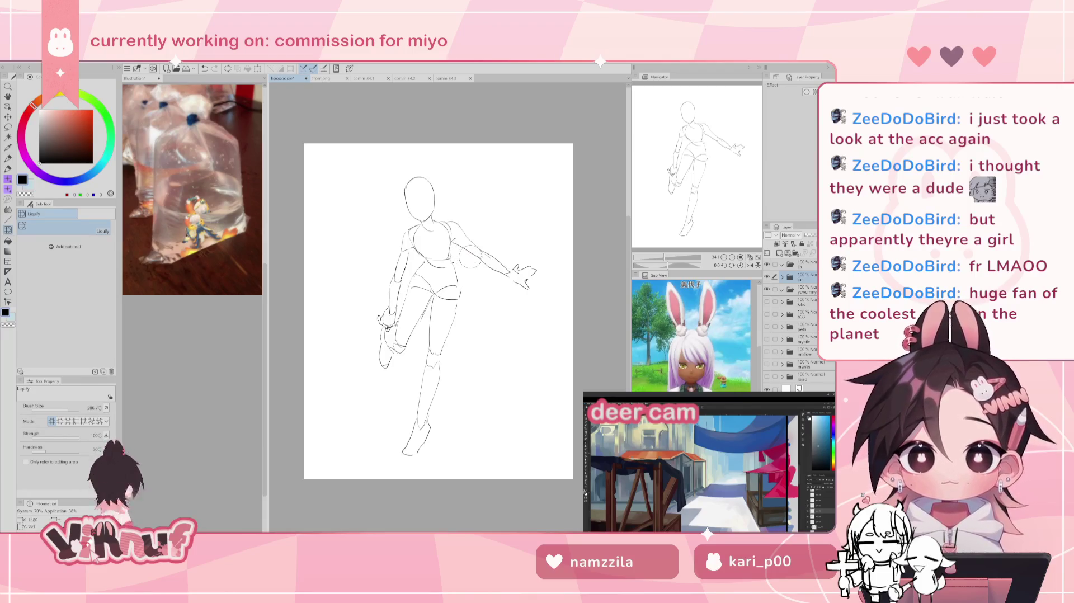
{"action": "key", "text": "h"}
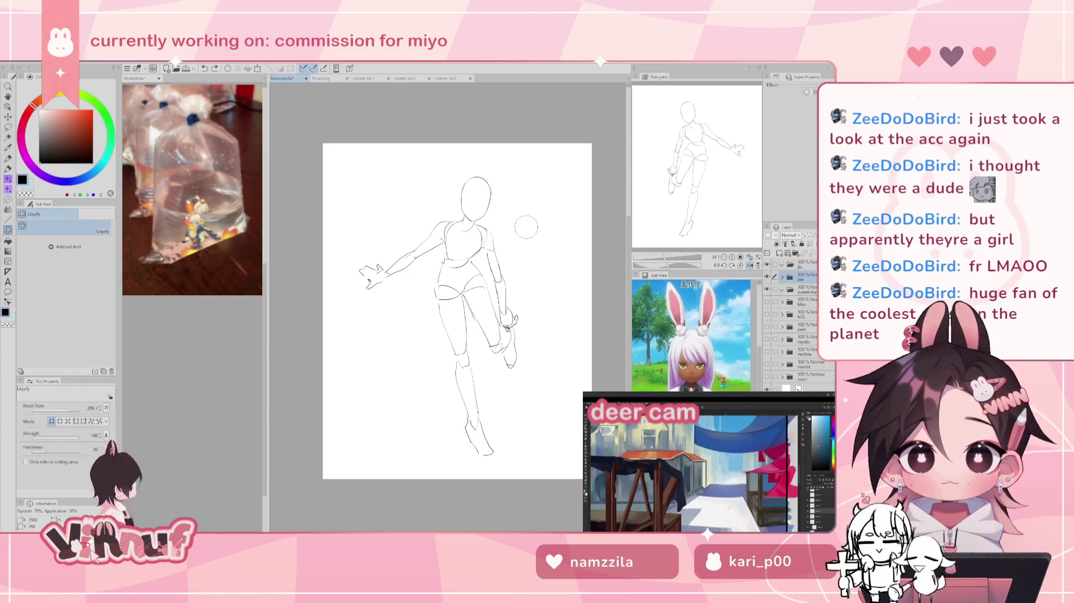
Step: Lasso the outstretched hand and nudge it slightly toward the body
{"action": "key", "text": "m"}
{"action": "mouse_move", "coordinate": [392, 245]}
{"action": "left_mouse_down"}
{"action": "mouse_move", "coordinate": [397, 299]}
{"action": "mouse_move", "coordinate": [411, 285]}
{"action": "mouse_move", "coordinate": [394, 278]}
{"action": "left_mouse_up"}
{"action": "key", "text": "k"}
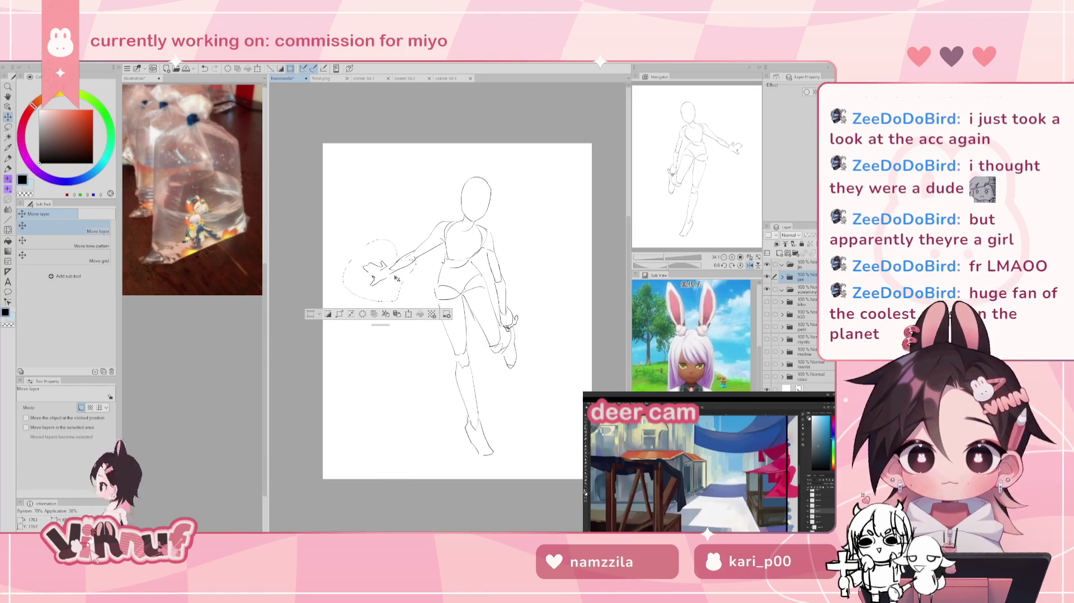
{"action": "key", "text": "ctrl+d"}
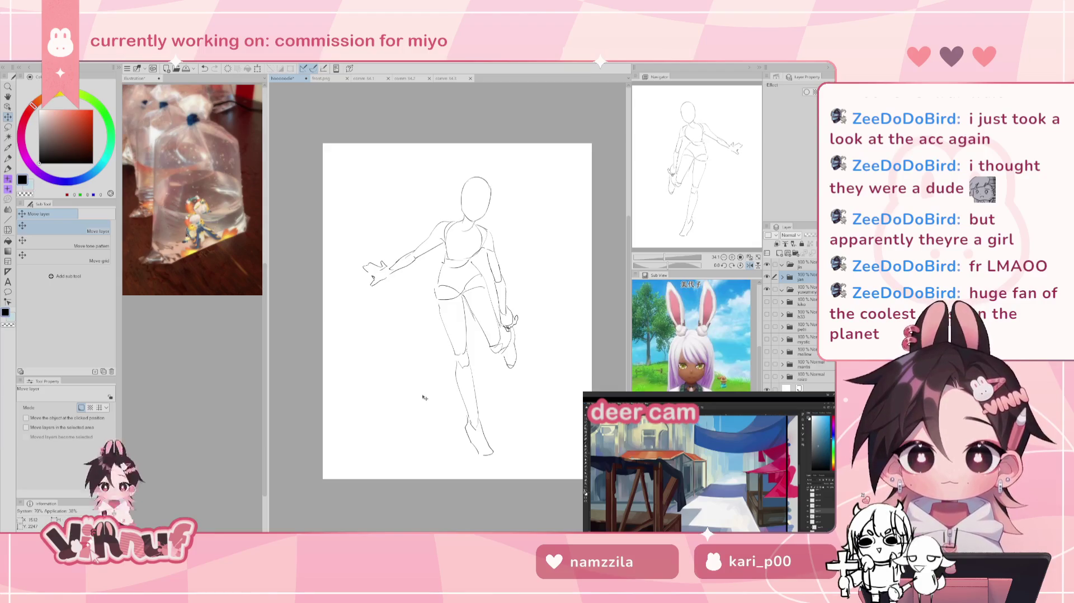
Step: Unflip the canvas and add a new raster layer inside the yuwumyuy folder
{"action": "key", "text": "h"}
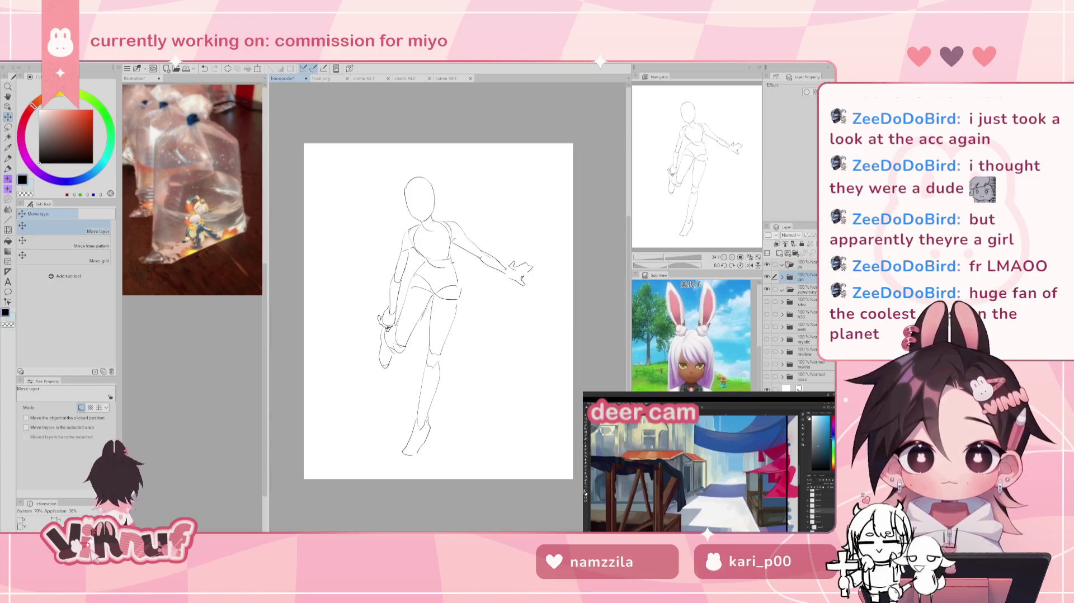
{"action": "left_click", "coordinate": [803, 293]}
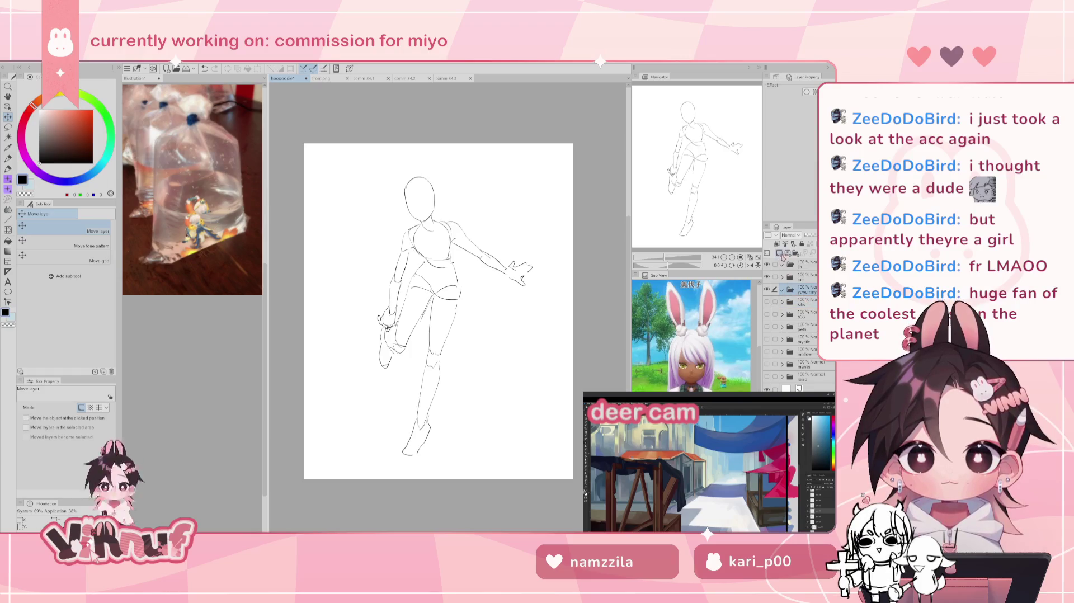
{"action": "left_click", "coordinate": [779, 252]}
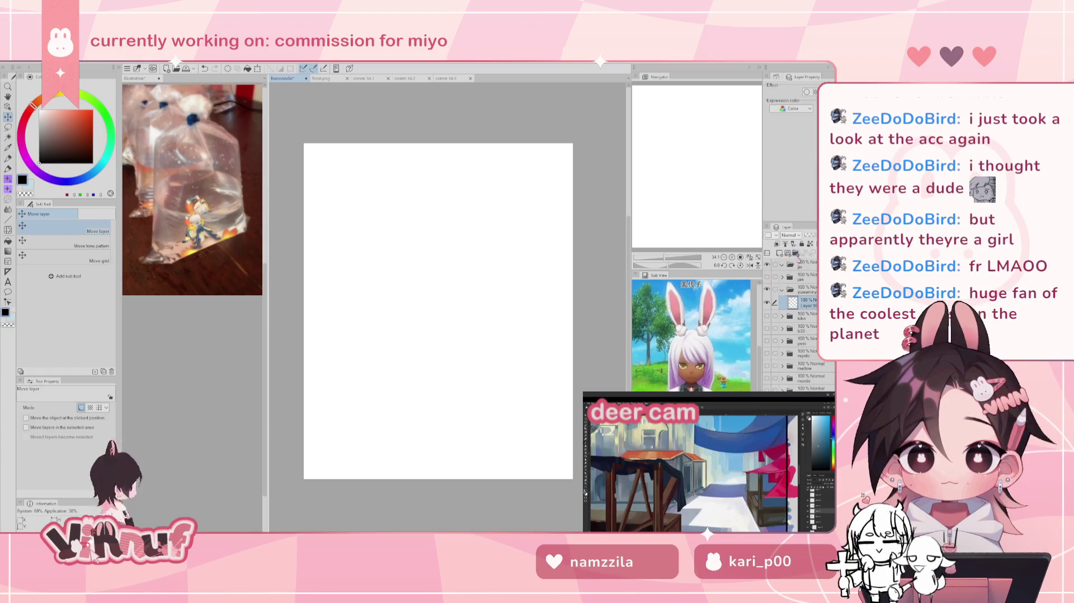
Step: Hide the old jan sketch and draw a new head oval, retrying the chin line
{"action": "left_click", "coordinate": [767, 277]}
{"action": "left_click", "coordinate": [767, 277]}
{"action": "key", "text": "p"}
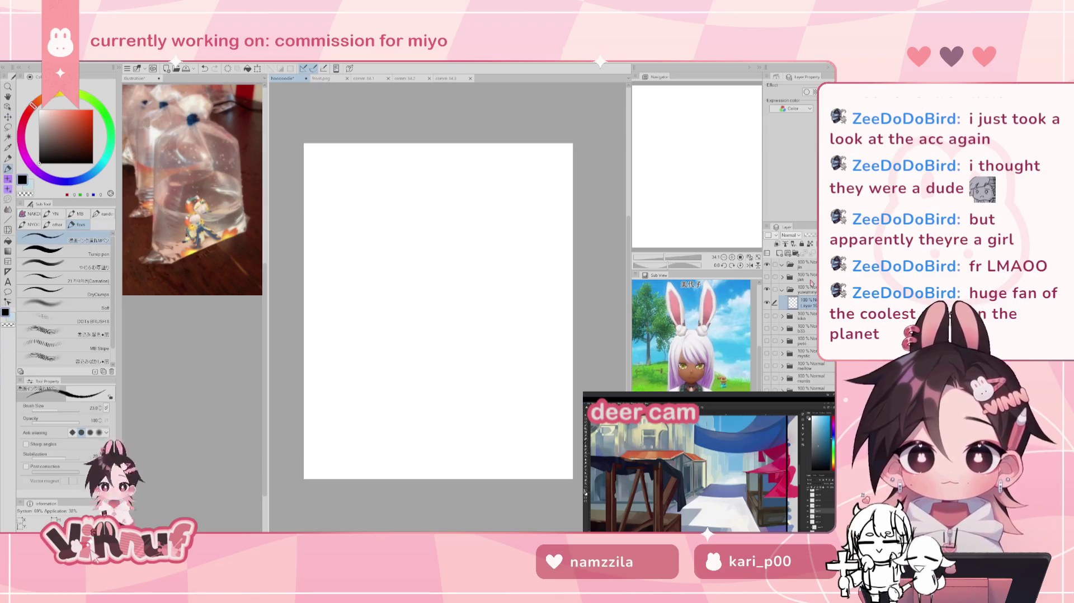
{"action": "left_click_drag", "start_coordinate": [460, 271], "coordinate": [429, 334]}
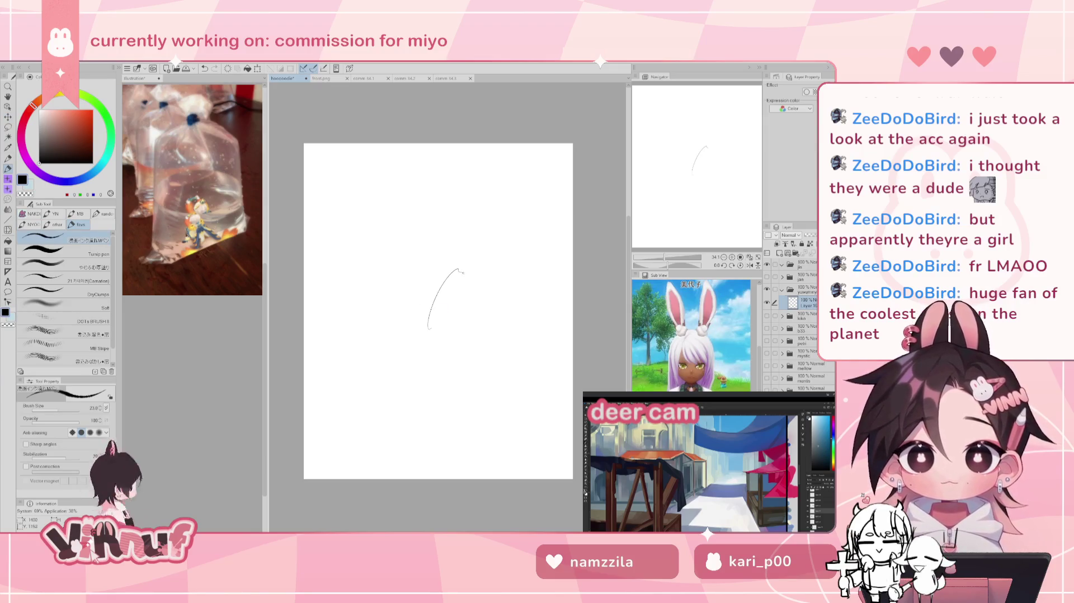
{"action": "key", "text": "ctrl+z"}
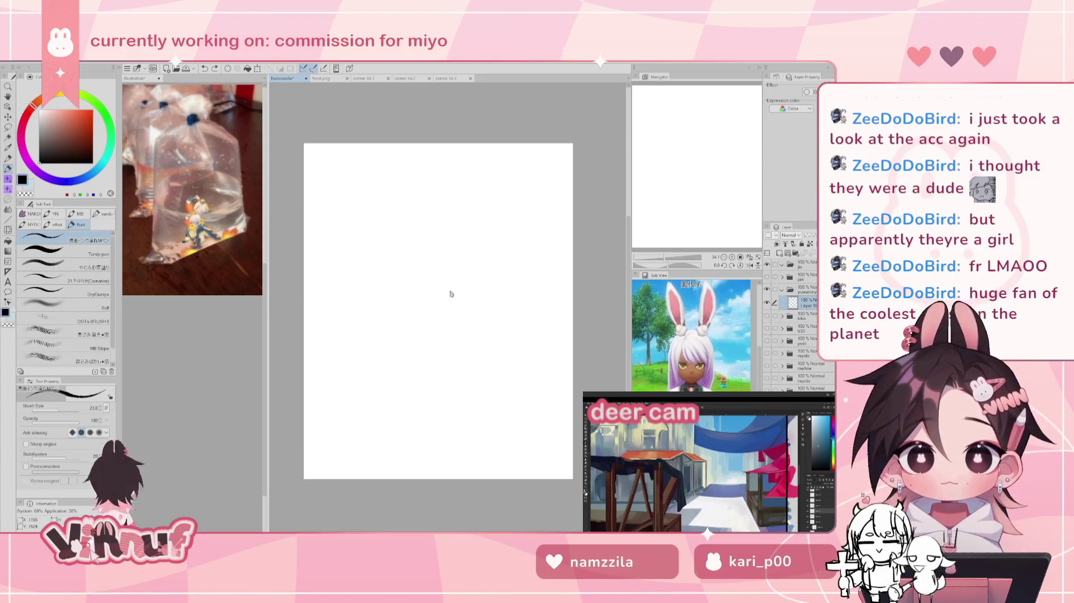
{"action": "left_click_drag", "start_coordinate": [423, 234], "coordinate": [437, 198]}
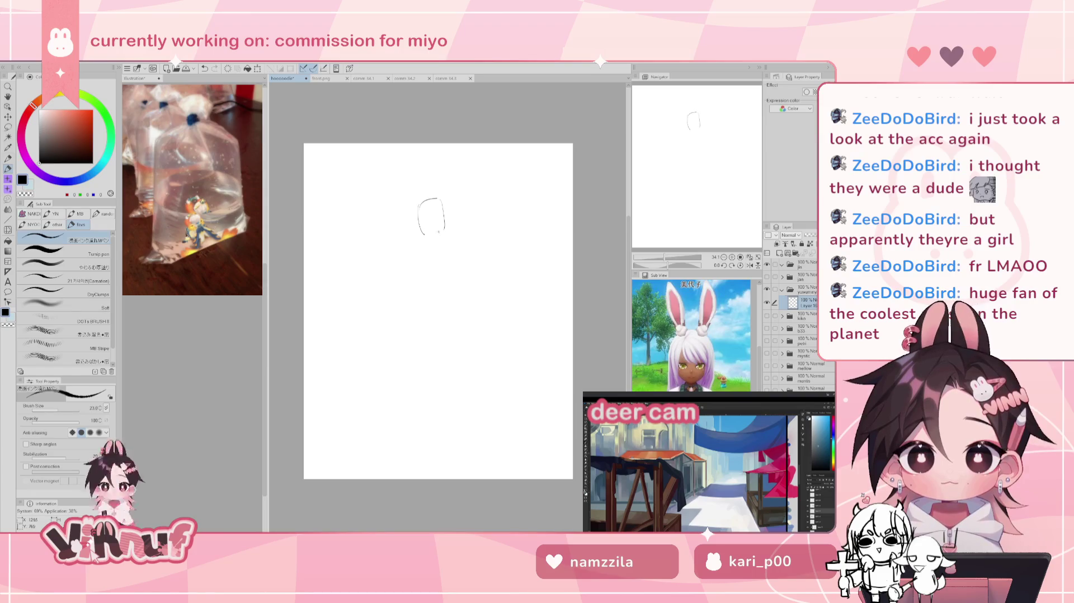
{"action": "key", "text": "ctrl+z"}
{"action": "key", "text": "ctrl+z"}
{"action": "key", "text": "ctrl+z"}
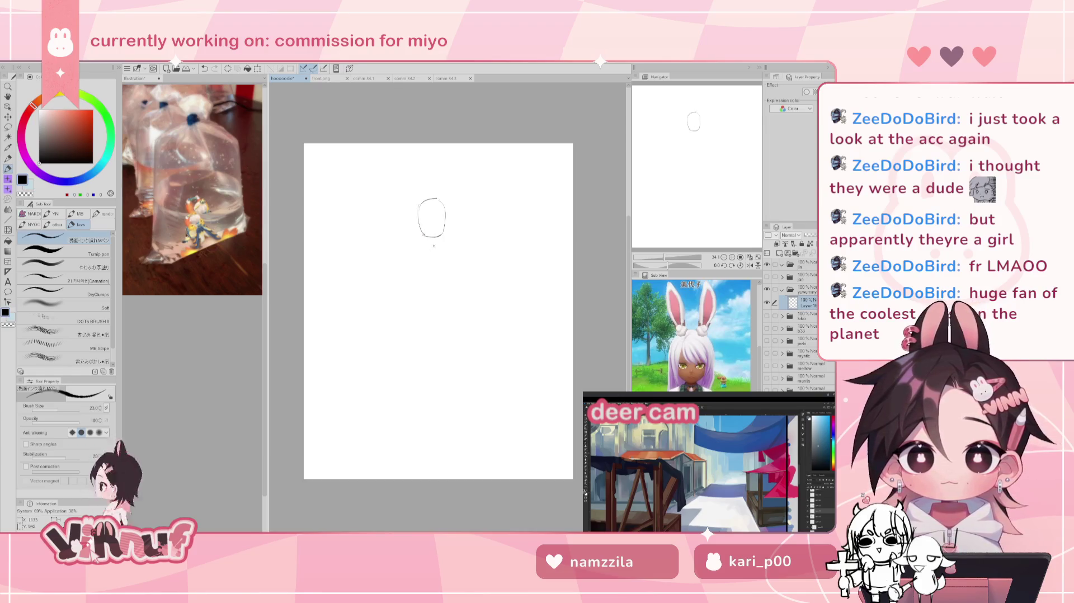
{"action": "left_click_drag", "start_coordinate": [420, 230], "coordinate": [434, 236]}
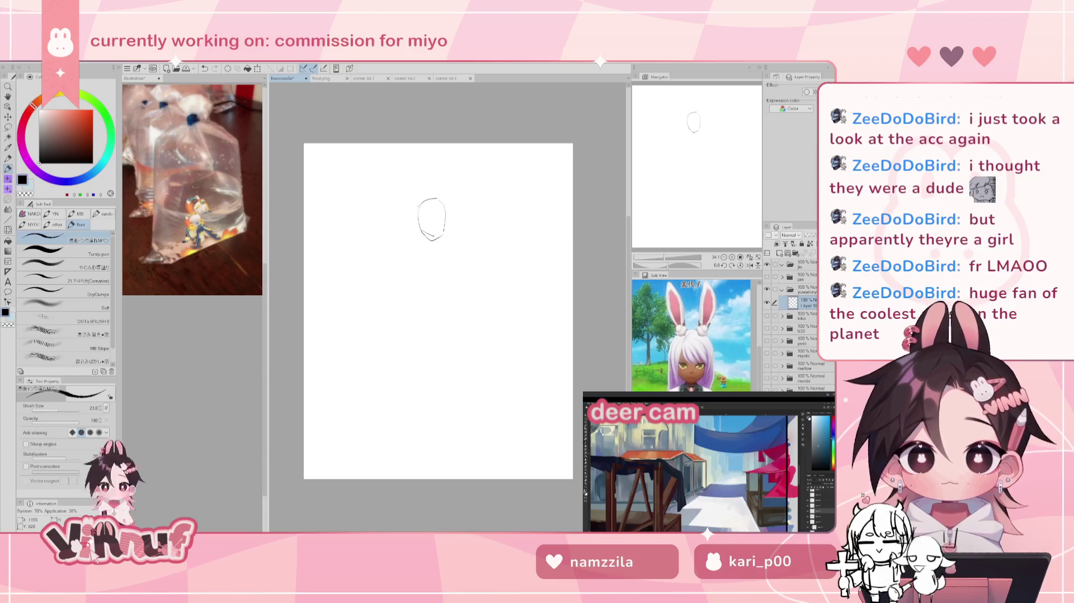
{"action": "key", "text": "ctrl+z"}
{"action": "key", "text": "ctrl+z"}
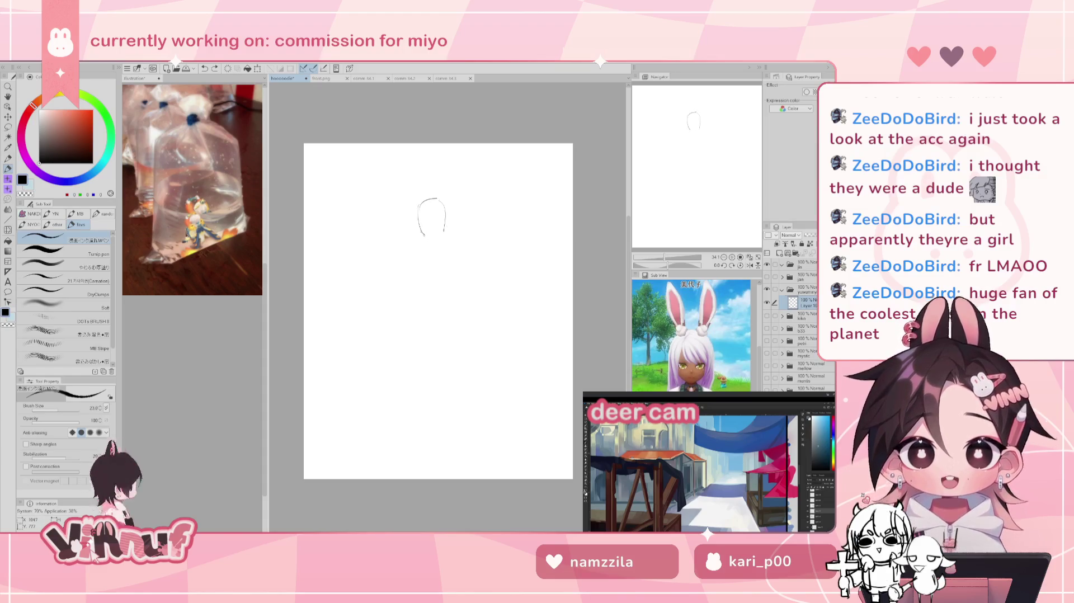
{"action": "left_click_drag", "start_coordinate": [420, 236], "coordinate": [445, 256]}
{"action": "key", "text": "ctrl+z"}
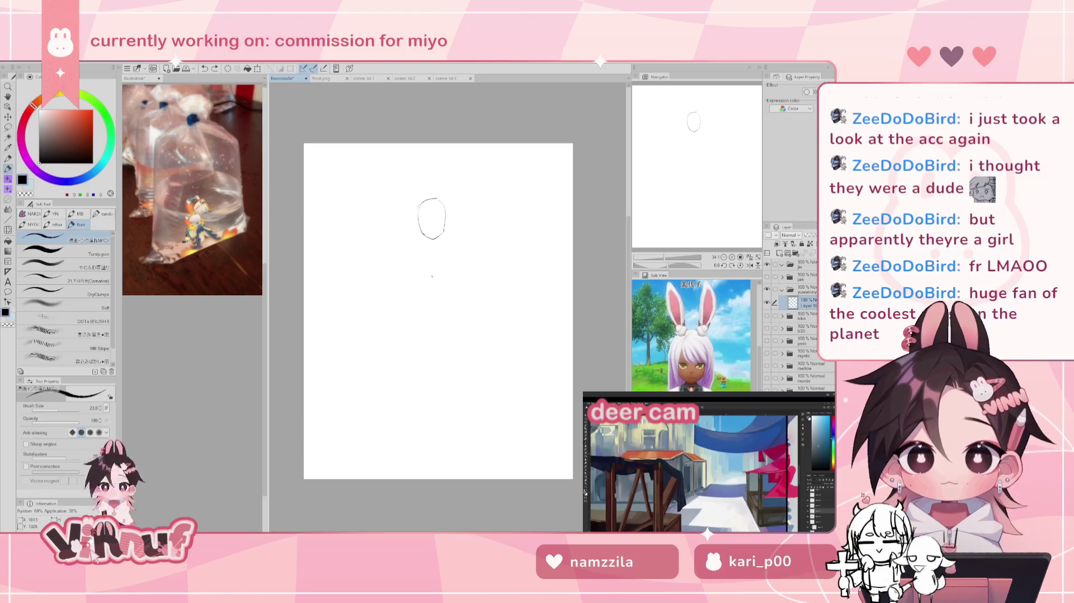
Step: Sketch the shoulder curve and ribcage shape beneath the head, removing stray strokes
{"action": "left_click_drag", "start_coordinate": [452, 280], "coordinate": [417, 292]}
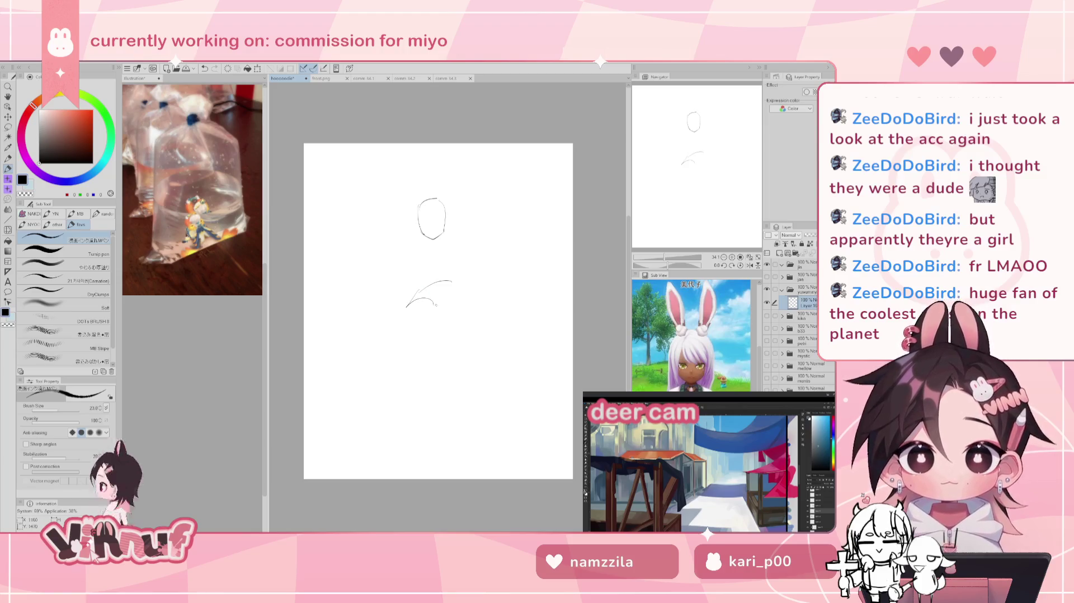
{"action": "key", "text": "ctrl+z"}
{"action": "key", "text": "ctrl+z"}
{"action": "key", "text": "ctrl+z"}
{"action": "left_click_drag", "start_coordinate": [412, 304], "coordinate": [439, 307]}
{"action": "key", "text": "ctrl+z"}
{"action": "left_click_drag", "start_coordinate": [434, 317], "coordinate": [446, 323]}
{"action": "key", "text": "ctrl+z"}
{"action": "key", "text": "ctrl+z"}
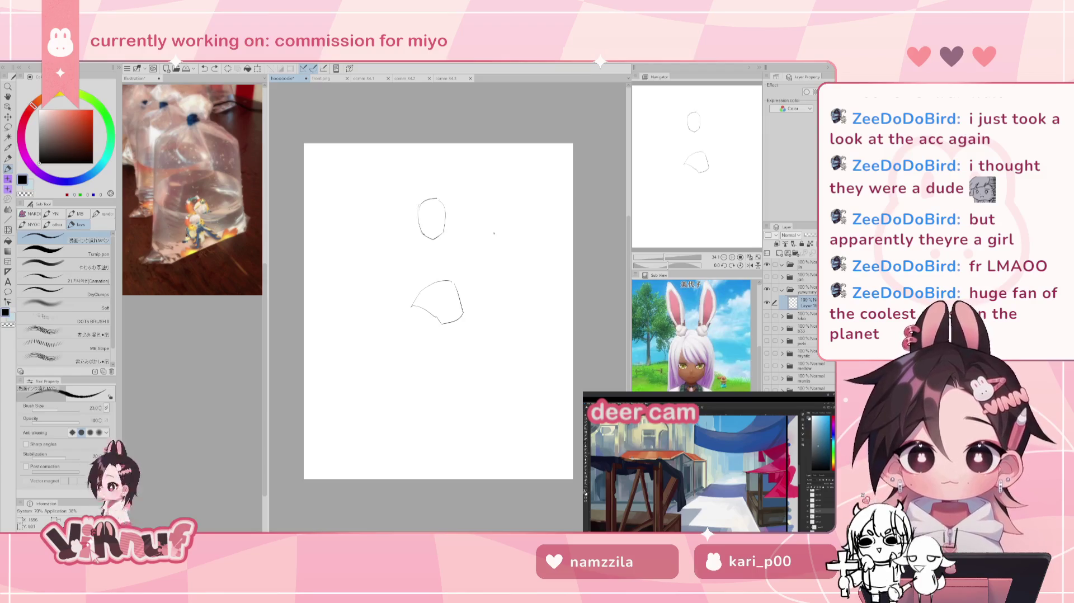
Step: Try strokes down from the curve's left tip and draw the torso's right side
{"action": "key", "text": "ctrl+z"}
{"action": "left_click_drag", "start_coordinate": [412, 307], "coordinate": [394, 383]}
{"action": "key", "text": "ctrl+z"}
{"action": "left_click_drag", "start_coordinate": [411, 307], "coordinate": [392, 377]}
{"action": "key", "text": "ctrl+z"}
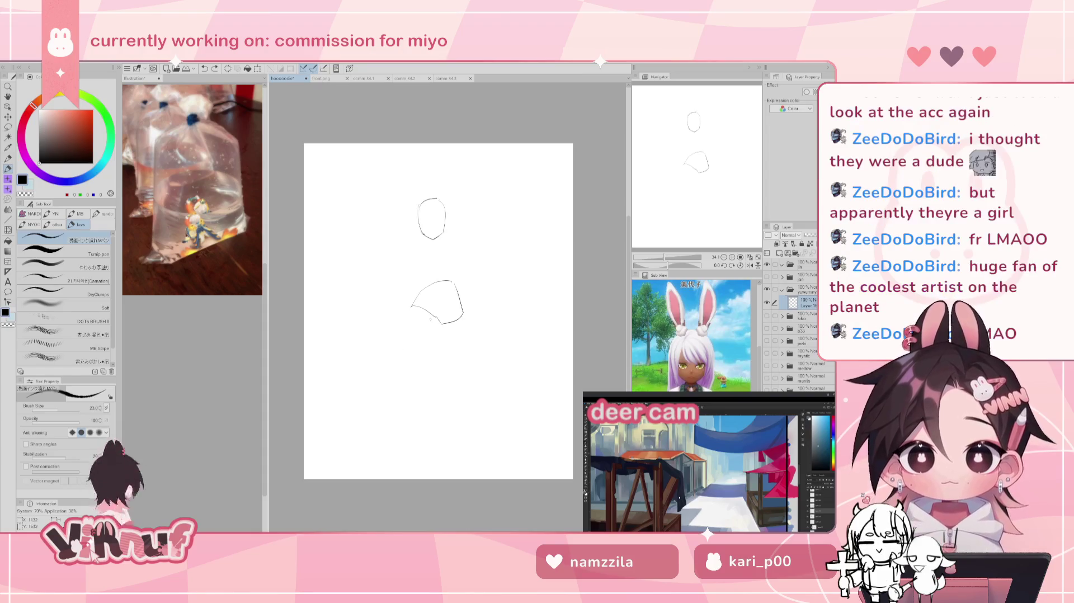
{"action": "left_click_drag", "start_coordinate": [459, 323], "coordinate": [447, 394]}
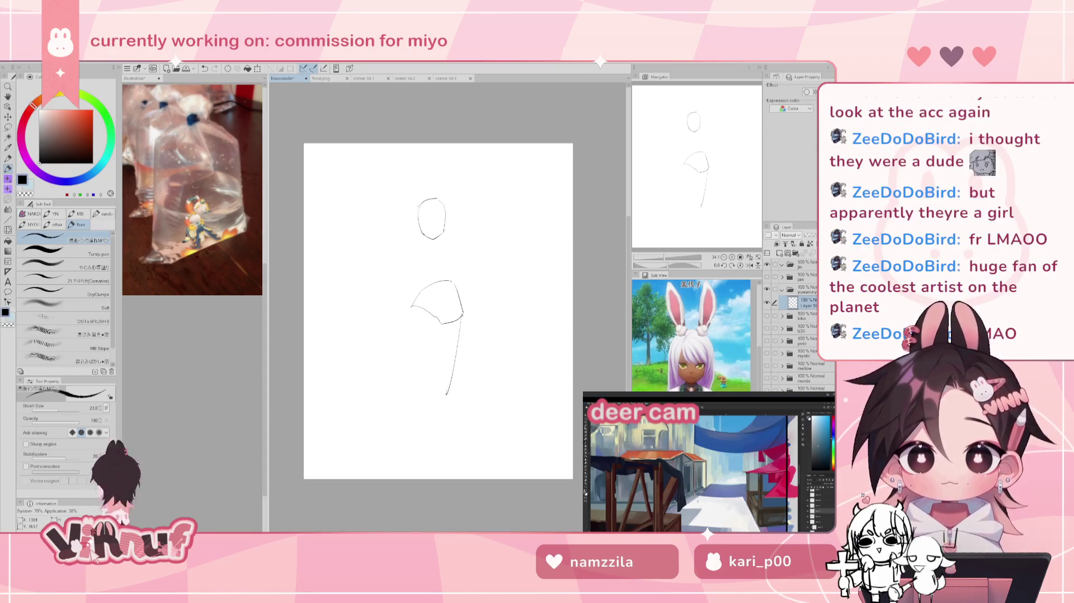
{"action": "key", "text": "ctrl+z"}
{"action": "left_click_drag", "start_coordinate": [462, 317], "coordinate": [447, 394]}
Step: Draw and retry the torso's left-side line running down-left from the shoulder
{"action": "mouse_move", "coordinate": [411, 307]}
{"action": "left_mouse_down"}
{"action": "mouse_move", "coordinate": [389, 380]}
{"action": "mouse_move", "coordinate": [389, 365]}
{"action": "left_mouse_up"}
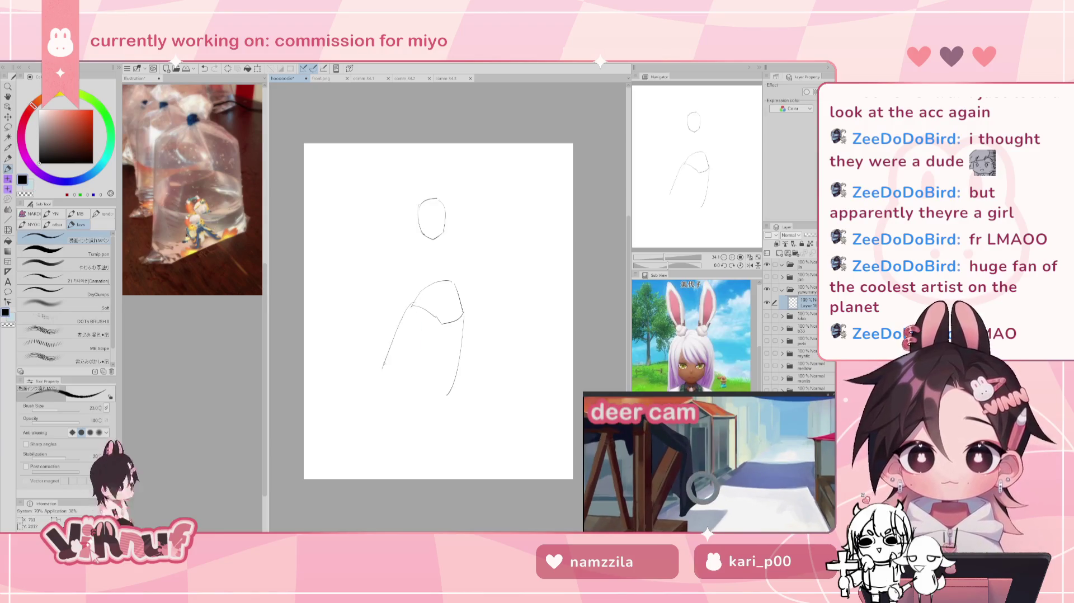
{"action": "key", "text": "ctrl+z"}
{"action": "key", "text": "ctrl+z"}
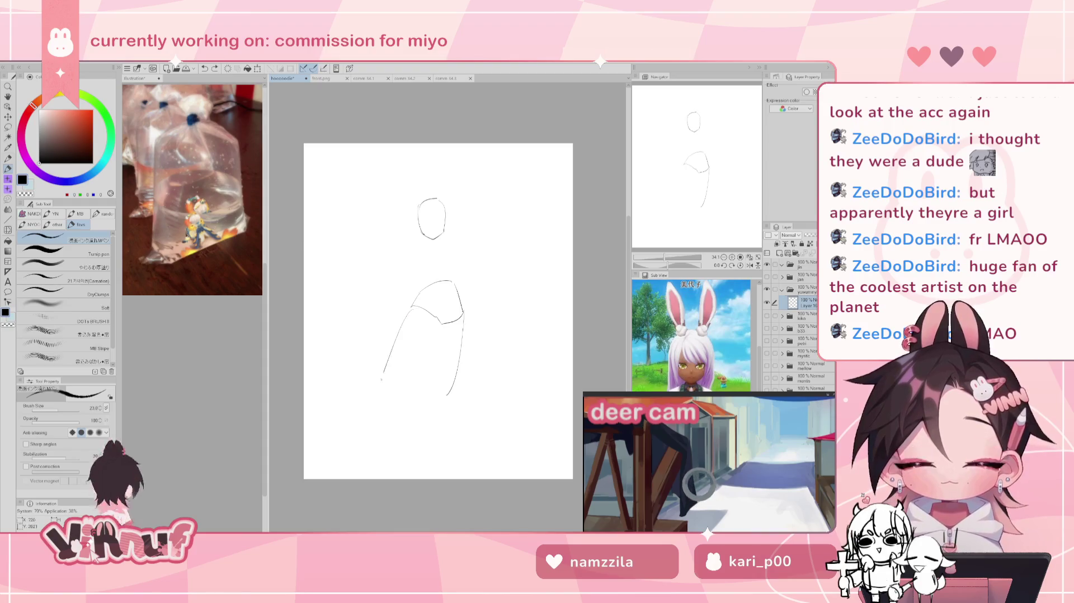
{"action": "left_click_drag", "start_coordinate": [410, 307], "coordinate": [379, 373]}
{"action": "key", "text": "ctrl+z"}
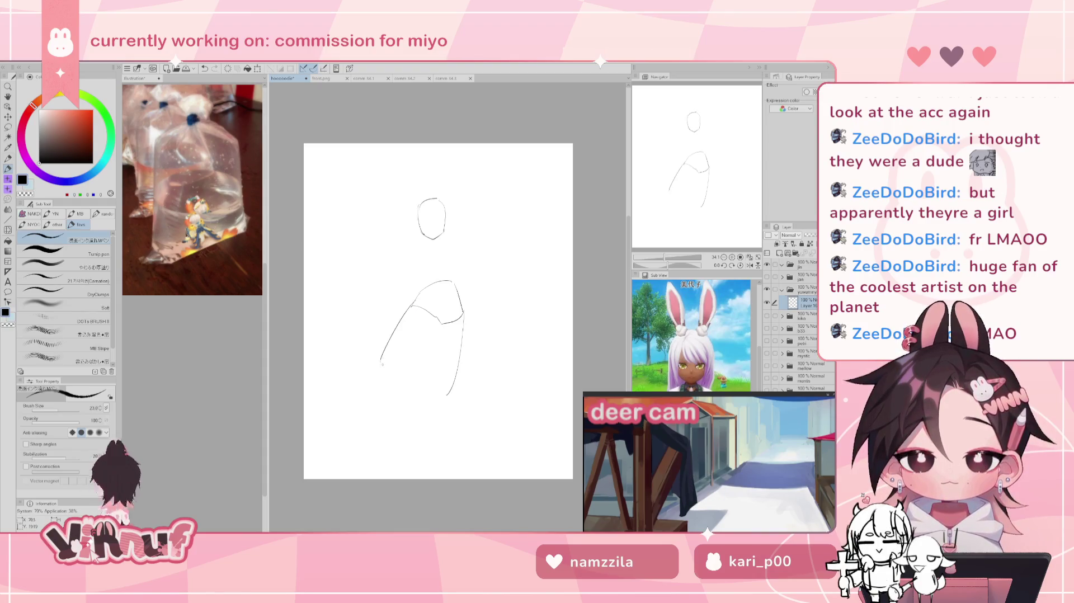
{"action": "left_click_drag", "start_coordinate": [412, 306], "coordinate": [372, 371]}
{"action": "key", "text": "ctrl+z"}
{"action": "mouse_move", "coordinate": [413, 302]}
{"action": "left_mouse_down"}
{"action": "mouse_move", "coordinate": [372, 375]}
{"action": "mouse_move", "coordinate": [396, 374]}
{"action": "left_mouse_up"}
{"action": "key", "text": "ctrl+z"}
{"action": "key", "text": "ctrl+z"}
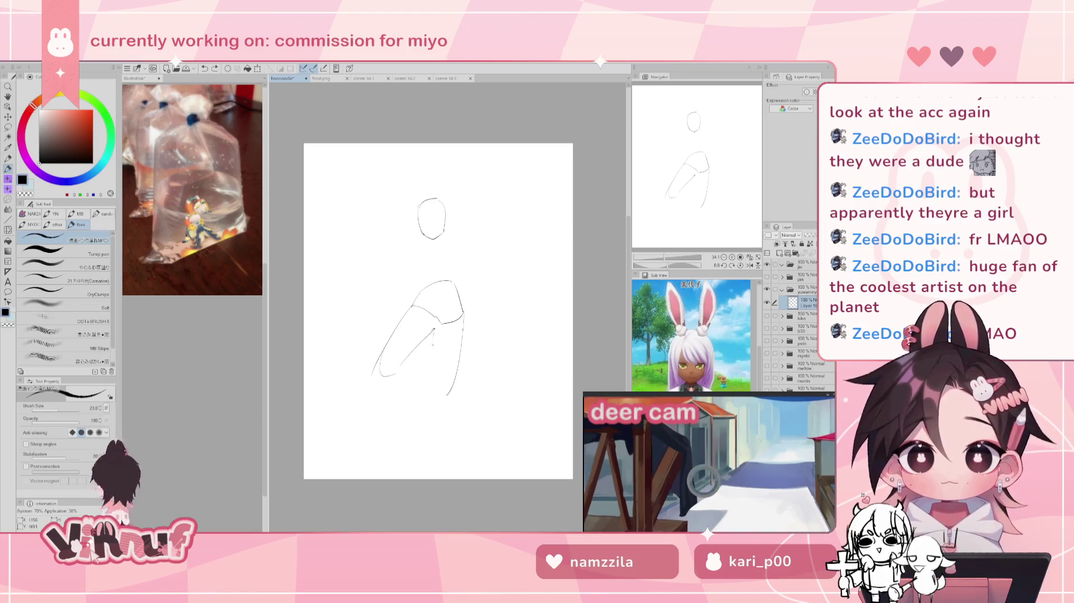
Step: Compare the sketch with and without the diagonal arm stroke, then try and remove an inner vertical torso line
{"action": "key", "text": "ctrl+z"}
{"action": "key", "text": "ctrl+z"}
{"action": "key", "text": "ctrl+y"}
{"action": "key", "text": "ctrl+z"}
{"action": "key", "text": "ctrl+y"}
{"action": "key", "text": "ctrl+z"}
{"action": "key", "text": "ctrl+y"}
{"action": "key", "text": "ctrl+z"}
{"action": "key", "text": "ctrl+y"}
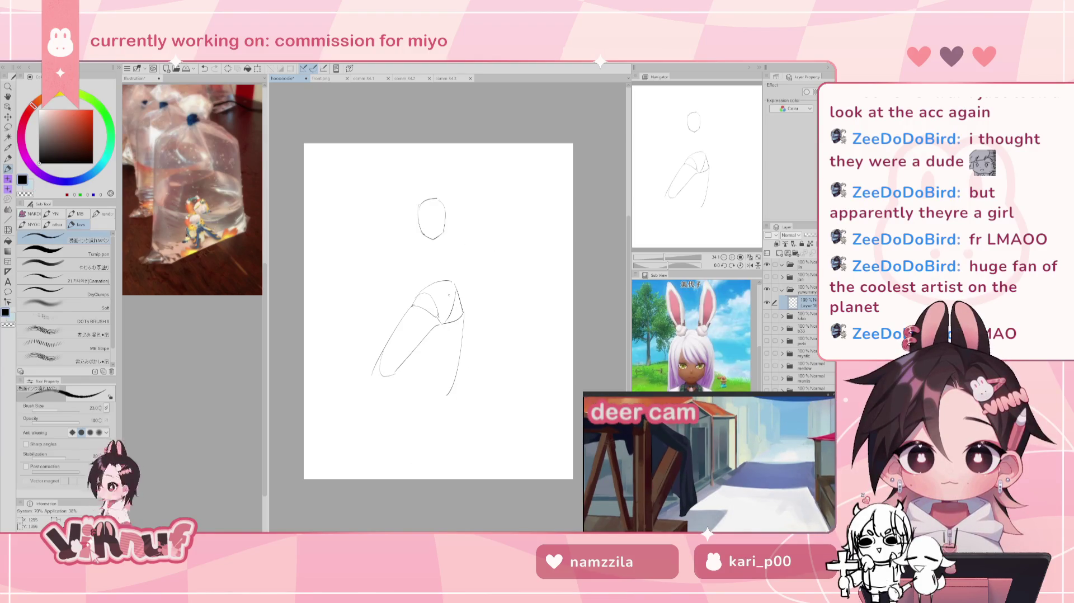
{"action": "left_click_drag", "start_coordinate": [430, 330], "coordinate": [433, 390]}
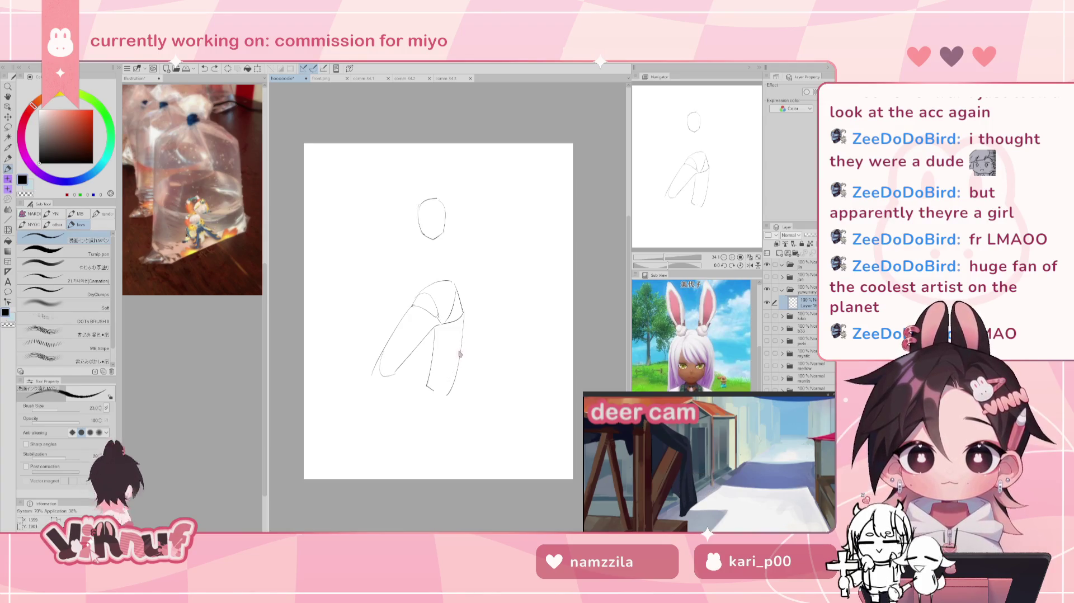
{"action": "key", "text": "ctrl+z"}
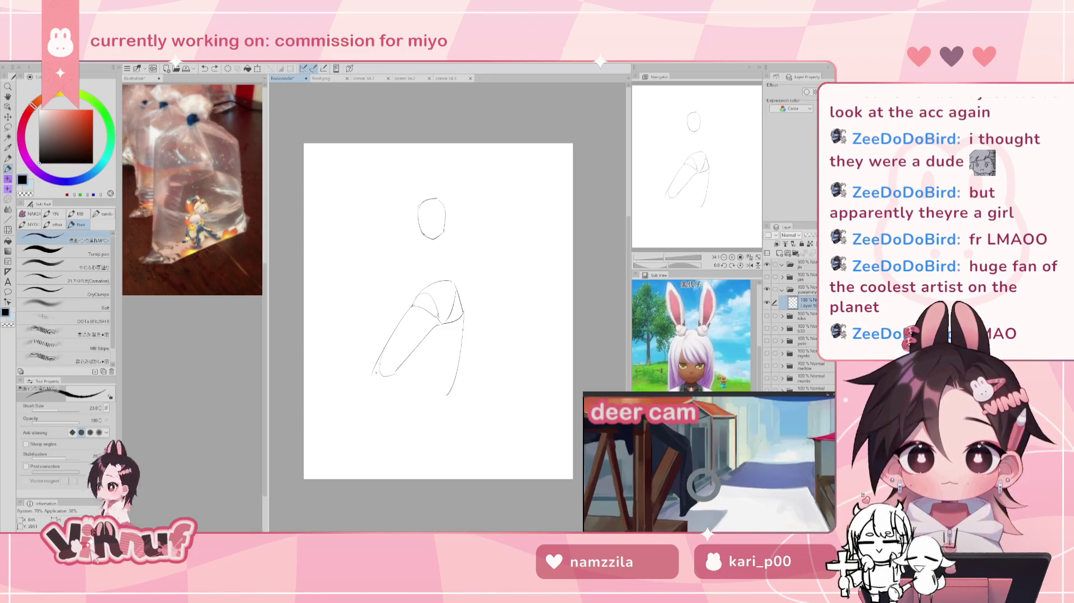
Step: Erase the old body lines so only the head remains, and try chest strokes beneath it
{"action": "key", "text": "e"}
{"action": "left_click_drag", "start_coordinate": [391, 431], "coordinate": [492, 272]}
{"action": "key", "text": "p"}
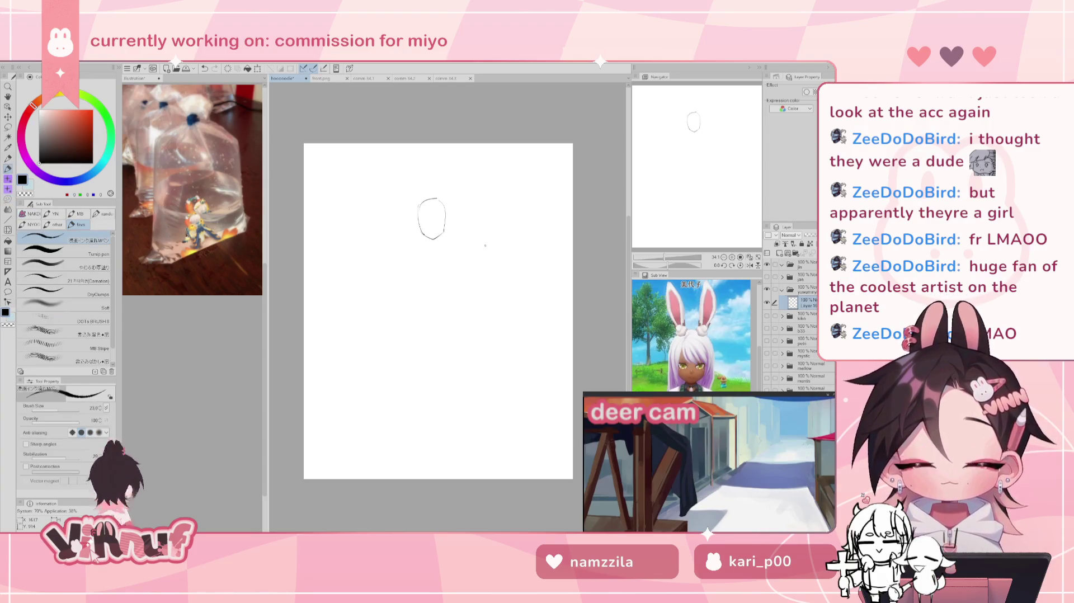
{"action": "left_click_drag", "start_coordinate": [417, 310], "coordinate": [453, 283]}
{"action": "key", "text": "ctrl+z"}
{"action": "mouse_move", "coordinate": [409, 325]}
{"action": "left_mouse_down"}
{"action": "mouse_move", "coordinate": [429, 287]}
{"action": "mouse_move", "coordinate": [452, 279]}
{"action": "mouse_move", "coordinate": [434, 304]}
{"action": "left_mouse_up"}
{"action": "key", "text": "ctrl+z"}
{"action": "key", "text": "ctrl+z"}
{"action": "key", "text": "ctrl+z"}
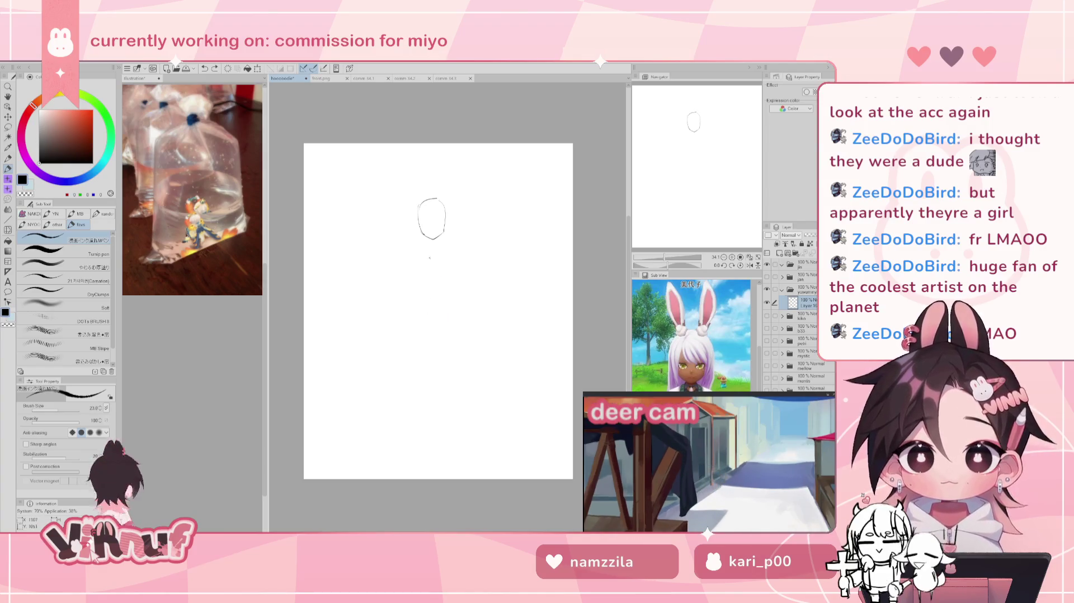
{"action": "mouse_move", "coordinate": [444, 242]}
{"action": "left_mouse_down"}
{"action": "mouse_move", "coordinate": [427, 273]}
{"action": "mouse_move", "coordinate": [416, 263]}
{"action": "mouse_move", "coordinate": [451, 244]}
{"action": "mouse_move", "coordinate": [413, 282]}
{"action": "mouse_move", "coordinate": [452, 245]}
{"action": "left_mouse_up"}
{"action": "key", "text": "ctrl+z"}
{"action": "key", "text": "ctrl+z"}
{"action": "key", "text": "ctrl+z"}
{"action": "key", "text": "ctrl+z"}
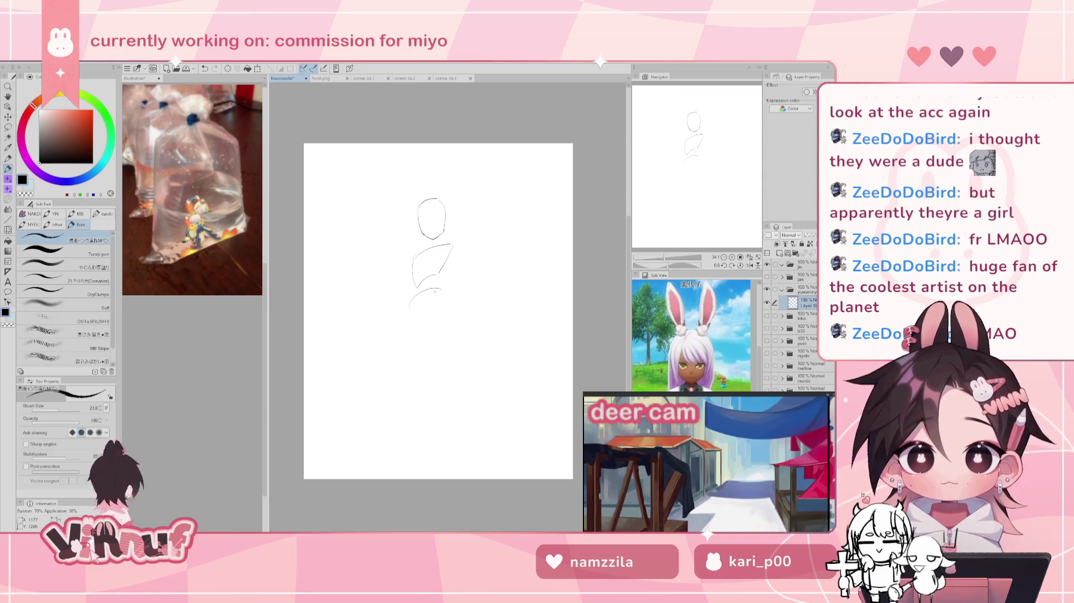
Step: Add a curved hip shape below the chest, testing and removing two long leg lines
{"action": "mouse_move", "coordinate": [439, 289]}
{"action": "left_mouse_down"}
{"action": "mouse_move", "coordinate": [401, 316]}
{"action": "mouse_move", "coordinate": [439, 300]}
{"action": "left_mouse_up"}
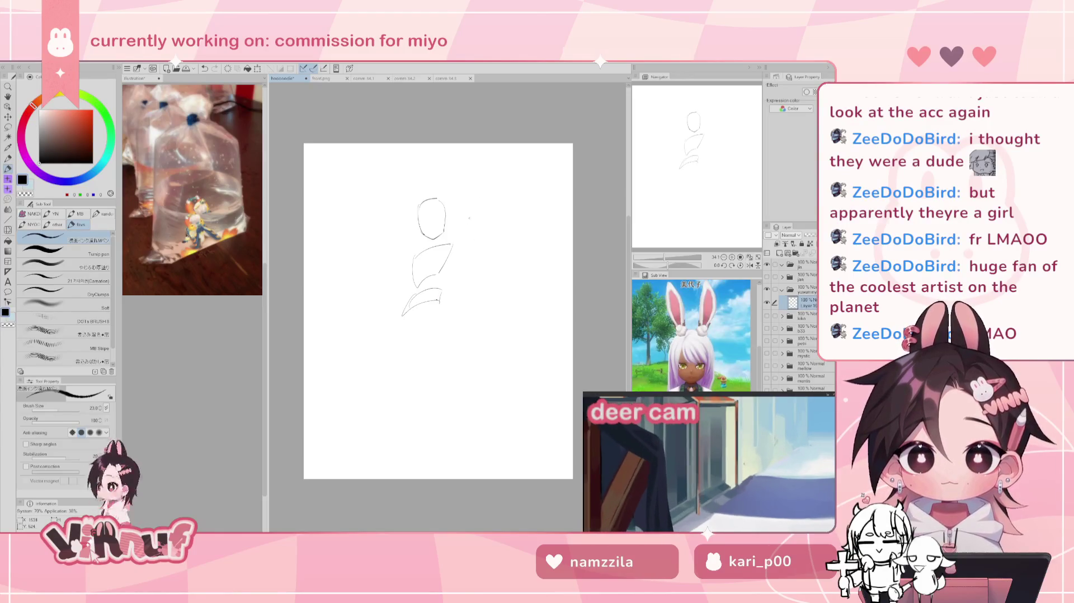
{"action": "left_click_drag", "start_coordinate": [414, 316], "coordinate": [394, 391]}
{"action": "key", "text": "ctrl+z"}
{"action": "left_click_drag", "start_coordinate": [395, 329], "coordinate": [397, 359]}
{"action": "left_click_drag", "start_coordinate": [403, 316], "coordinate": [411, 408]}
{"action": "left_click_drag", "start_coordinate": [413, 316], "coordinate": [415, 385]}
{"action": "key", "text": "ctrl+z"}
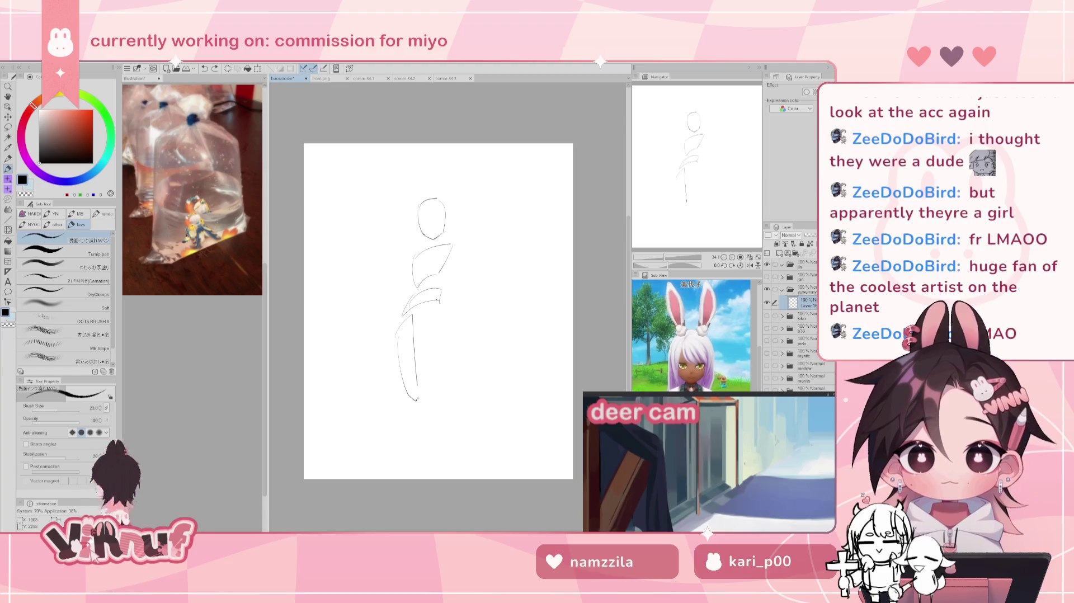
{"action": "key", "text": "ctrl+z"}
Step: Redraw the lower curve under the hip shape, trying and undoing hip-side strokes and leg curves
{"action": "mouse_move", "coordinate": [401, 319]}
{"action": "left_mouse_down"}
{"action": "mouse_move", "coordinate": [424, 330]}
{"action": "mouse_move", "coordinate": [438, 302]}
{"action": "mouse_move", "coordinate": [425, 327]}
{"action": "left_mouse_up"}
{"action": "key", "text": "ctrl+z"}
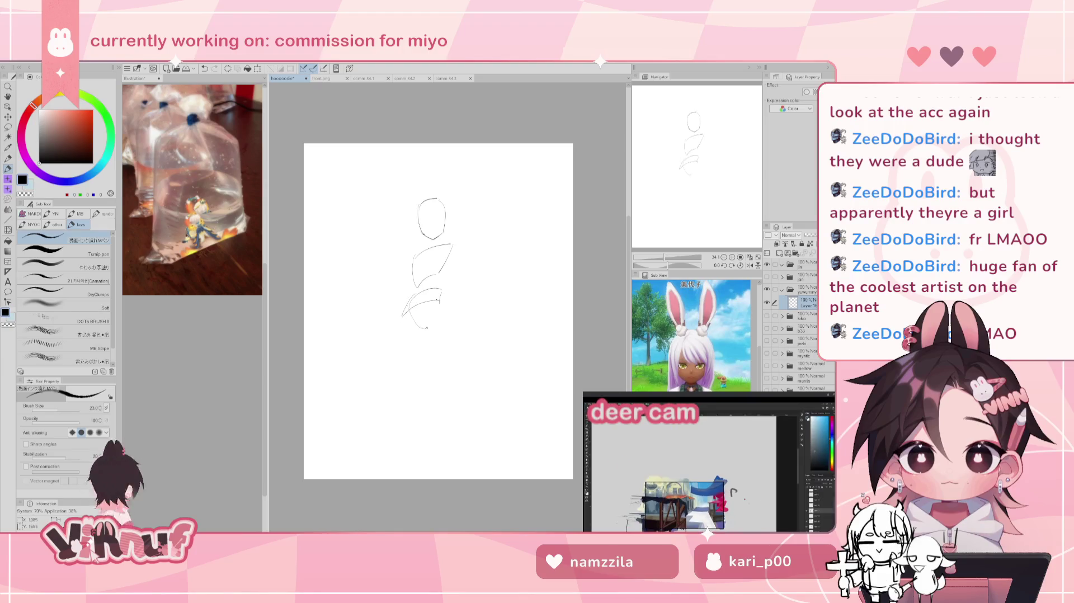
{"action": "left_click_drag", "start_coordinate": [396, 326], "coordinate": [425, 330]}
{"action": "left_click_drag", "start_coordinate": [440, 289], "coordinate": [427, 327]}
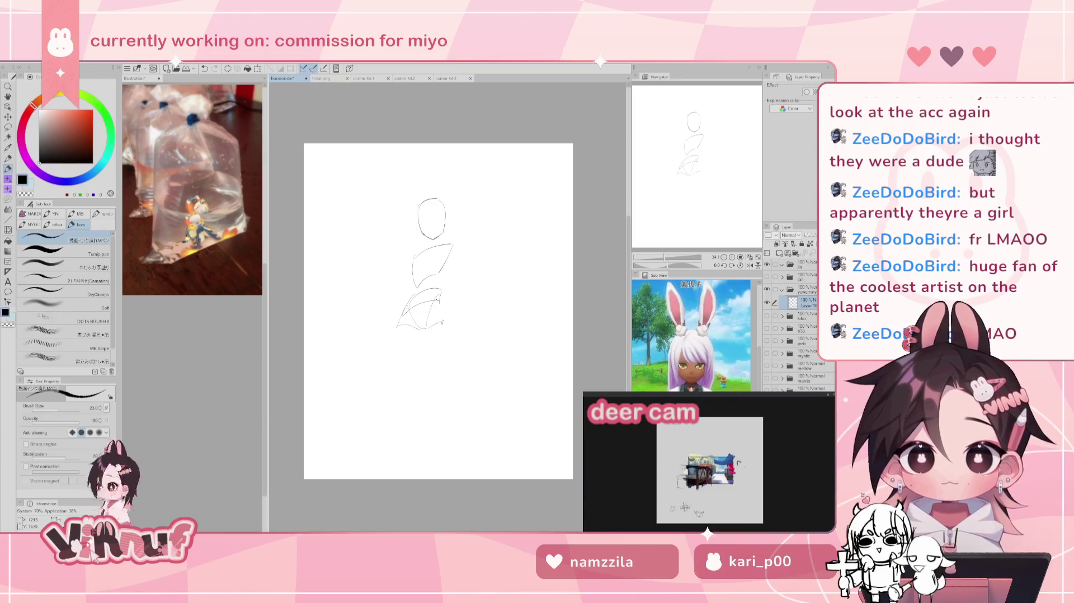
{"action": "key", "text": "ctrl+z"}
{"action": "left_click_drag", "start_coordinate": [442, 297], "coordinate": [453, 326]}
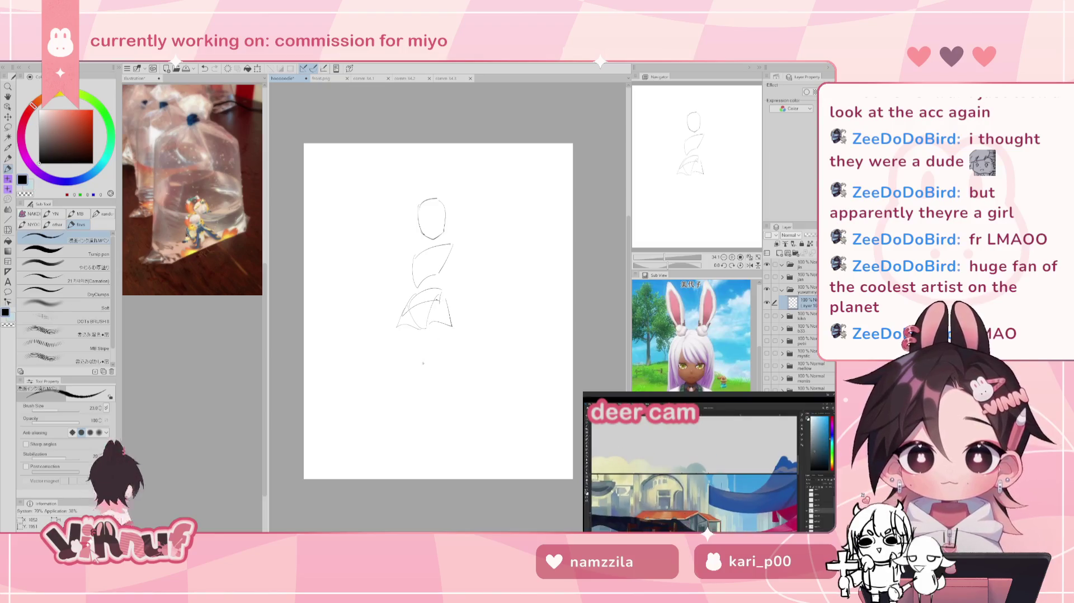
{"action": "key", "text": "ctrl+z"}
{"action": "key", "text": "ctrl+z"}
{"action": "key", "text": "ctrl+z"}
{"action": "mouse_move", "coordinate": [432, 327]}
{"action": "left_mouse_down"}
{"action": "mouse_move", "coordinate": [451, 311]}
{"action": "mouse_move", "coordinate": [456, 331]}
{"action": "left_mouse_up"}
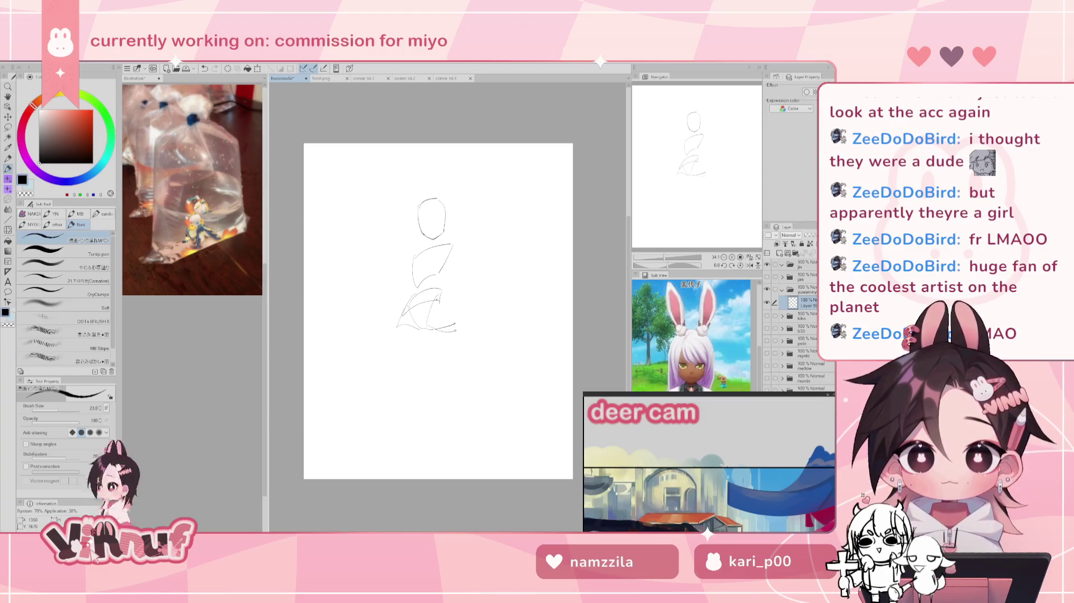
{"action": "key", "text": "ctrl+z"}
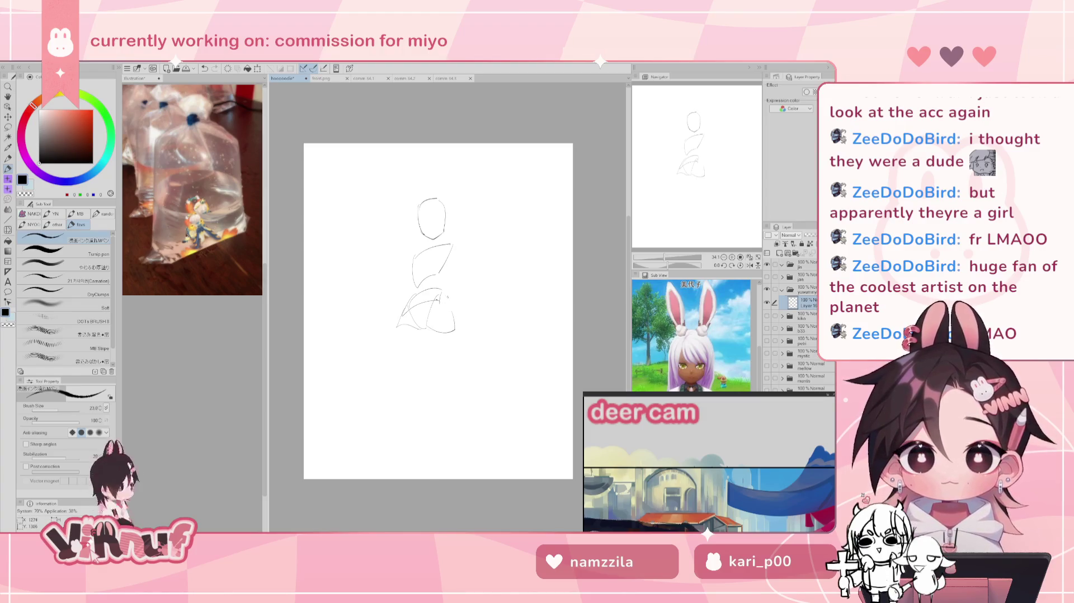
{"action": "left_click_drag", "start_coordinate": [398, 333], "coordinate": [420, 401]}
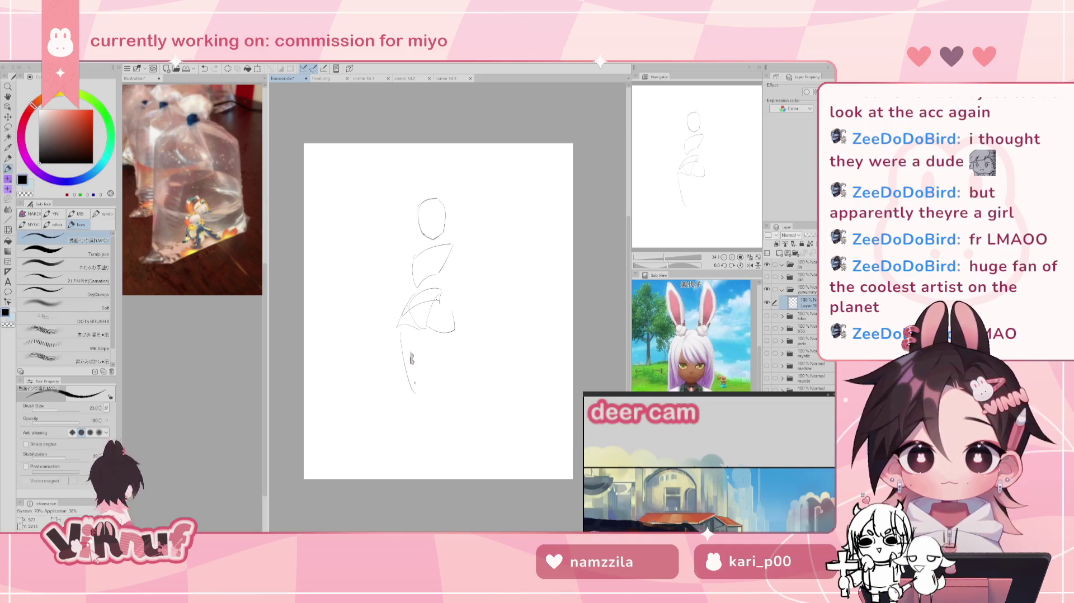
{"action": "key", "text": "ctrl+z"}
{"action": "left_click_drag", "start_coordinate": [395, 335], "coordinate": [425, 414]}
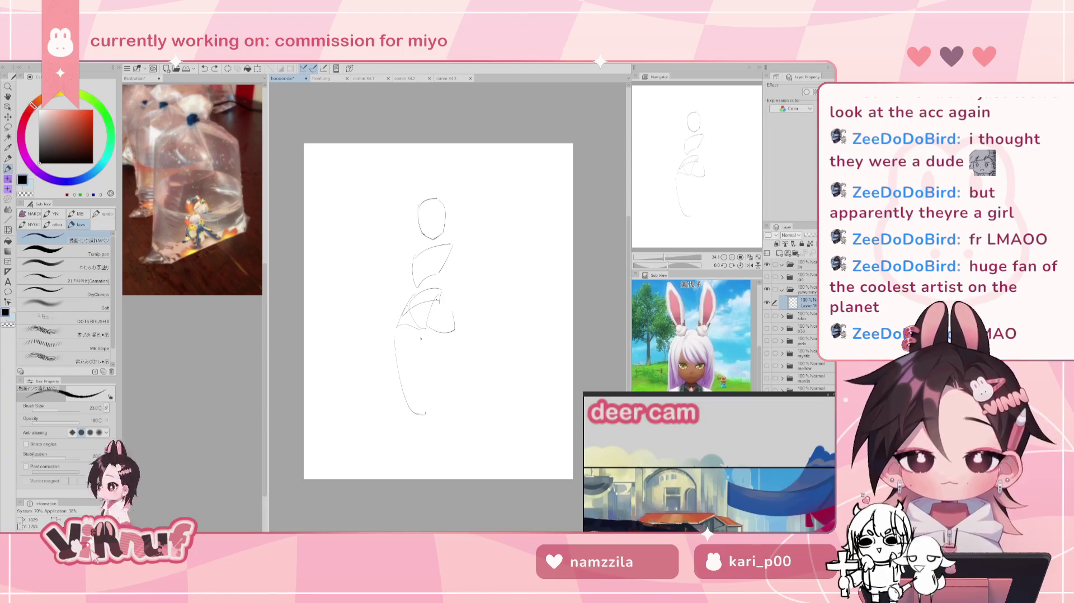
{"action": "key", "text": "ctrl+z"}
{"action": "key", "text": "ctrl+z"}
{"action": "key", "text": "ctrl+z"}
{"action": "key", "text": "ctrl+z"}
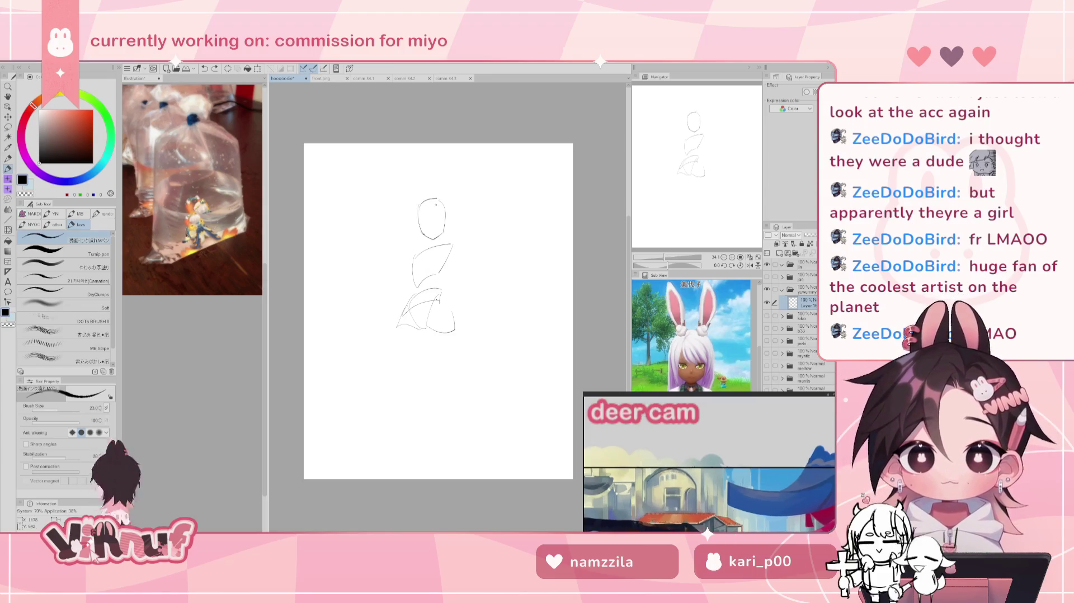
Step: Lasso-select the lower sketch and nudge it with Move layer, then try and undo a leg line
{"action": "key", "text": "m"}
{"action": "mouse_move", "coordinate": [423, 286]}
{"action": "left_mouse_down"}
{"action": "mouse_move", "coordinate": [403, 374]}
{"action": "mouse_move", "coordinate": [453, 302]}
{"action": "mouse_move", "coordinate": [456, 319]}
{"action": "left_mouse_up"}
{"action": "key", "text": "k"}
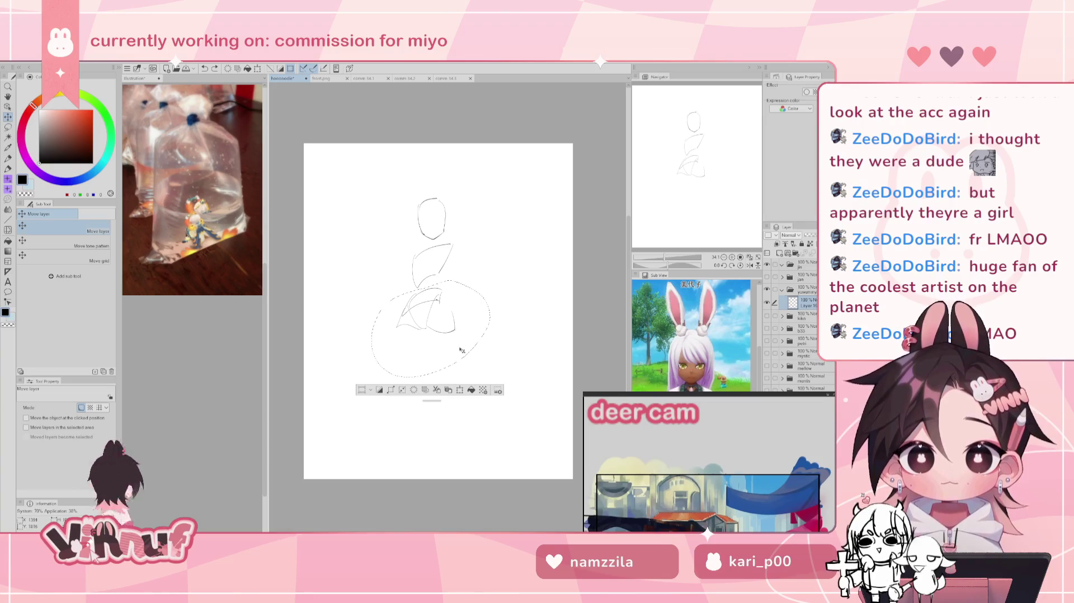
{"action": "key", "text": "p"}
{"action": "key", "text": "ctrl+d"}
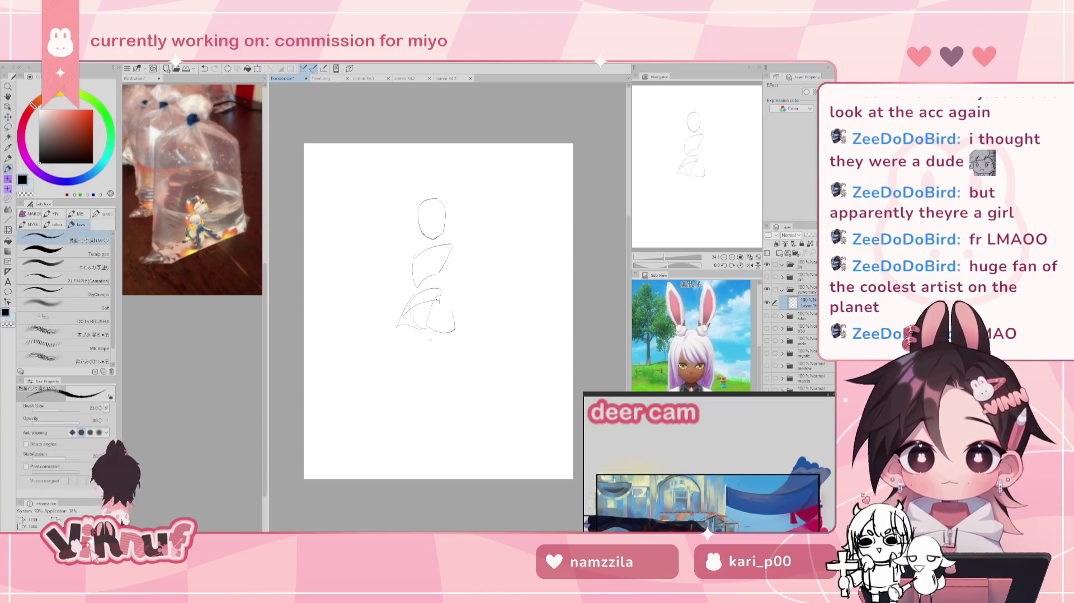
{"action": "left_click_drag", "start_coordinate": [403, 313], "coordinate": [367, 390]}
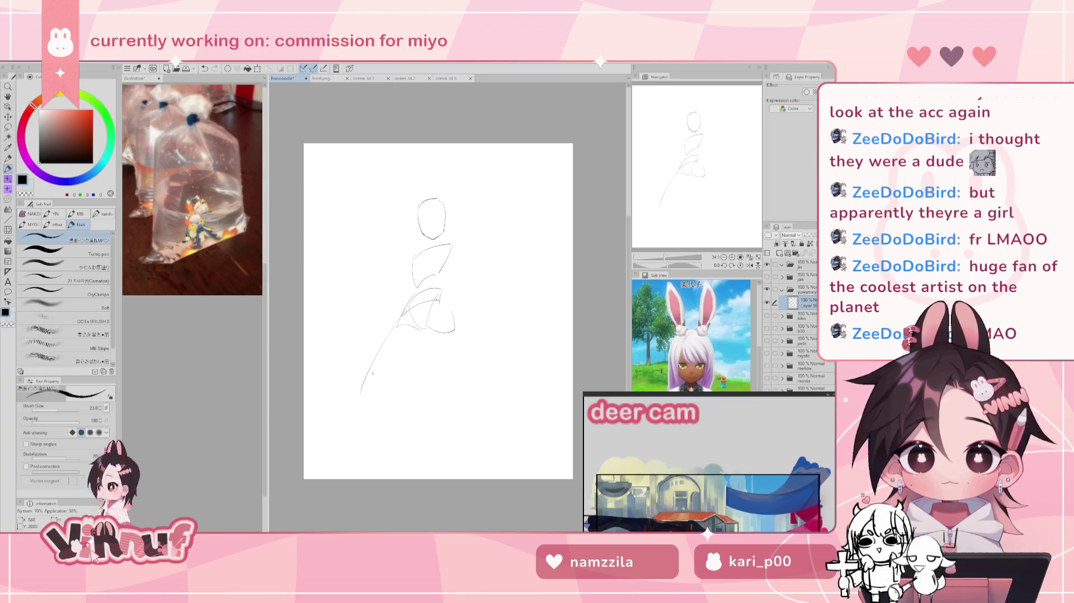
{"action": "key", "text": "ctrl+z"}
{"action": "key", "text": "ctrl+z"}
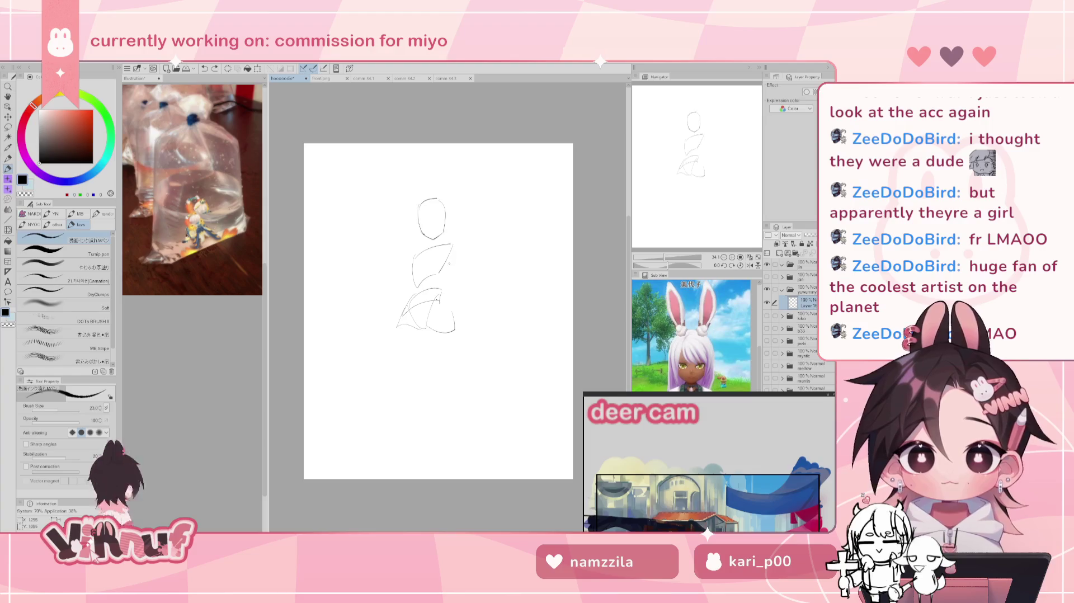
Step: Lasso-select the head and torso, nudge them slightly right, and sketch an ear stroke left of the head
{"action": "key", "text": "m"}
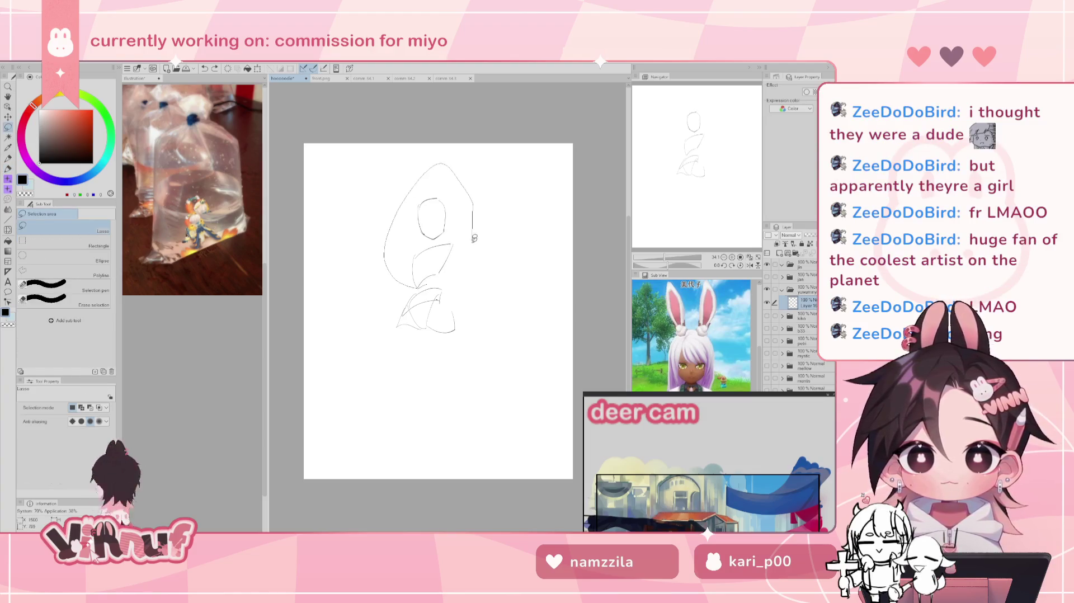
{"action": "left_click_drag", "start_coordinate": [428, 281], "coordinate": [474, 253]}
{"action": "left_click", "coordinate": [484, 268]}
{"action": "mouse_move", "coordinate": [428, 282]}
{"action": "left_mouse_down"}
{"action": "mouse_move", "coordinate": [451, 278]}
{"action": "mouse_move", "coordinate": [455, 264]}
{"action": "left_mouse_up"}
{"action": "key", "text": "k"}
{"action": "key", "text": "ctrl+d"}
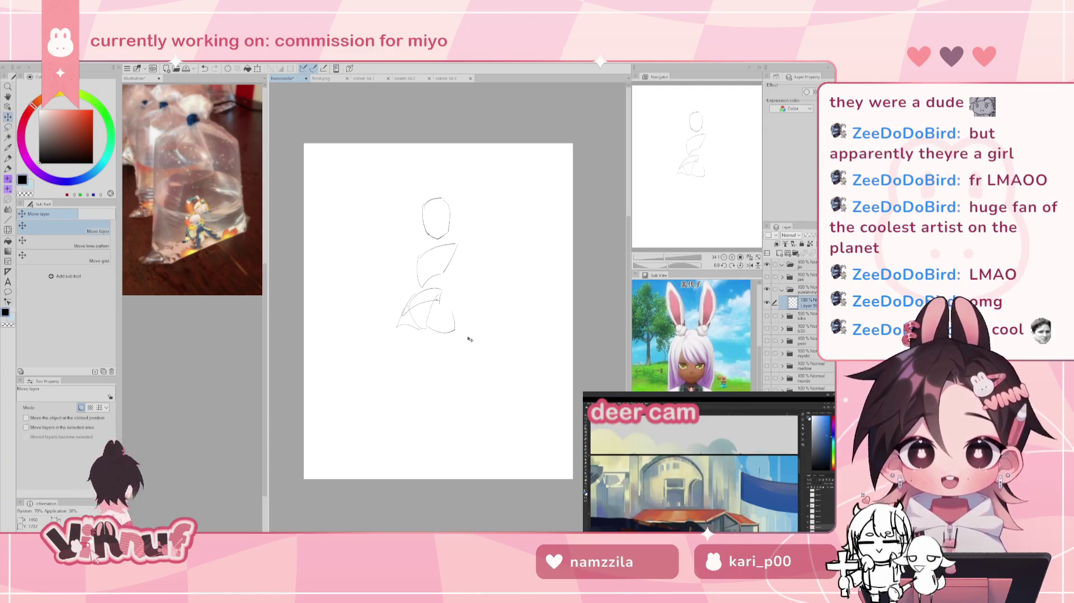
{"action": "key", "text": "p"}
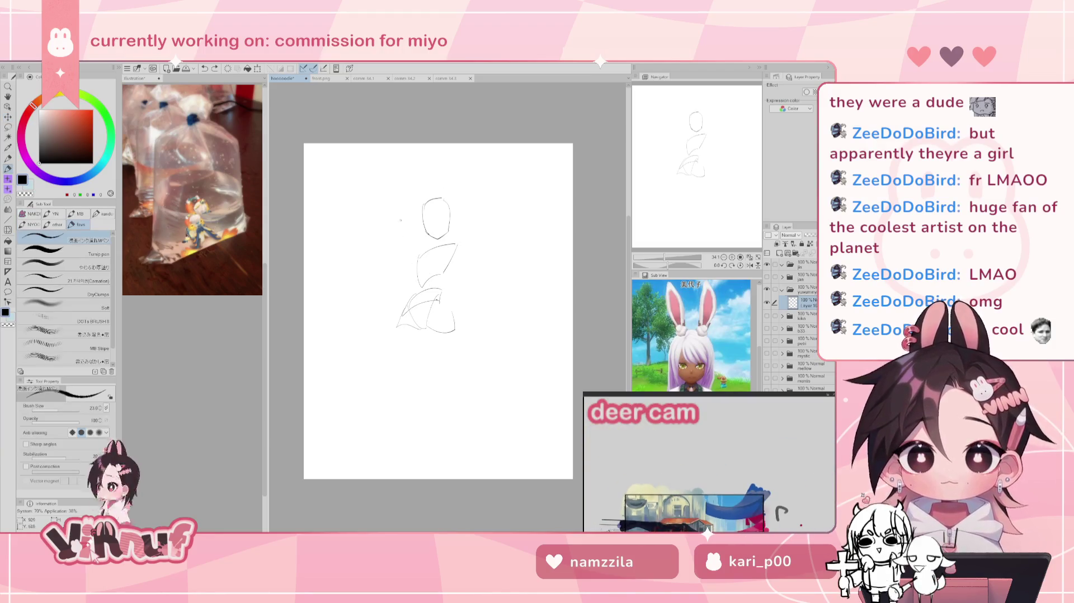
{"action": "left_click_drag", "start_coordinate": [401, 222], "coordinate": [415, 211]}
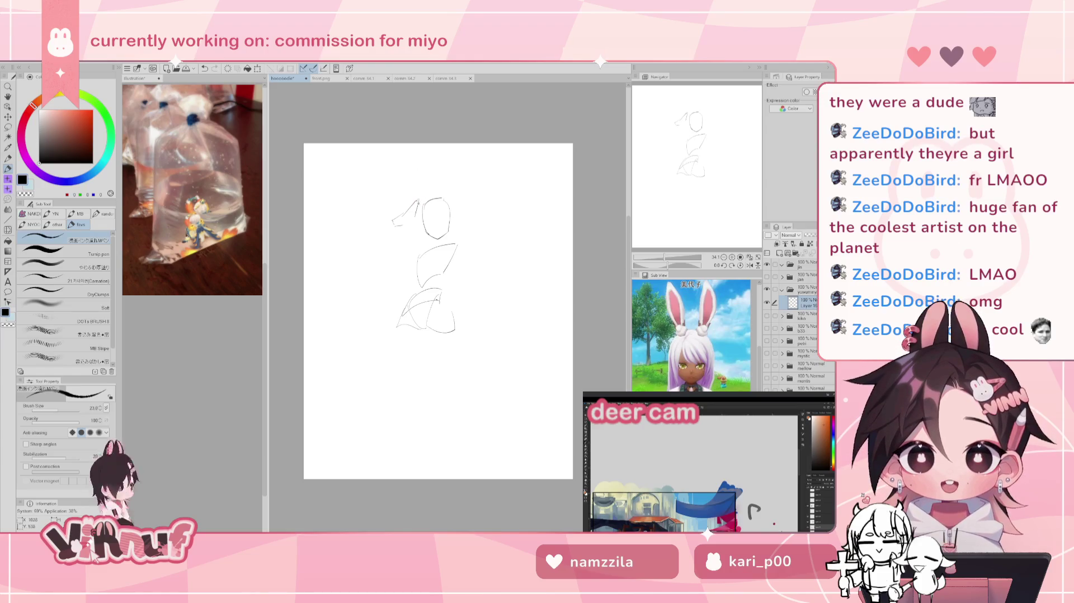
Step: Erase the ear stroke left of the head and undo the small trial strokes there
{"action": "left_click_drag", "start_coordinate": [418, 201], "coordinate": [413, 218]}
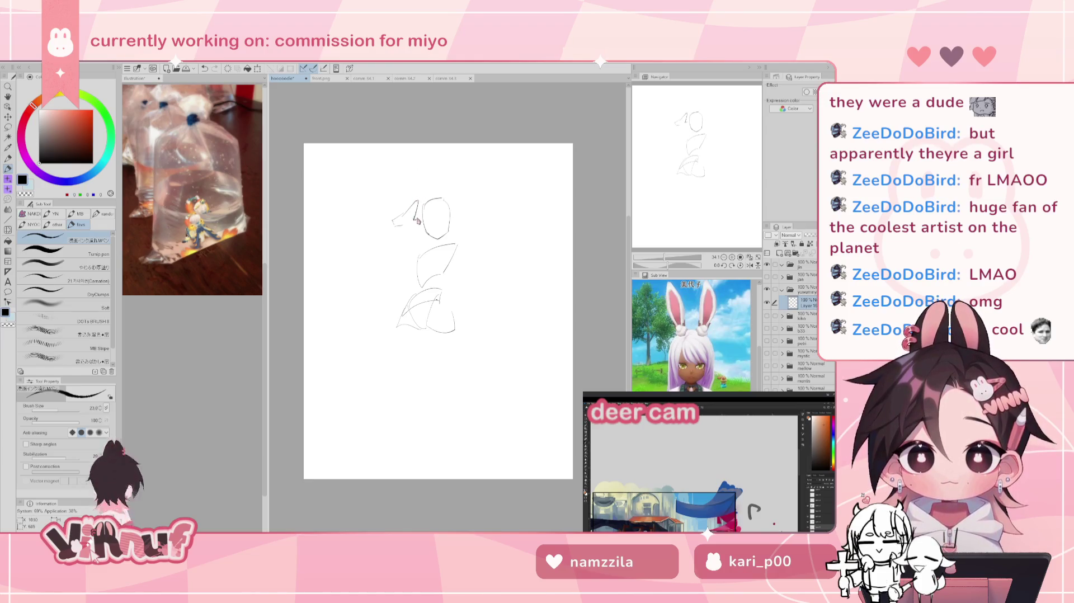
{"action": "key", "text": "ctrl+z"}
{"action": "key", "text": "ctrl+z"}
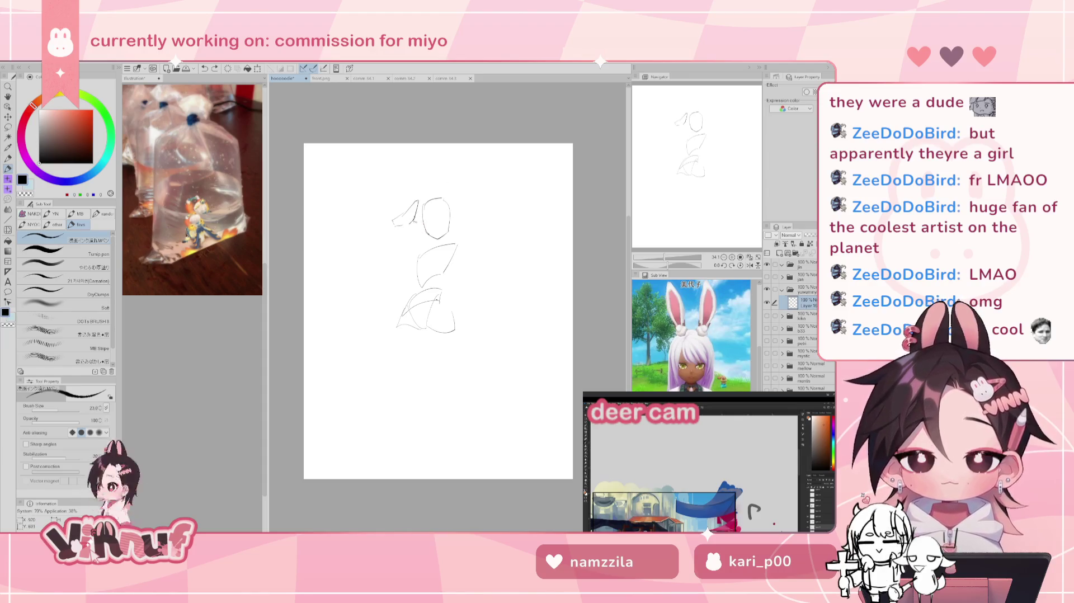
{"action": "key", "text": "ctrl+z"}
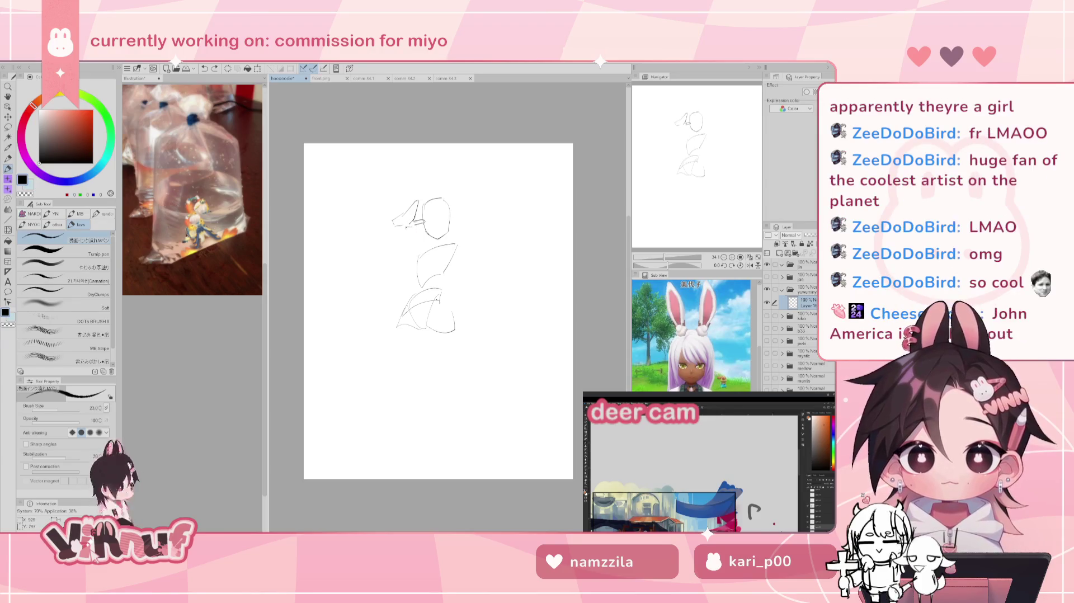
{"action": "key", "text": "ctrl+z"}
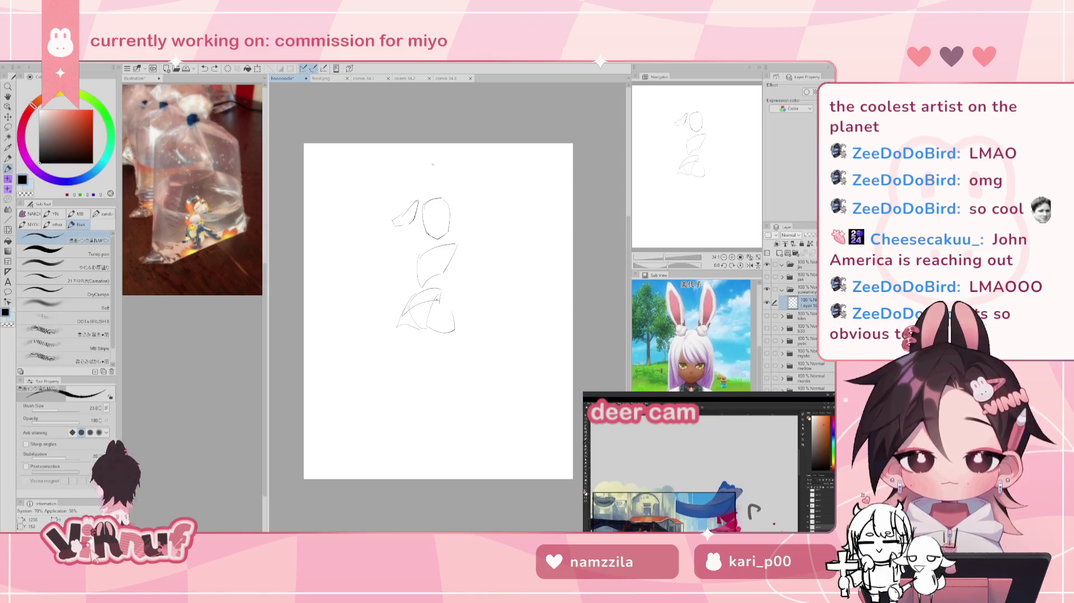
{"action": "key", "text": "e"}
{"action": "left_click_drag", "start_coordinate": [417, 204], "coordinate": [392, 224]}
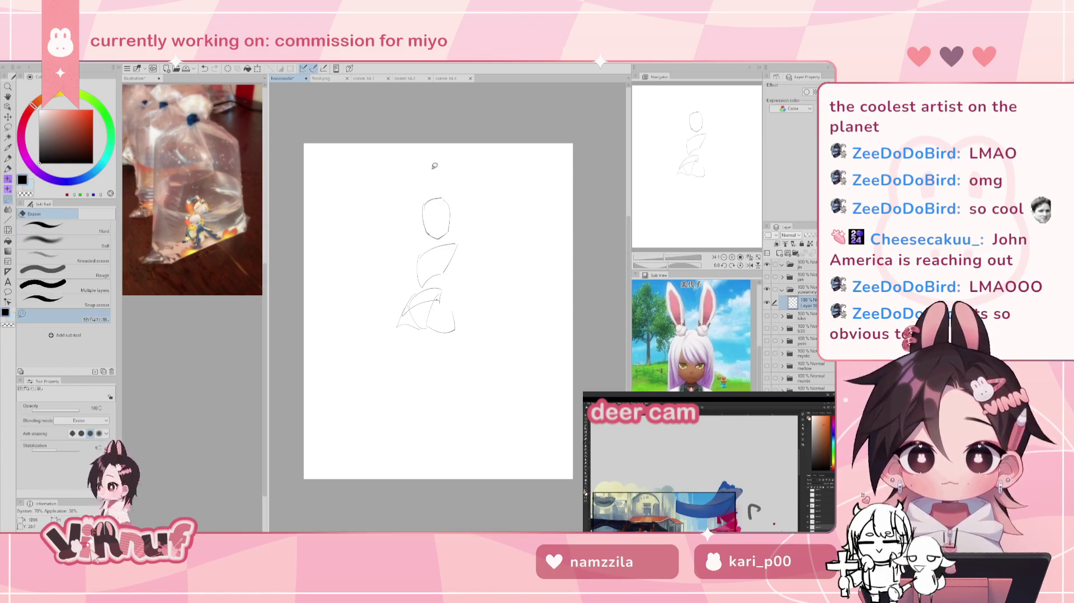
{"action": "key", "text": "p"}
{"action": "key", "text": "ctrl+z"}
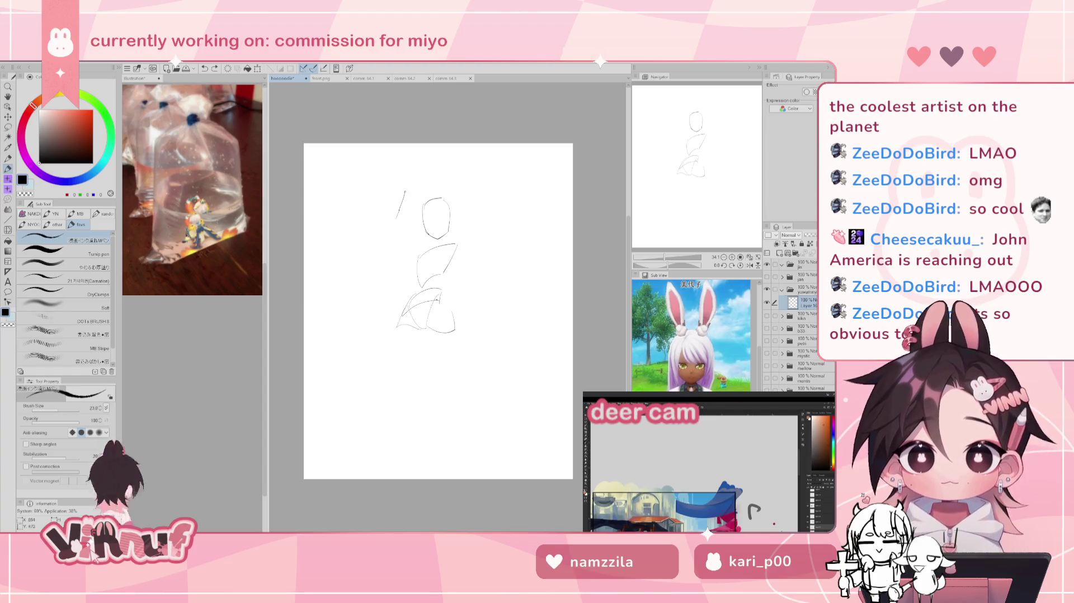
Step: Try two more ear strokes beside the head, undoing both
{"action": "left_click_drag", "start_coordinate": [414, 194], "coordinate": [423, 213]}
{"action": "key", "text": "ctrl+z"}
{"action": "key", "text": "ctrl+z"}
{"action": "key", "text": "ctrl+z"}
{"action": "key", "text": "ctrl+z"}
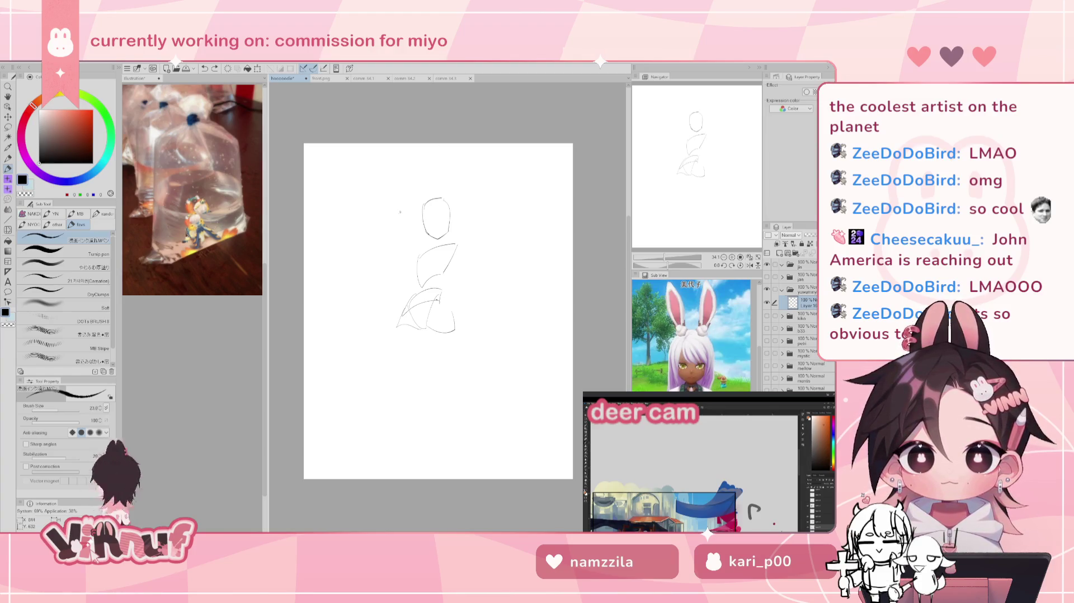
{"action": "key", "text": "ctrl+z"}
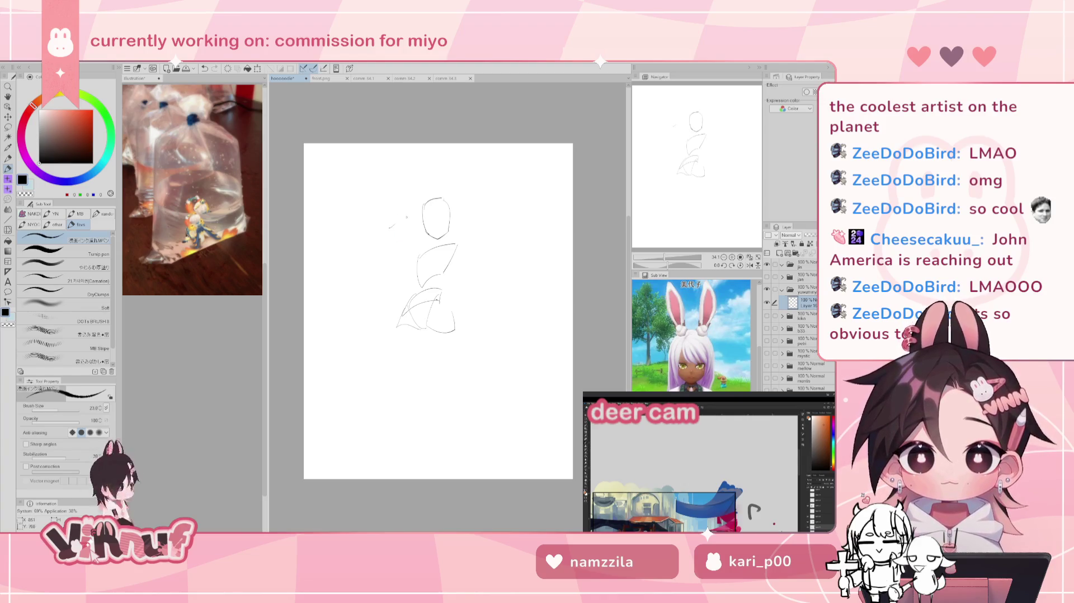
{"action": "mouse_move", "coordinate": [417, 201]}
{"action": "left_mouse_down"}
{"action": "mouse_move", "coordinate": [394, 224]}
{"action": "mouse_move", "coordinate": [433, 252]}
{"action": "mouse_move", "coordinate": [447, 247]}
{"action": "mouse_move", "coordinate": [410, 263]}
{"action": "mouse_move", "coordinate": [463, 230]}
{"action": "left_mouse_up"}
{"action": "key", "text": "ctrl+z"}
{"action": "key", "text": "ctrl+z"}
{"action": "key", "text": "ctrl+z"}
{"action": "key", "text": "ctrl+z"}
{"action": "key", "text": "ctrl+z"}
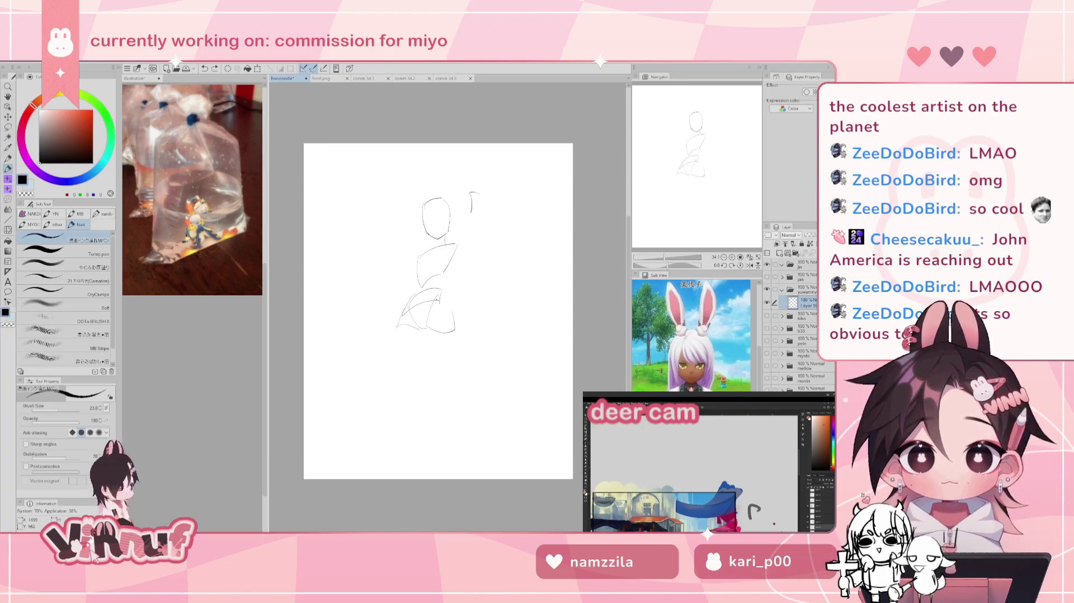
{"action": "key", "text": "ctrl+z"}
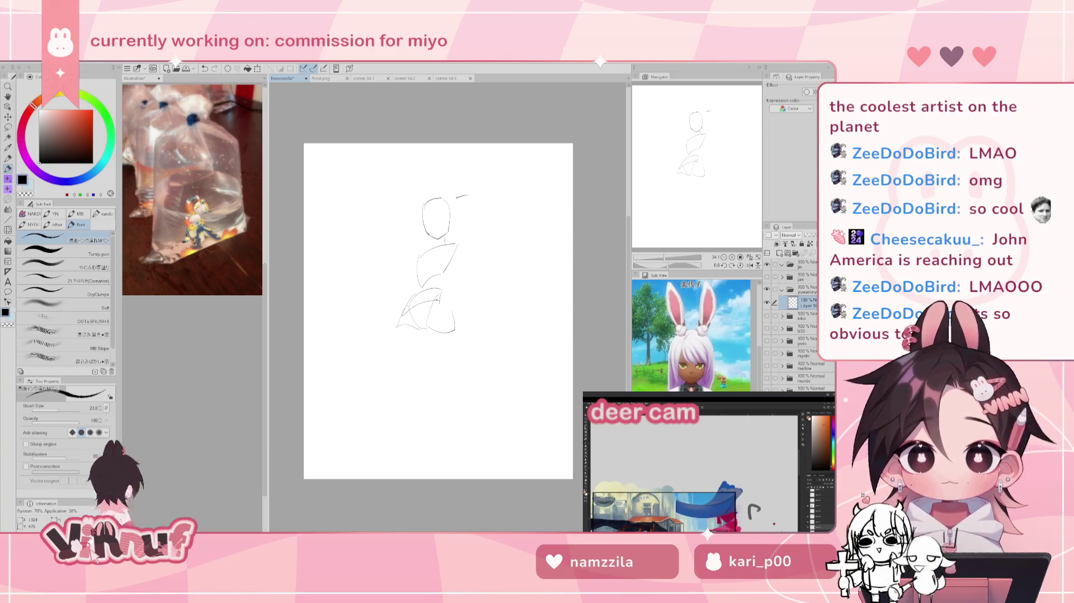
Step: Test small arch strokes right of the head and undo them, leaving the head clear
{"action": "left_click_drag", "start_coordinate": [455, 202], "coordinate": [469, 204]}
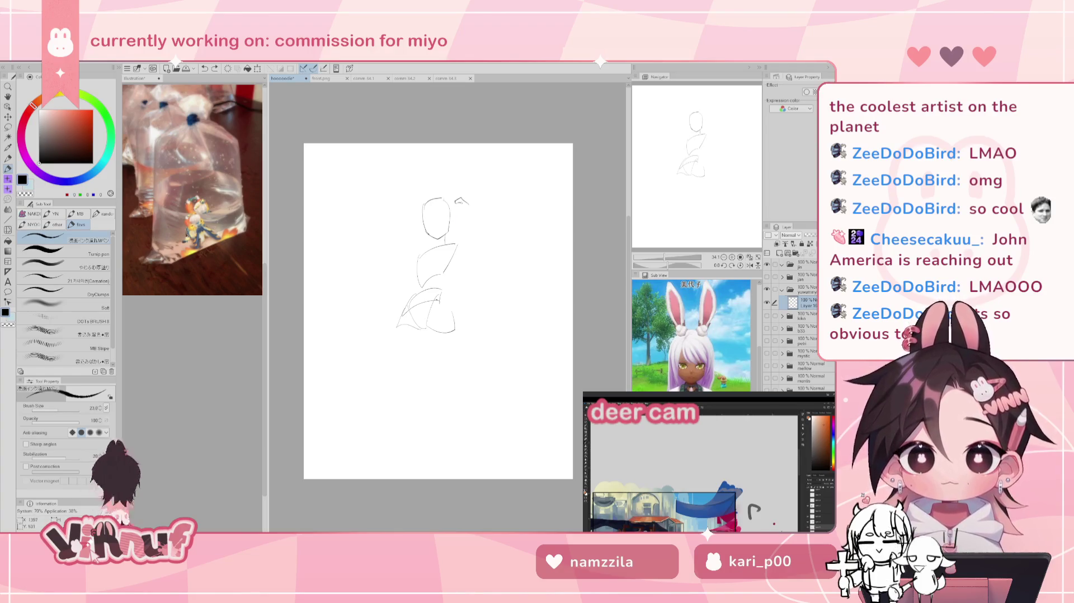
{"action": "key", "text": "ctrl+z"}
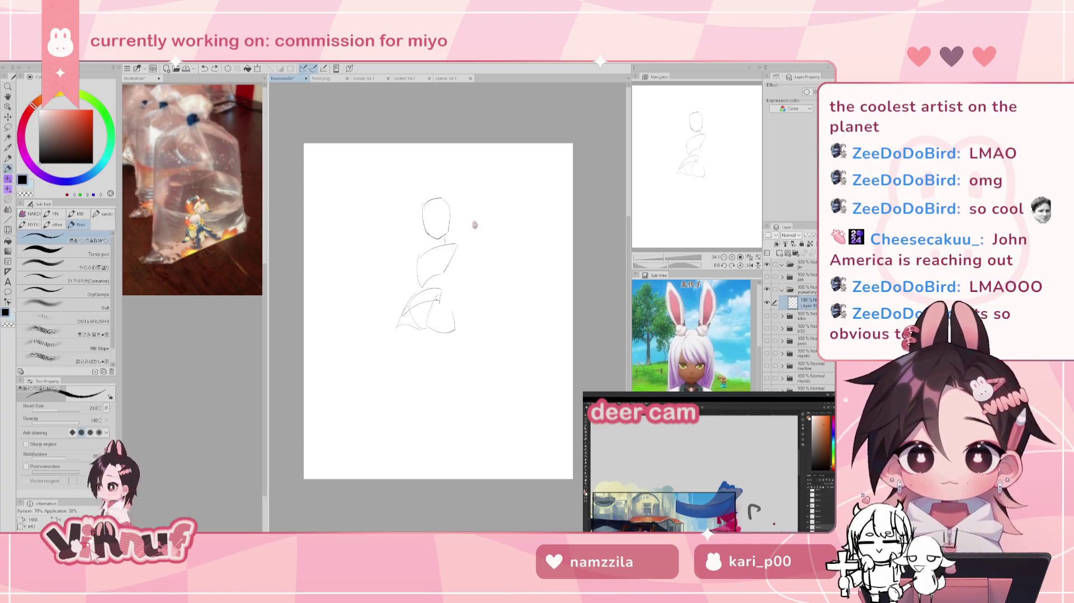
{"action": "key", "text": "ctrl+z"}
{"action": "left_click_drag", "start_coordinate": [455, 199], "coordinate": [466, 208]}
{"action": "key", "text": "ctrl+z"}
{"action": "key", "text": "ctrl+z"}
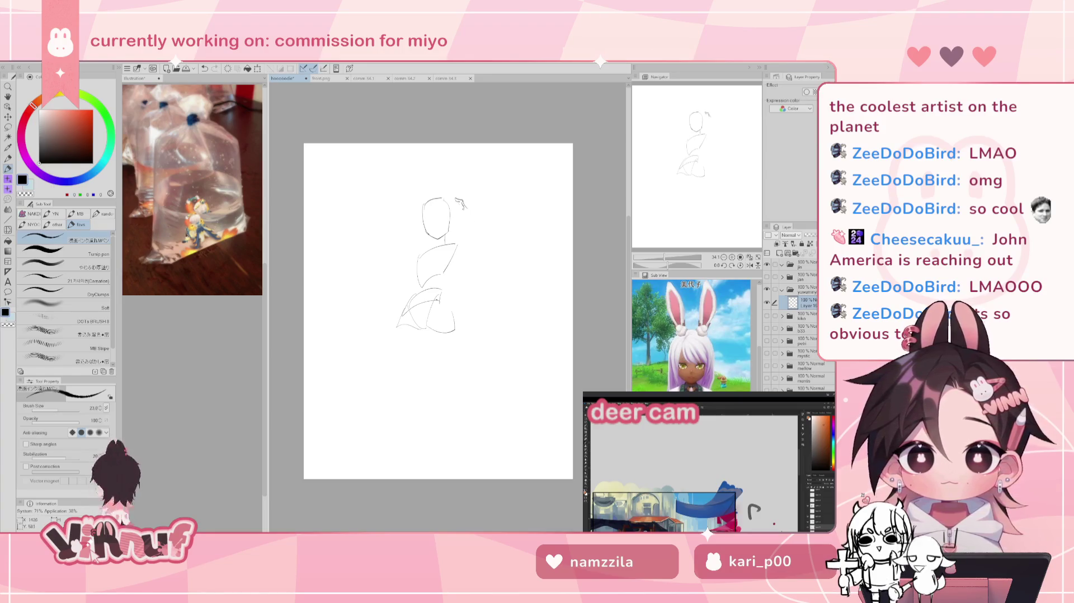
{"action": "key", "text": "ctrl+z"}
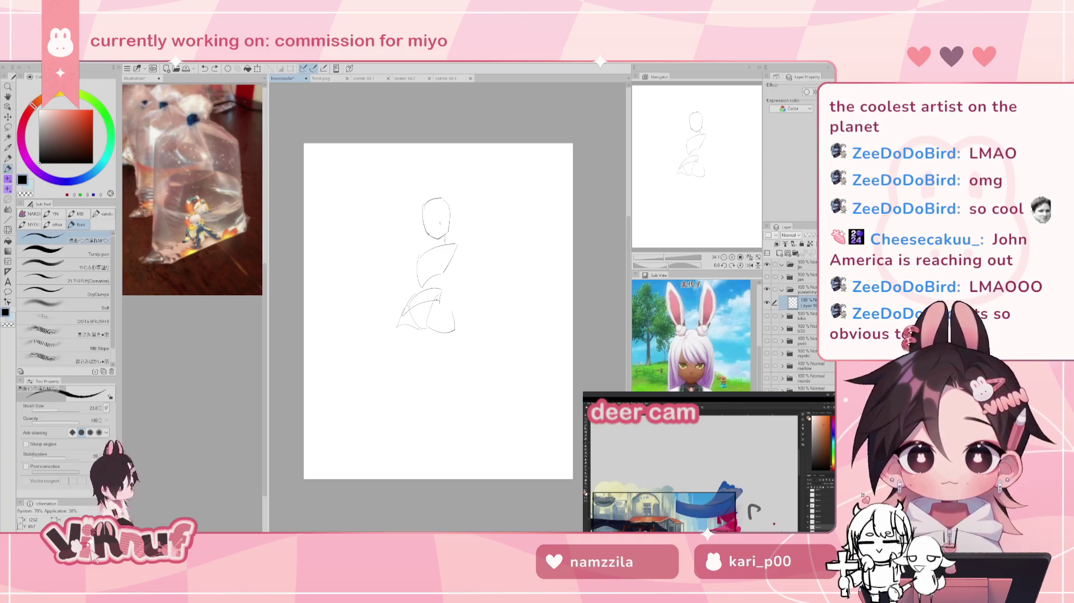
Step: Try several leg lines below the hips, keeping the right leg line
{"action": "left_click_drag", "start_coordinate": [429, 334], "coordinate": [416, 403]}
{"action": "key", "text": "ctrl+z"}
{"action": "left_click_drag", "start_coordinate": [425, 340], "coordinate": [430, 398]}
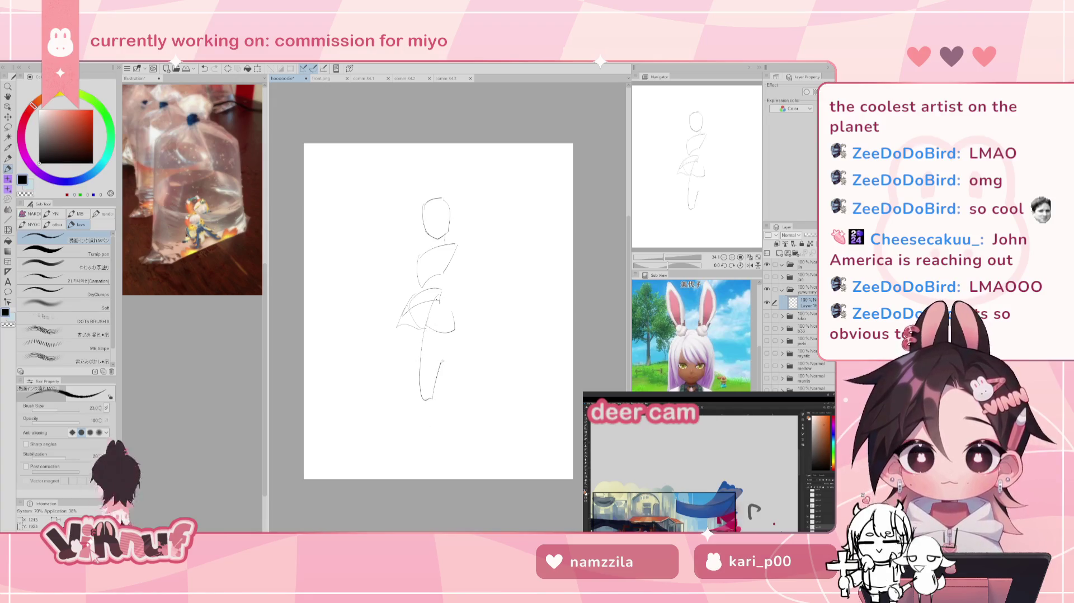
{"action": "key", "text": "ctrl+z"}
{"action": "left_click_drag", "start_coordinate": [425, 331], "coordinate": [441, 414]}
{"action": "key", "text": "ctrl+z"}
{"action": "left_click_drag", "start_coordinate": [449, 354], "coordinate": [447, 409]}
Step: Draw and undo several outer contours for the left leg from the hip
{"action": "left_click_drag", "start_coordinate": [397, 334], "coordinate": [411, 412]}
{"action": "key", "text": "ctrl+z"}
{"action": "mouse_move", "coordinate": [400, 333]}
{"action": "left_mouse_down"}
{"action": "mouse_move", "coordinate": [394, 390]}
{"action": "mouse_move", "coordinate": [421, 386]}
{"action": "left_mouse_up"}
{"action": "key", "text": "ctrl+z"}
{"action": "key", "text": "ctrl+z"}
{"action": "left_click_drag", "start_coordinate": [399, 328], "coordinate": [424, 392]}
{"action": "key", "text": "ctrl+z"}
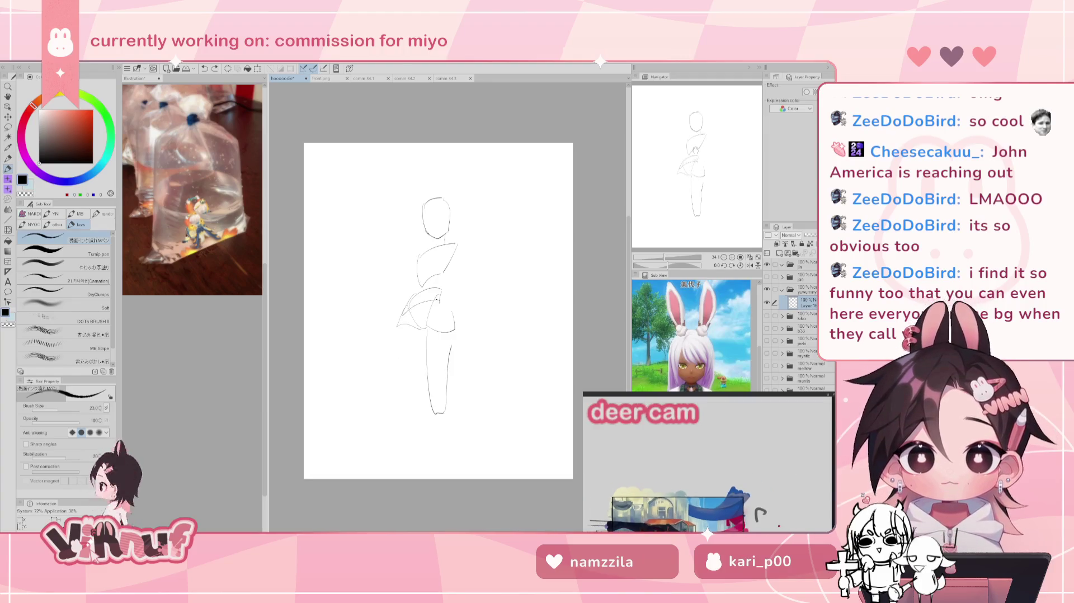
Step: Retry longer and shorter left-leg strokes from the hip, undoing each attempt
{"action": "left_click_drag", "start_coordinate": [400, 329], "coordinate": [430, 403]}
{"action": "key", "text": "ctrl+z"}
{"action": "left_click_drag", "start_coordinate": [399, 329], "coordinate": [422, 375]}
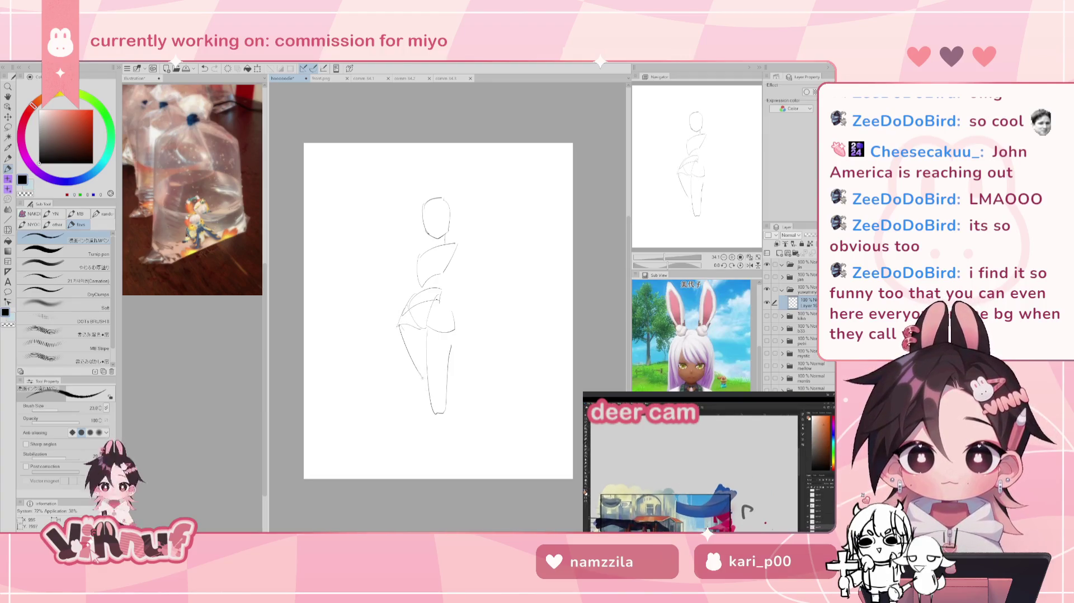
{"action": "key", "text": "ctrl+z"}
{"action": "key", "text": "ctrl+z"}
{"action": "left_click_drag", "start_coordinate": [397, 327], "coordinate": [399, 390]}
{"action": "key", "text": "ctrl+z"}
{"action": "left_click_drag", "start_coordinate": [397, 327], "coordinate": [401, 370]}
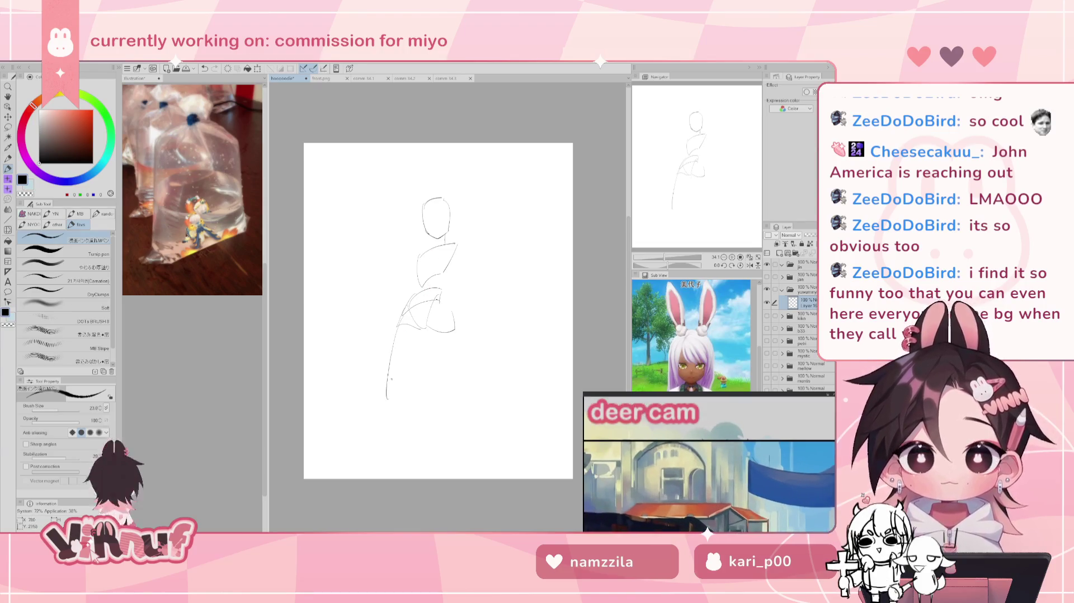
{"action": "key", "text": "ctrl+z"}
Step: Draw the left leg curve, a second line beside it, the inner leg curve and the right leg outline
{"action": "left_click_drag", "start_coordinate": [397, 329], "coordinate": [417, 410]}
{"action": "left_click_drag", "start_coordinate": [423, 343], "coordinate": [421, 406]}
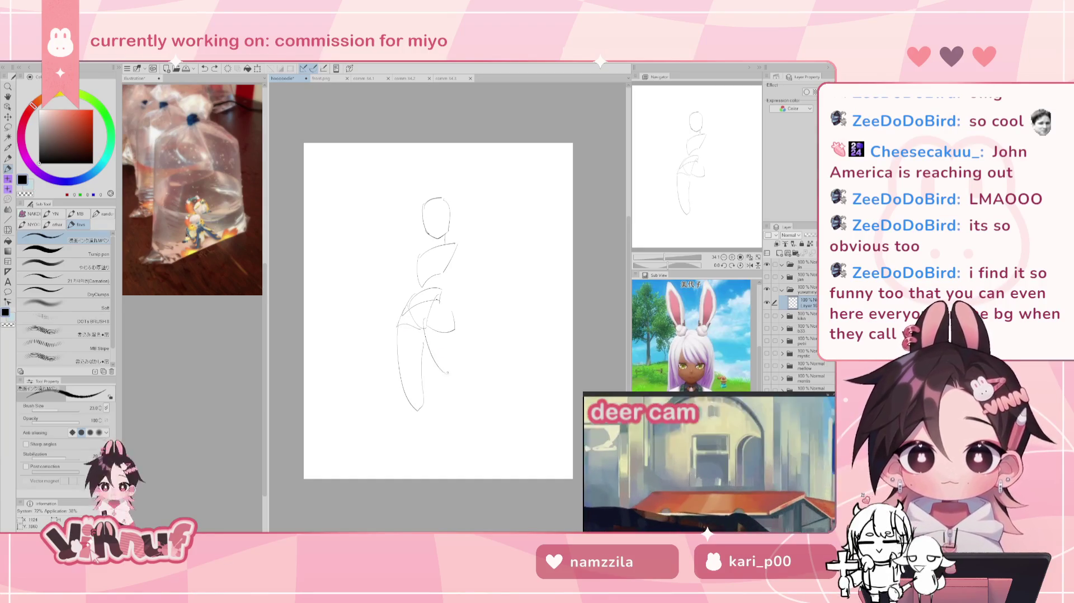
{"action": "left_click_drag", "start_coordinate": [427, 317], "coordinate": [442, 380]}
{"action": "left_click_drag", "start_coordinate": [454, 335], "coordinate": [447, 375]}
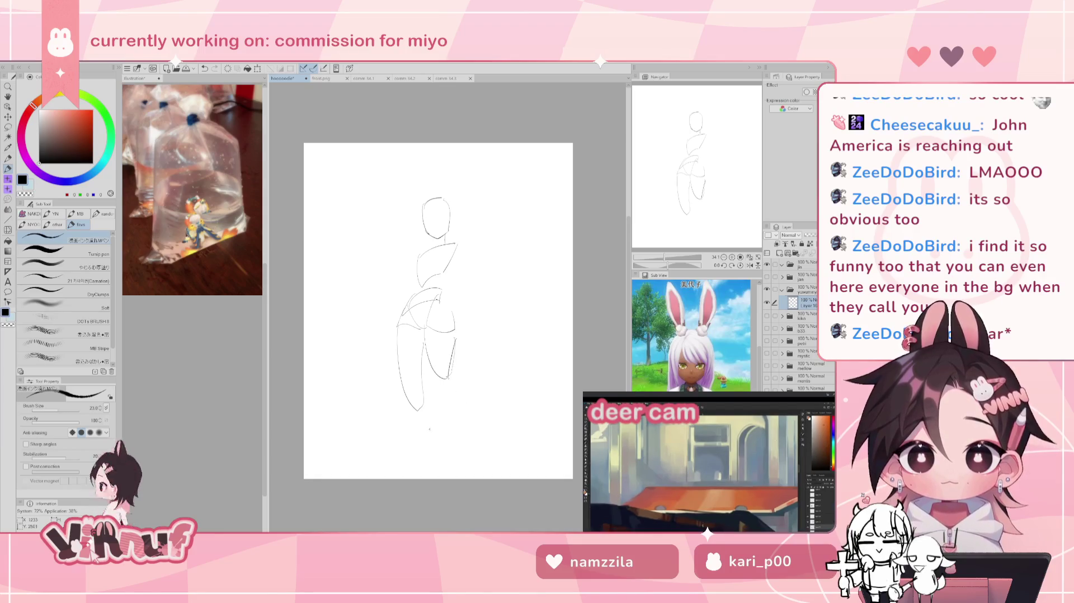
Step: Try and undo strokes extending down to the lower legs
{"action": "mouse_move", "coordinate": [404, 407]}
{"action": "left_mouse_down"}
{"action": "mouse_move", "coordinate": [456, 467]}
{"action": "mouse_move", "coordinate": [424, 429]}
{"action": "left_mouse_up"}
{"action": "key", "text": "ctrl+z"}
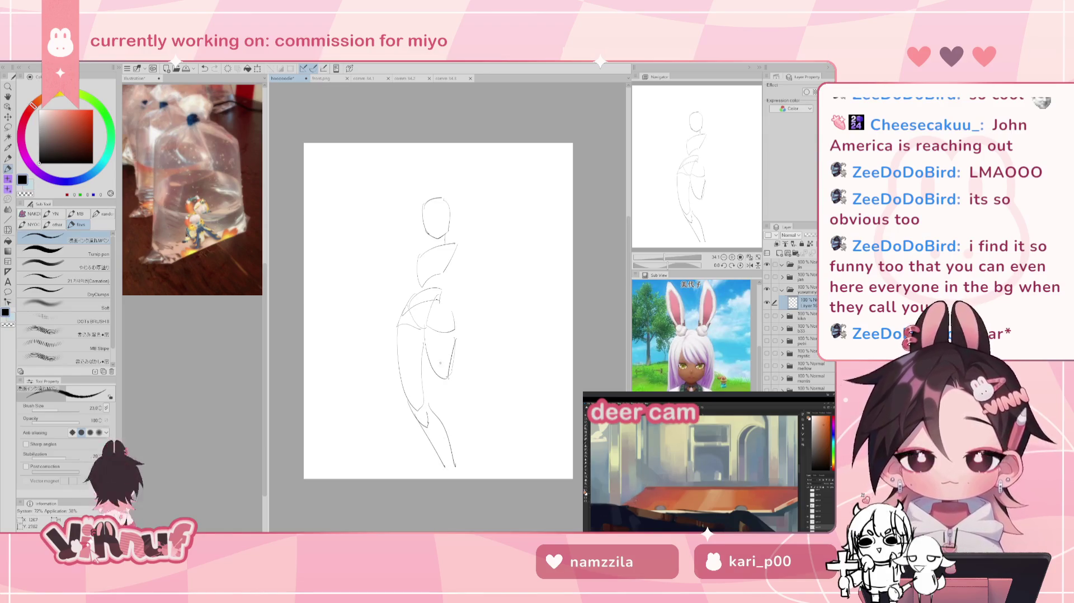
{"action": "left_click_drag", "start_coordinate": [434, 373], "coordinate": [460, 443]}
{"action": "key", "text": "ctrl+z"}
{"action": "key", "text": "ctrl+z"}
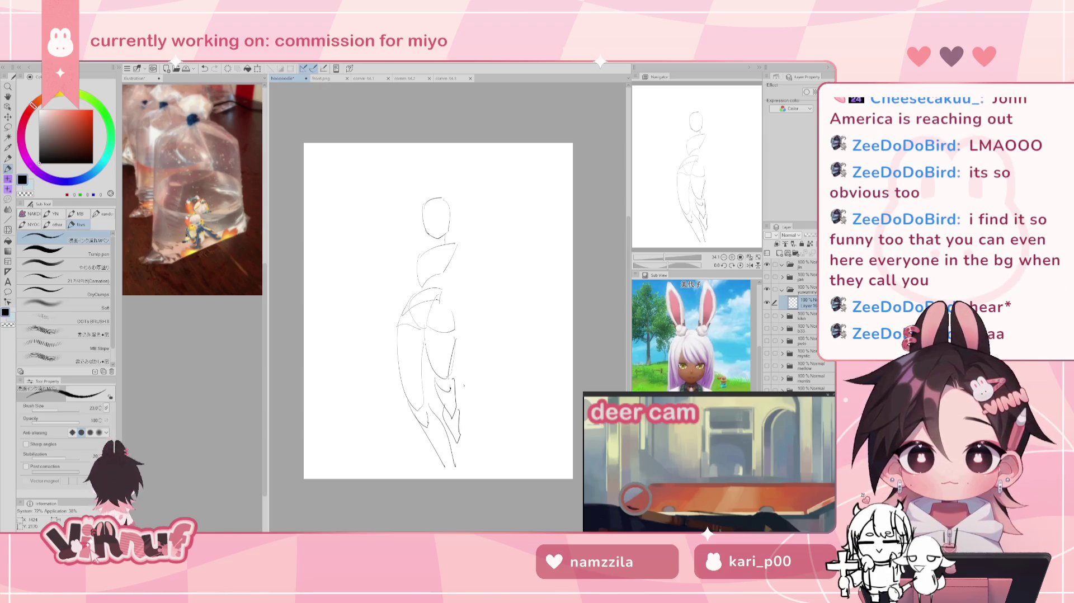
{"action": "key", "text": "ctrl+t"}
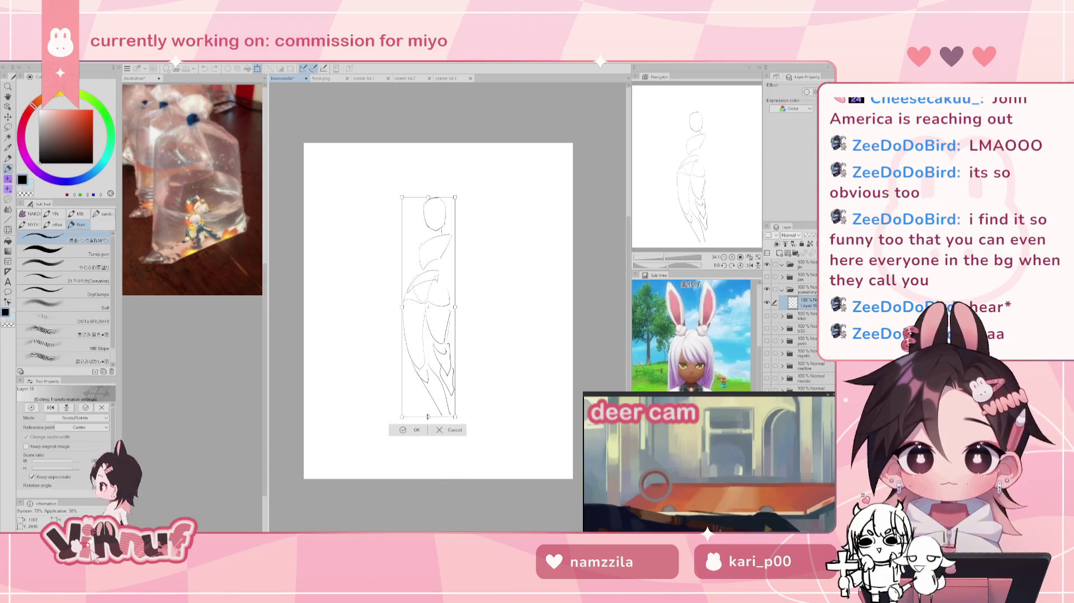
Step: Stretch the figure taller on the page and extend the legs into feet
{"action": "left_click_drag", "start_coordinate": [442, 313], "coordinate": [440, 269]}
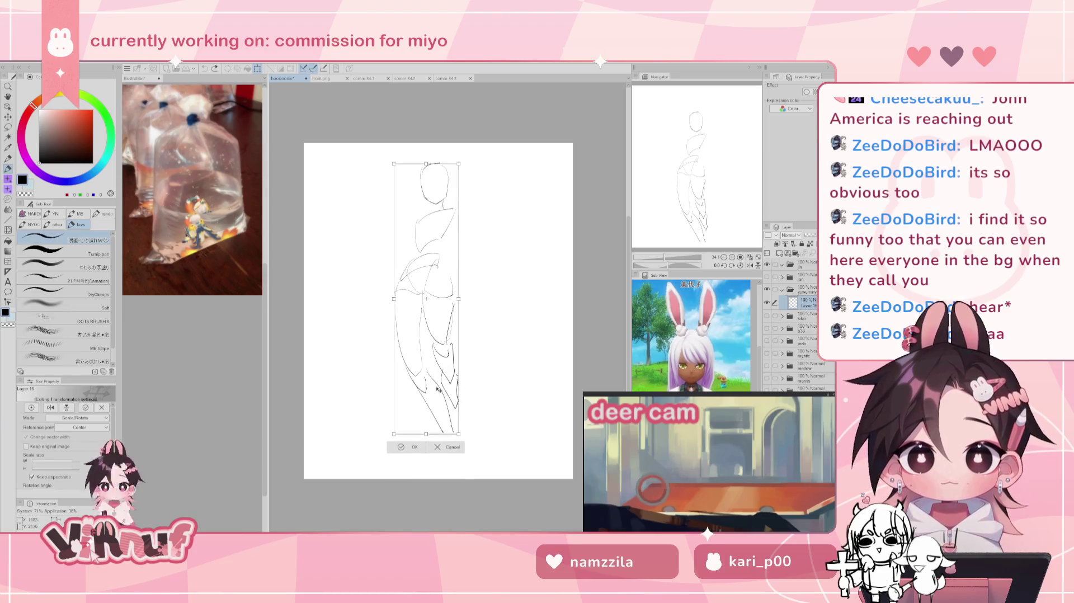
{"action": "left_click", "coordinate": [416, 450]}
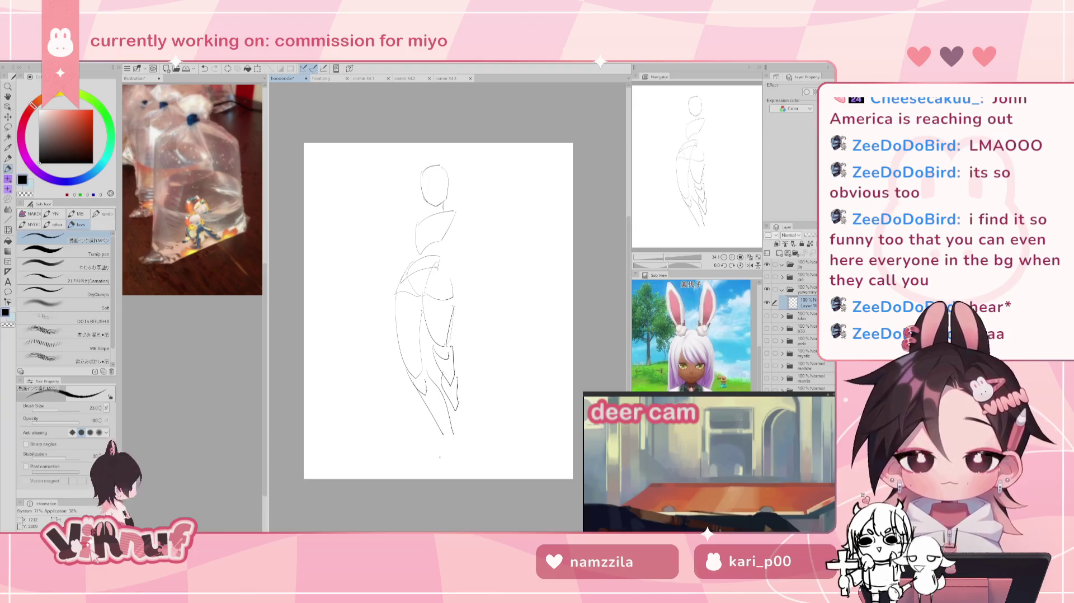
{"action": "mouse_move", "coordinate": [443, 429]}
{"action": "left_mouse_down"}
{"action": "mouse_move", "coordinate": [444, 455]}
{"action": "mouse_move", "coordinate": [462, 441]}
{"action": "left_mouse_up"}
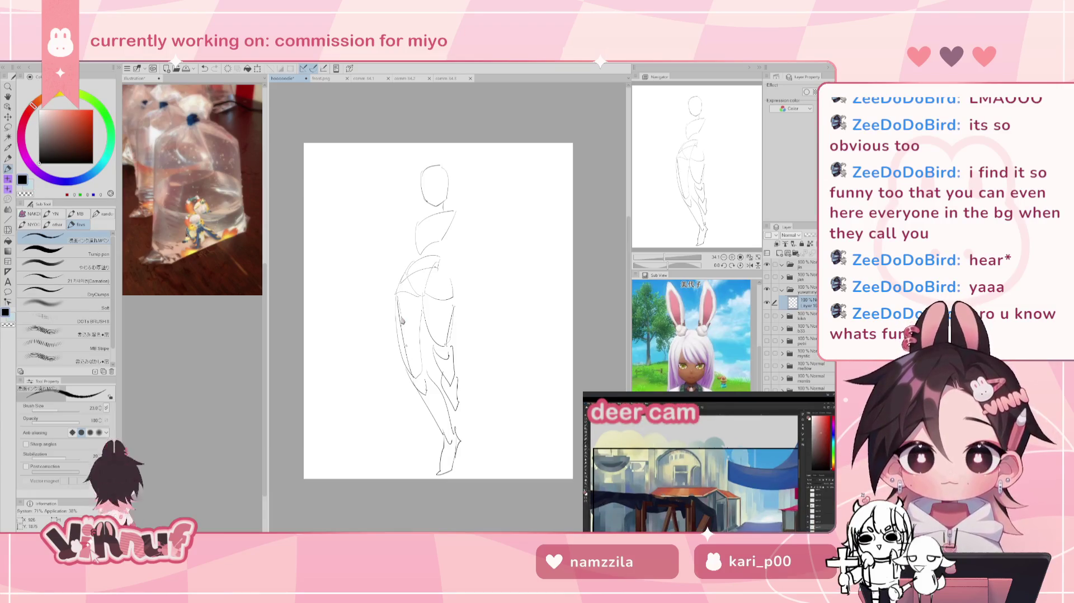
Step: Erase stray strokes on the left leg, redraw the waist curve and the upper torso contour
{"action": "key", "text": "e"}
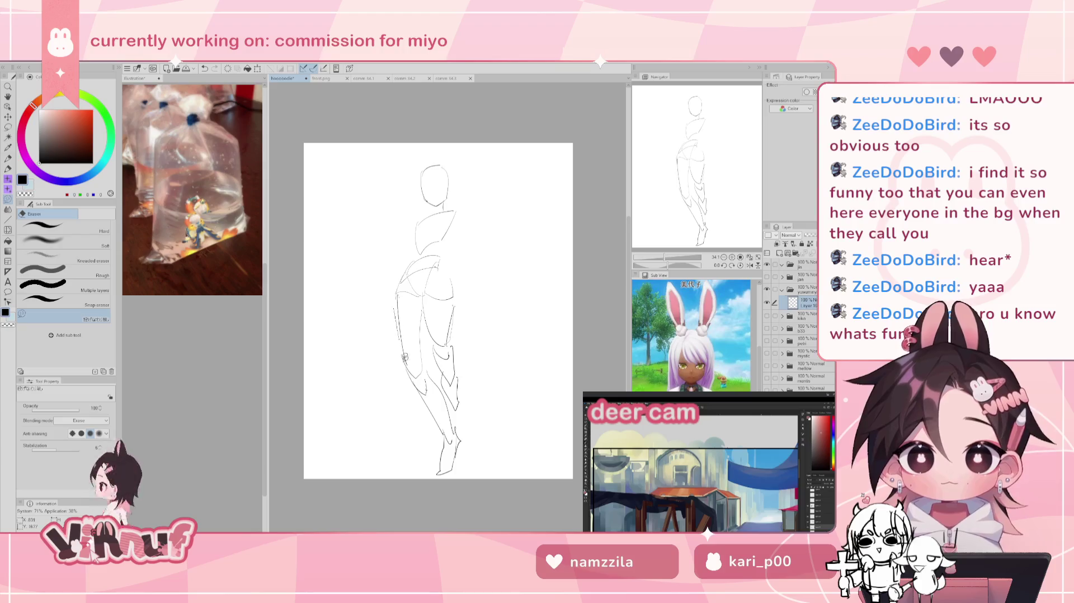
{"action": "left_click_drag", "start_coordinate": [411, 385], "coordinate": [408, 361]}
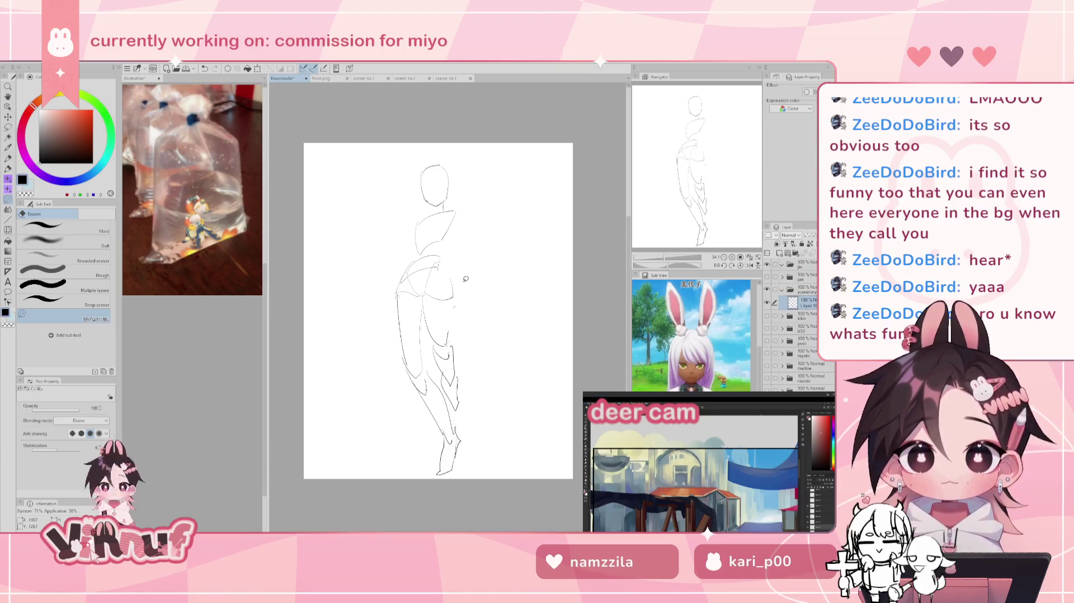
{"action": "key", "text": "p"}
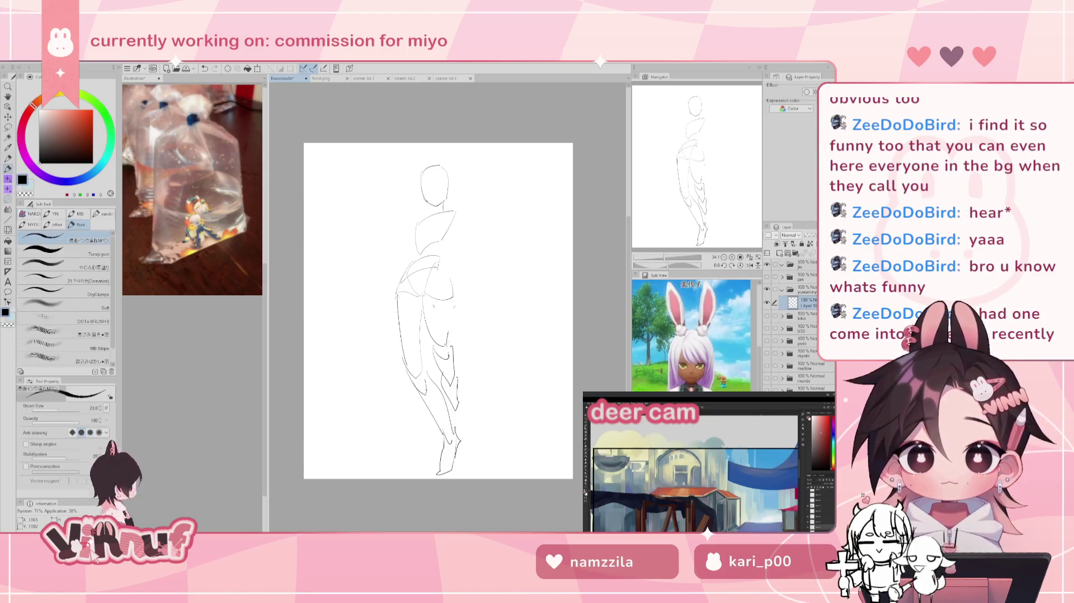
{"action": "key", "text": "ctrl+z"}
{"action": "left_click_drag", "start_coordinate": [424, 292], "coordinate": [450, 291]}
{"action": "key", "text": "ctrl+z"}
{"action": "left_click_drag", "start_coordinate": [453, 297], "coordinate": [454, 350]}
{"action": "key", "text": "ctrl+z"}
{"action": "left_click_drag", "start_coordinate": [452, 293], "coordinate": [442, 259]}
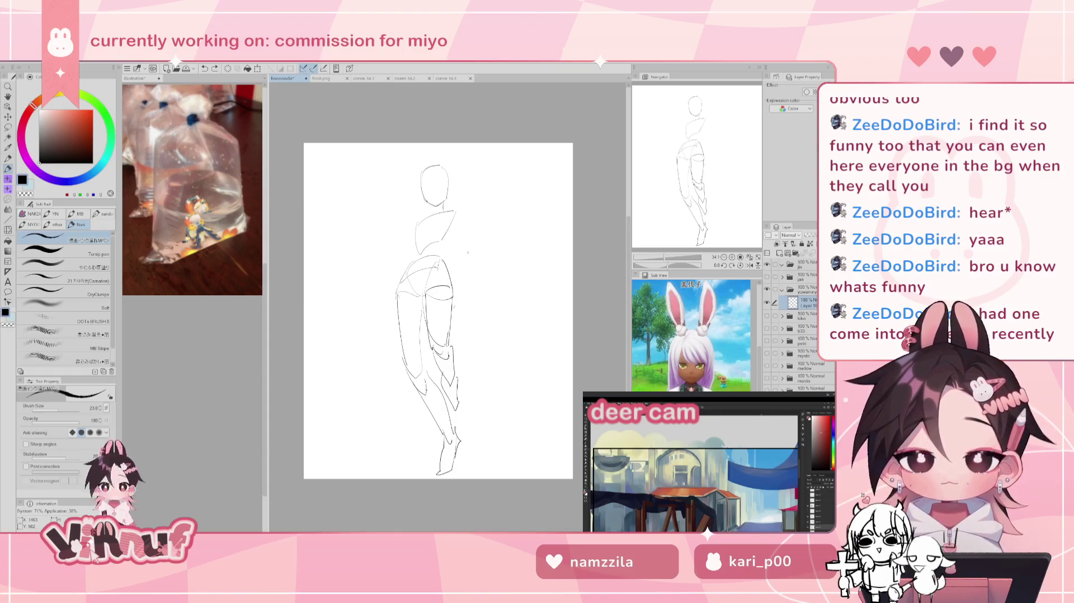
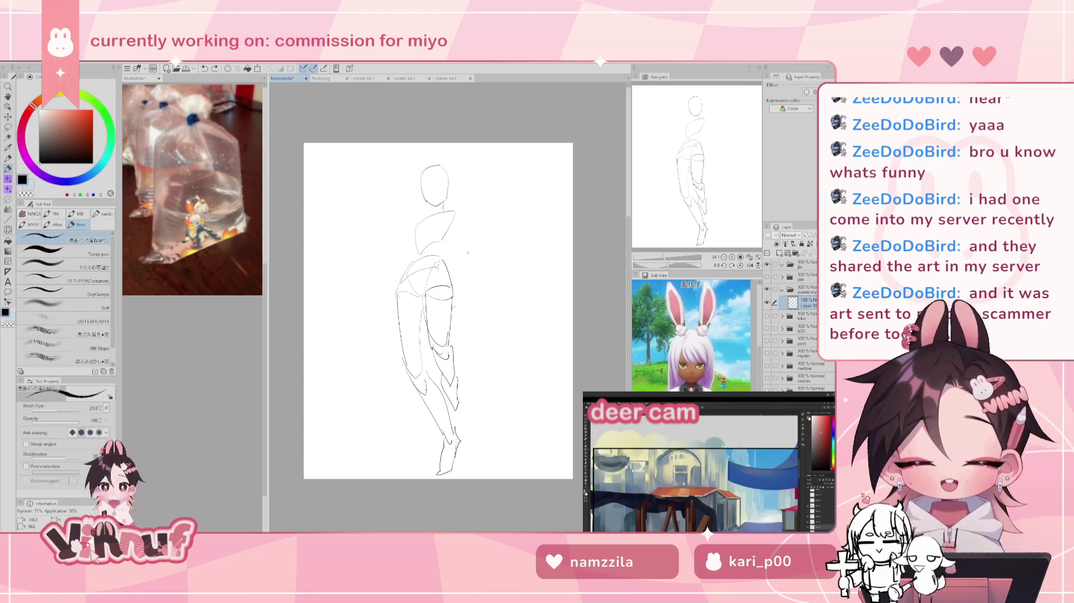
Step: Lasso the torso and leg area, shift it down slightly, then deselect
{"action": "key", "text": "m"}
{"action": "mouse_move", "coordinate": [462, 302]}
{"action": "left_mouse_down"}
{"action": "mouse_move", "coordinate": [425, 326]}
{"action": "mouse_move", "coordinate": [471, 334]}
{"action": "mouse_move", "coordinate": [453, 368]}
{"action": "mouse_move", "coordinate": [458, 357]}
{"action": "left_mouse_up"}
{"action": "key", "text": "k"}
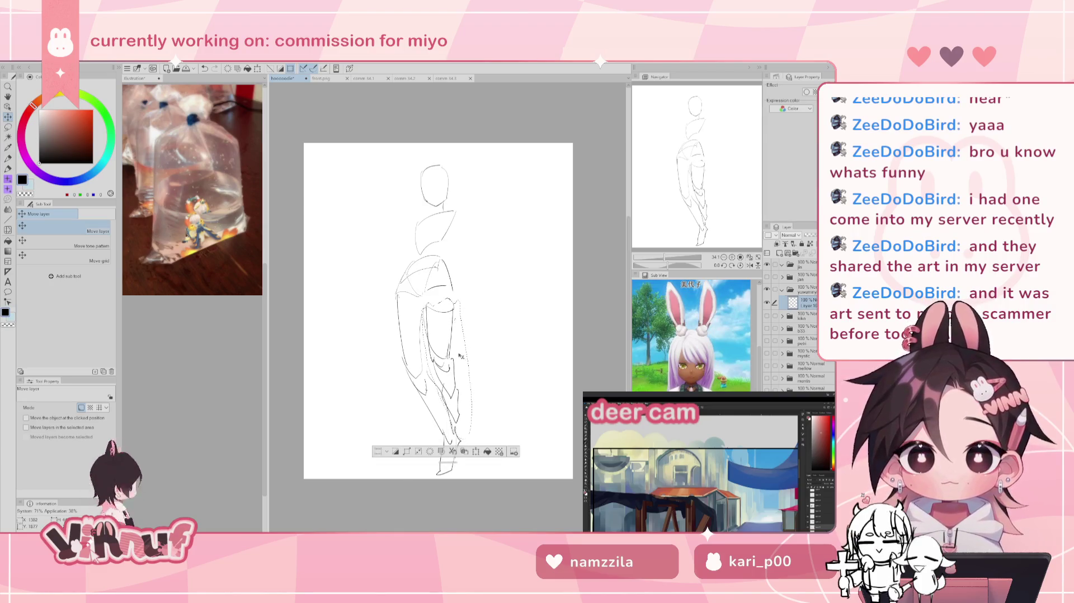
{"action": "key", "text": "ctrl+d"}
Step: Add pencil strokes on the torso and redraw the leg line slightly further right
{"action": "key", "text": "p"}
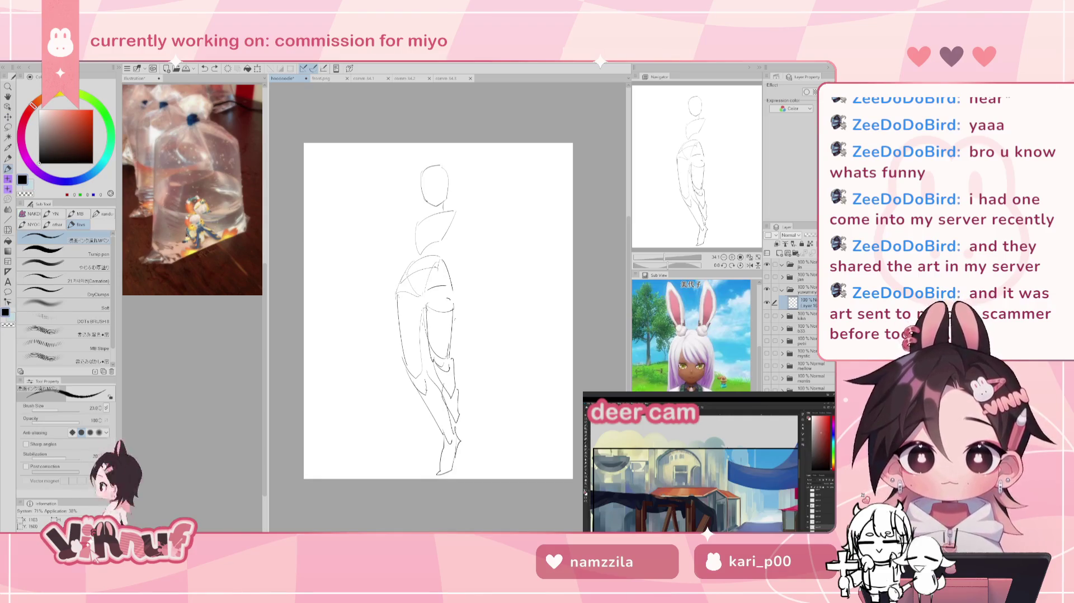
{"action": "mouse_move", "coordinate": [427, 283]}
{"action": "left_mouse_down"}
{"action": "mouse_move", "coordinate": [443, 299]}
{"action": "mouse_move", "coordinate": [450, 290]}
{"action": "mouse_move", "coordinate": [423, 367]}
{"action": "left_mouse_up"}
{"action": "key", "text": "ctrl+z"}
{"action": "left_click_drag", "start_coordinate": [423, 309], "coordinate": [425, 365]}
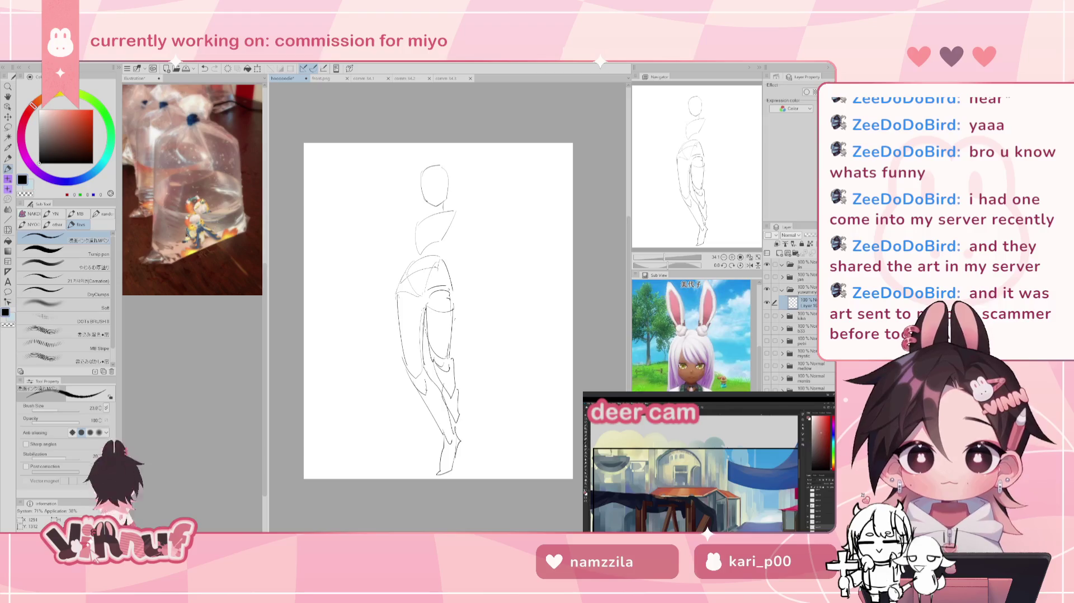
Step: Lasso the lower body, test a slight clockwise rotation, then cancel it and deselect
{"action": "key", "text": "m"}
{"action": "left_click_drag", "start_coordinate": [427, 252], "coordinate": [482, 240]}
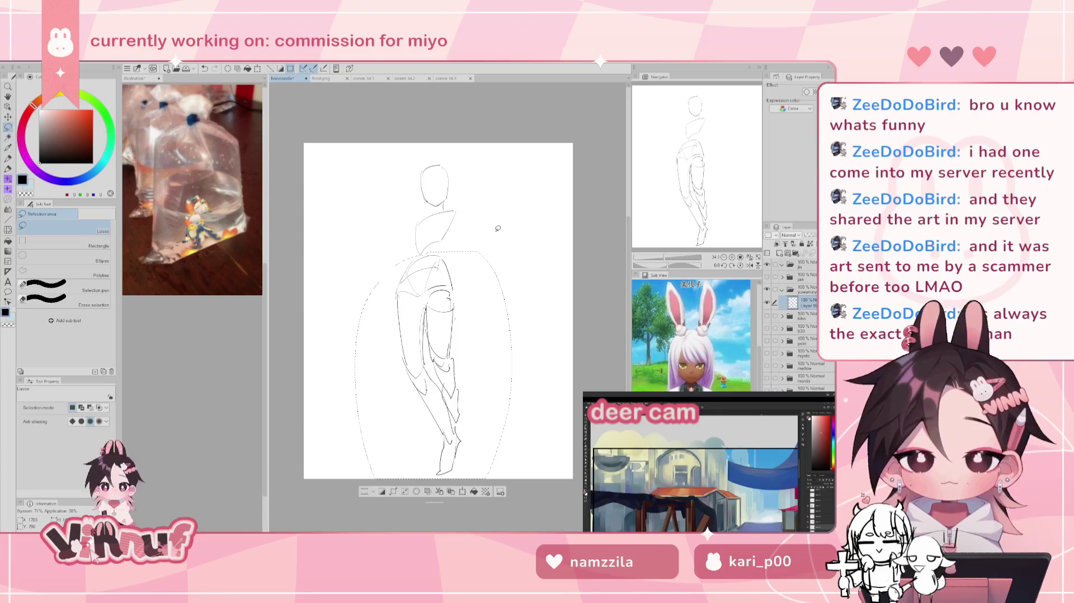
{"action": "key", "text": "ctrl+t"}
{"action": "left_click_drag", "start_coordinate": [497, 228], "coordinate": [454, 333]}
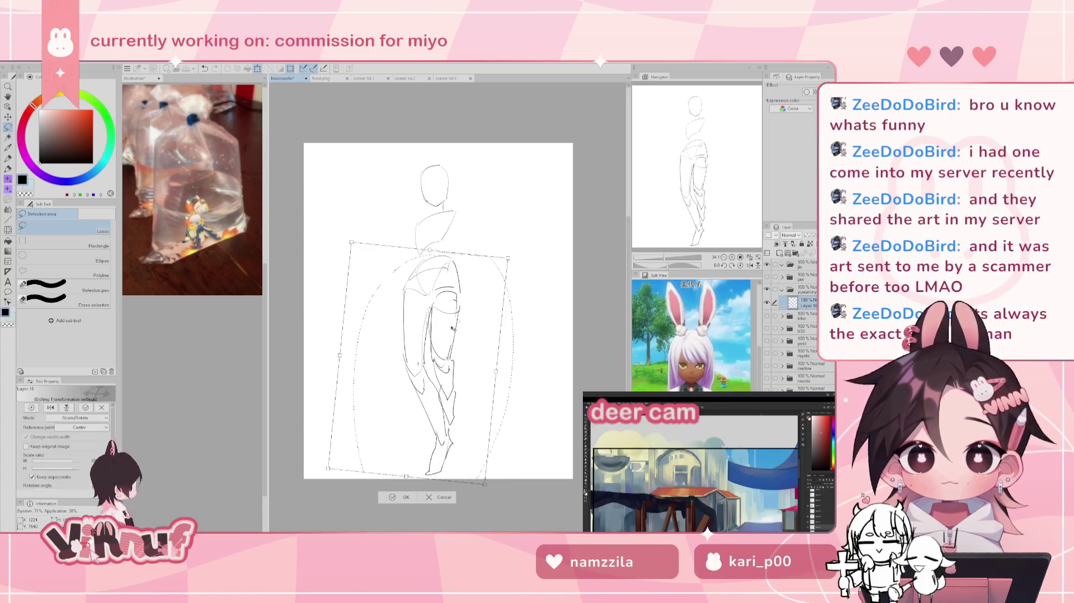
{"action": "left_click", "coordinate": [447, 496]}
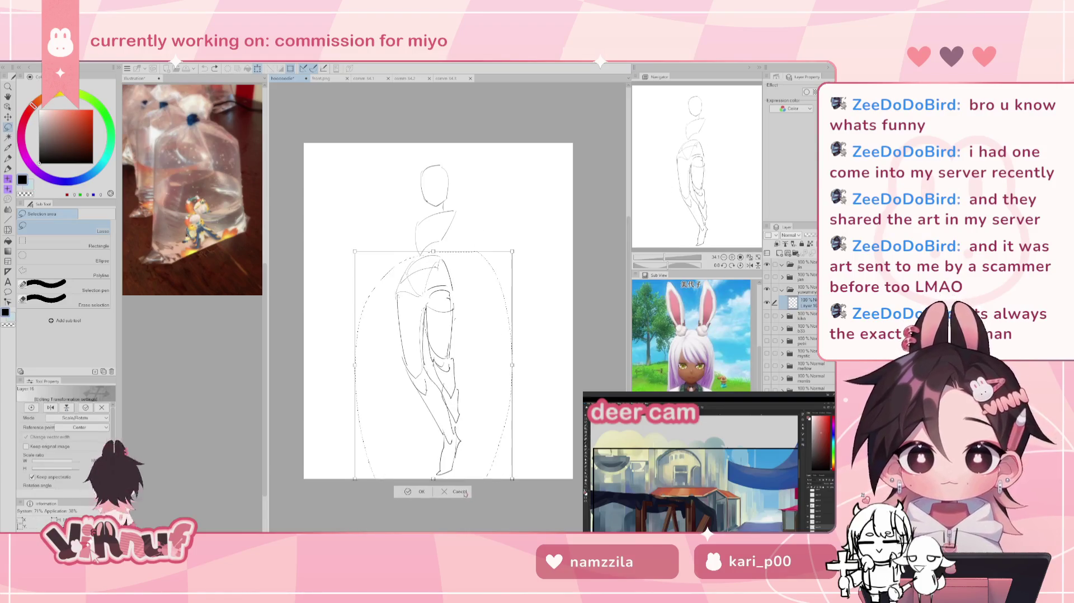
{"action": "left_click", "coordinate": [450, 492]}
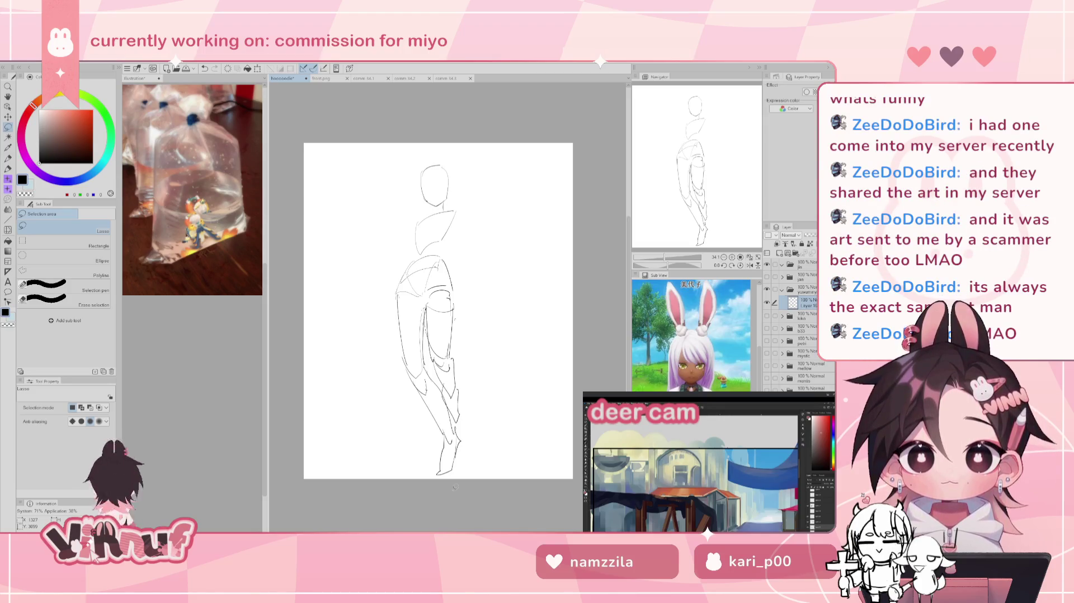
Step: Add a short pencil stroke on the torso after briefly switching to the eraser
{"action": "key", "text": "p"}
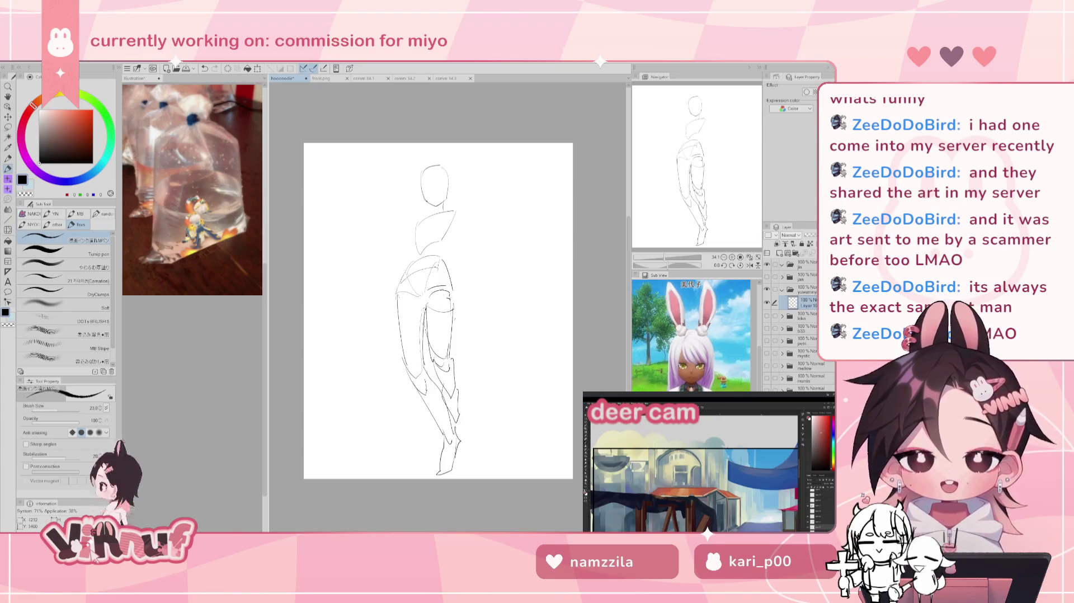
{"action": "key", "text": "e"}
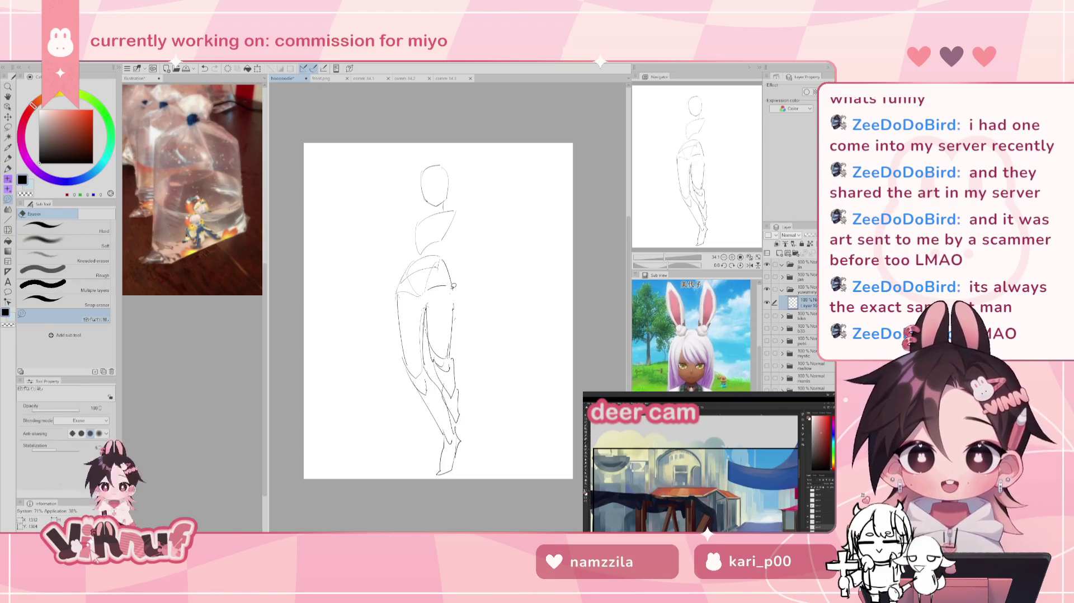
{"action": "key", "text": "p"}
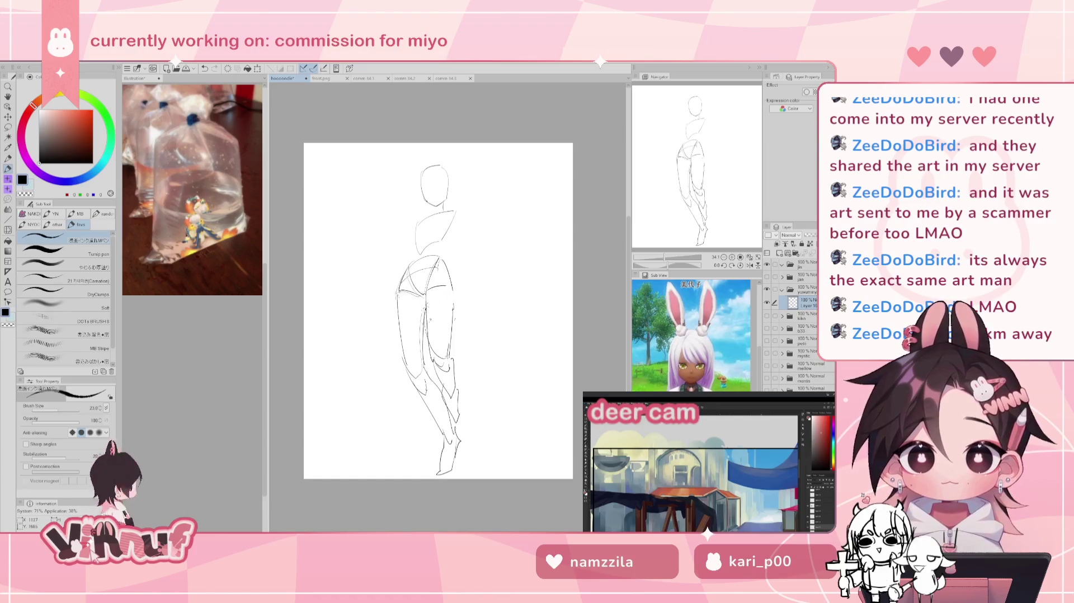
{"action": "left_click_drag", "start_coordinate": [427, 296], "coordinate": [425, 313]}
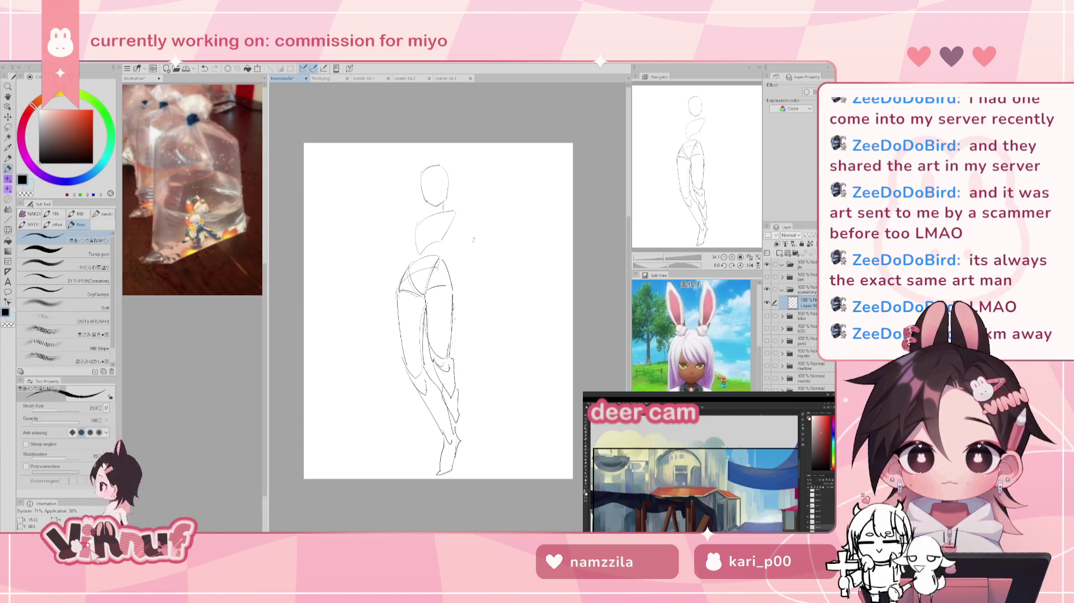
Step: Liquify the lassoed left leg rightward with a larger brush, then reshape the hip contour
{"action": "key", "text": "m"}
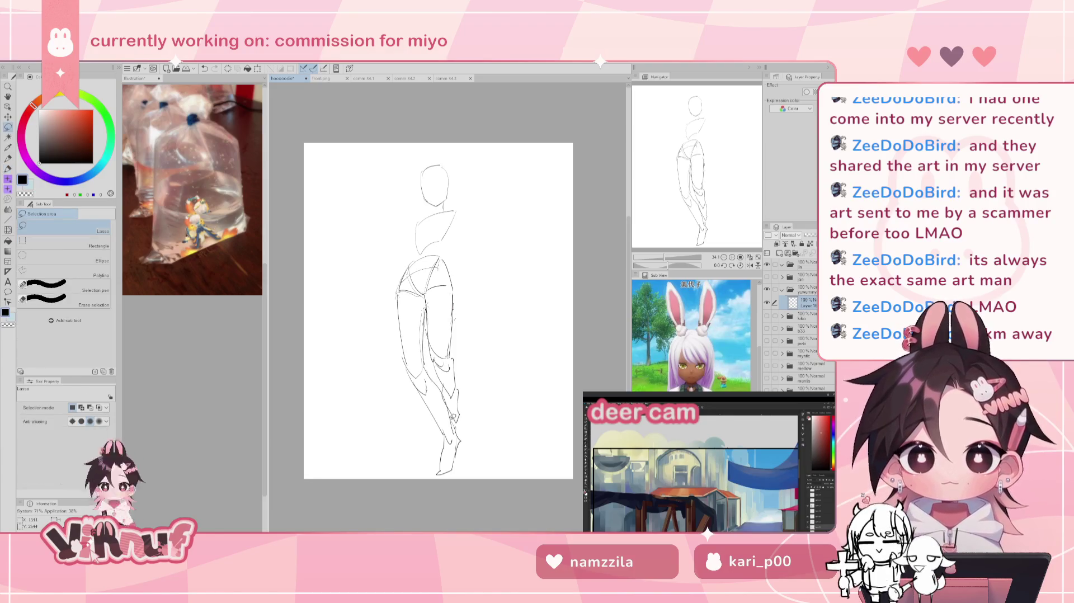
{"action": "left_click_drag", "start_coordinate": [438, 375], "coordinate": [418, 301]}
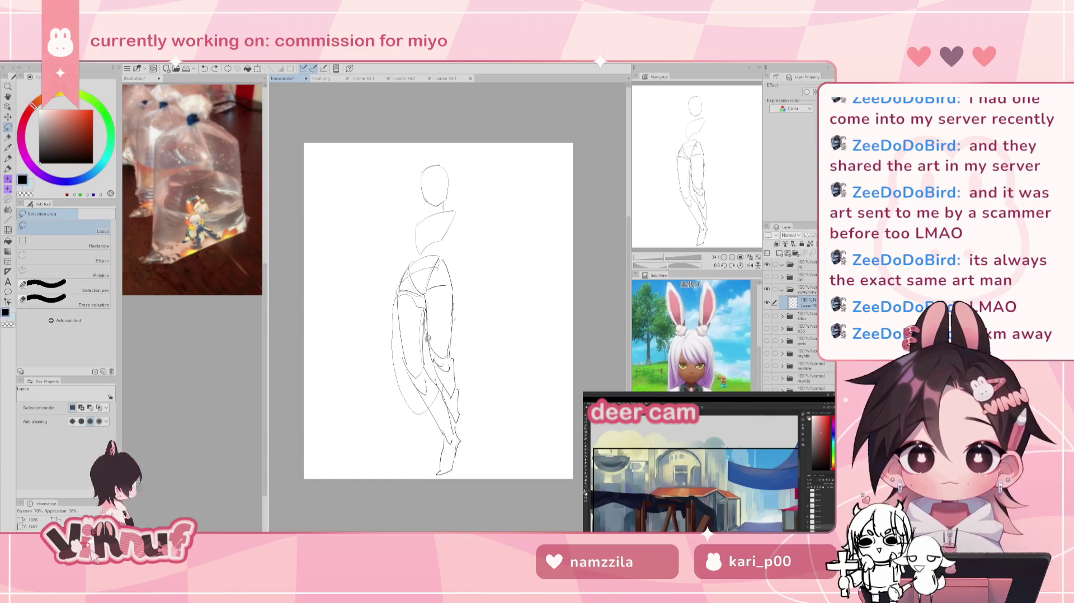
{"action": "left_click_drag", "start_coordinate": [427, 338], "coordinate": [434, 381]}
{"action": "key", "text": "j"}
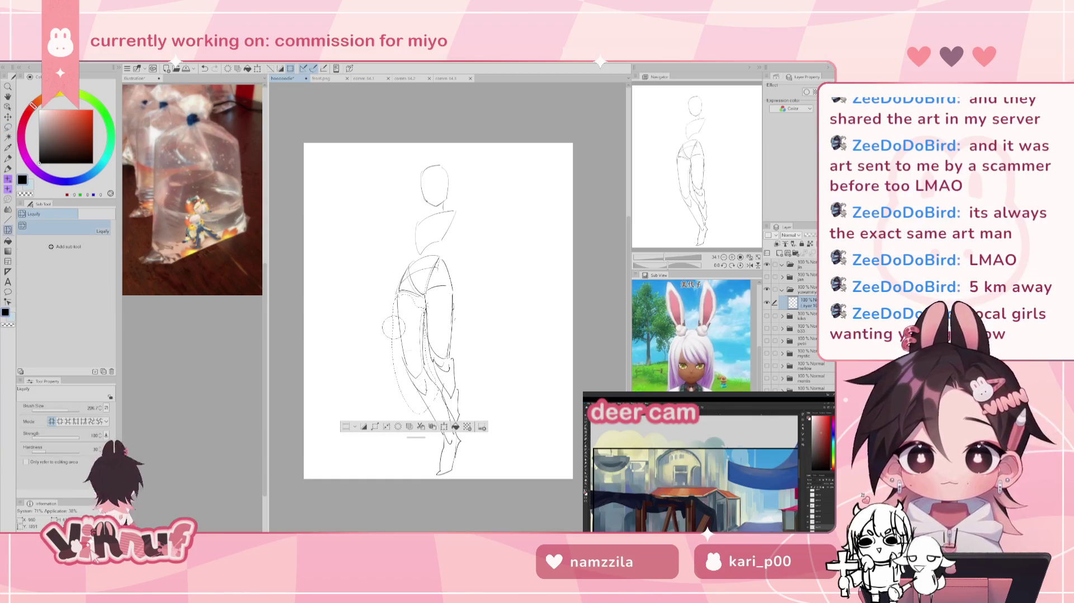
{"action": "left_click_drag", "start_coordinate": [394, 328], "coordinate": [453, 316]}
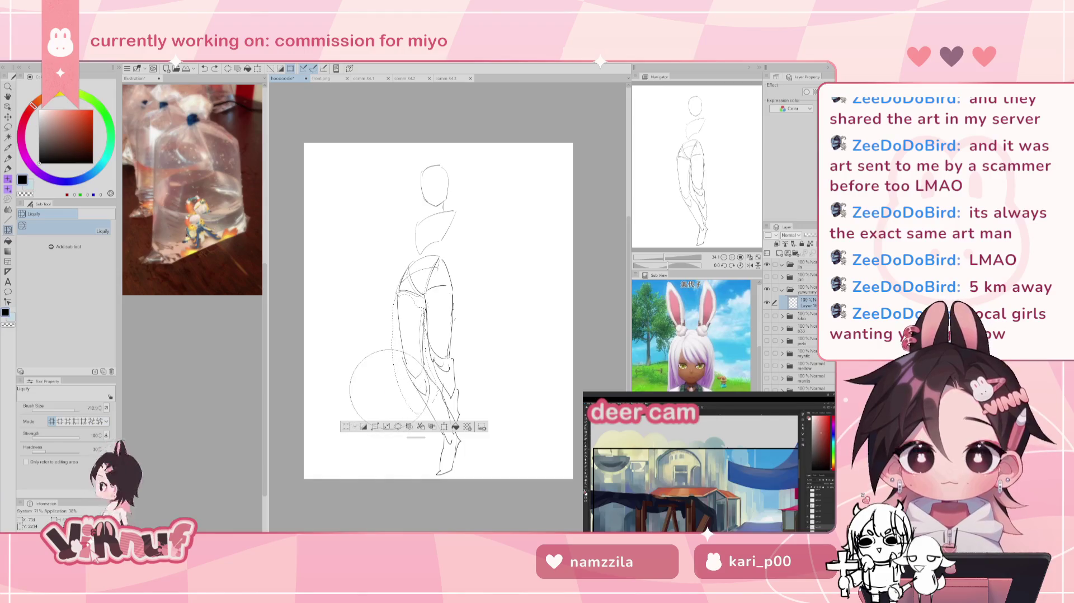
{"action": "left_click_drag", "start_coordinate": [386, 386], "coordinate": [449, 374]}
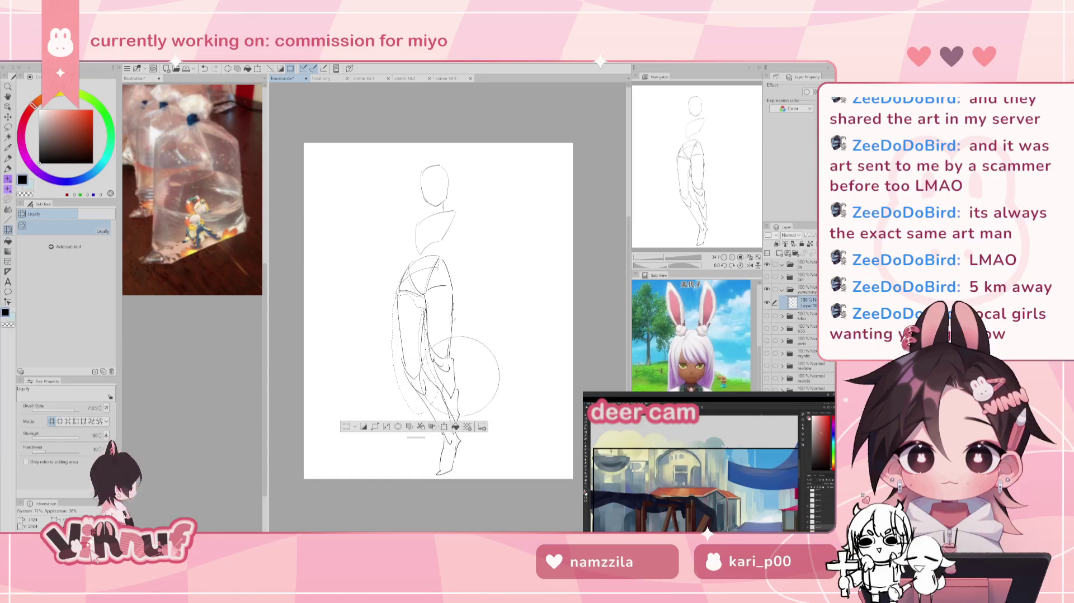
{"action": "key", "text": "ctrl+d"}
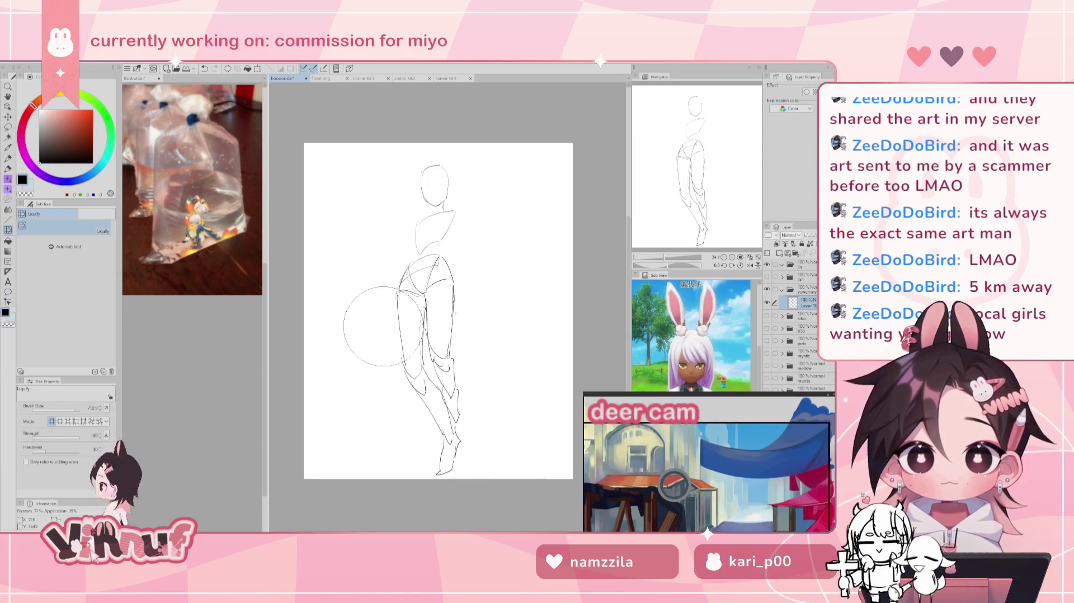
{"action": "left_click_drag", "start_coordinate": [425, 305], "coordinate": [443, 315]}
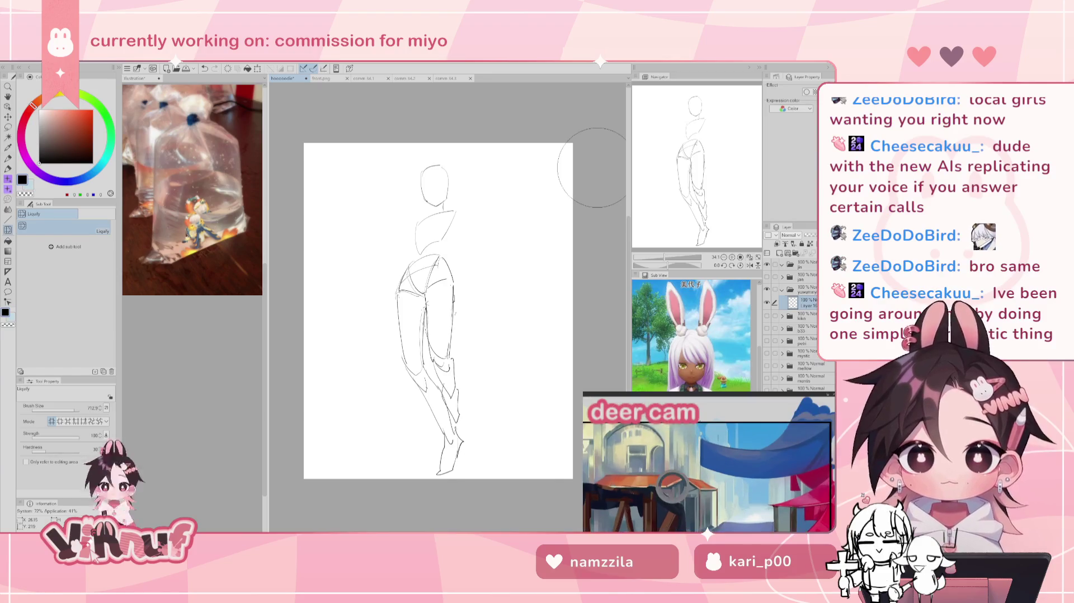
Step: Test a tilt on the whole sketch with Transform, then cancel it
{"action": "key", "text": "ctrl+t"}
{"action": "left_click_drag", "start_coordinate": [518, 193], "coordinate": [535, 261]}
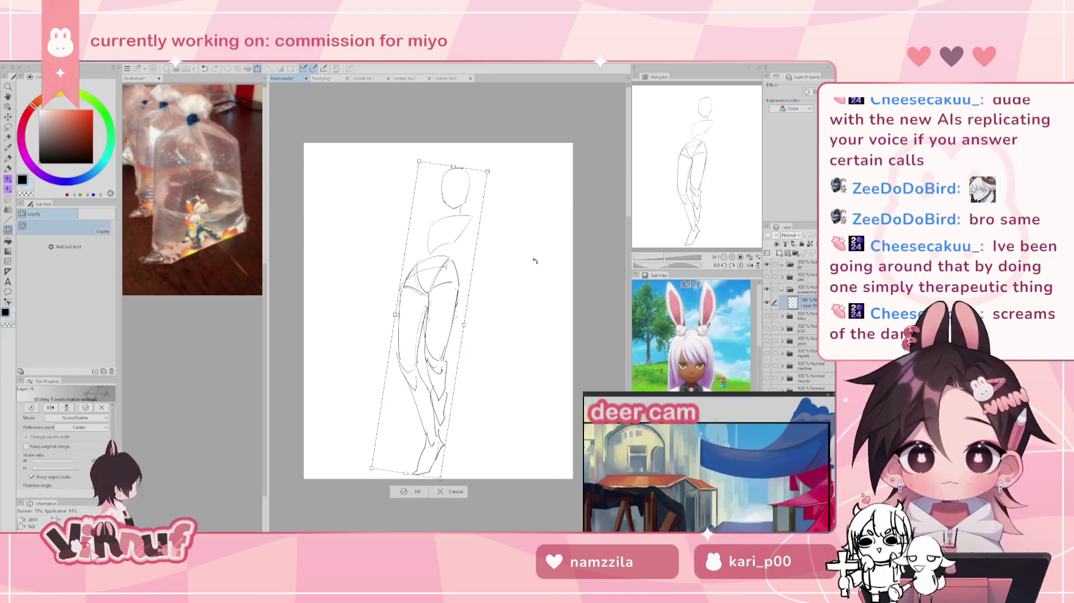
{"action": "left_click", "coordinate": [453, 487]}
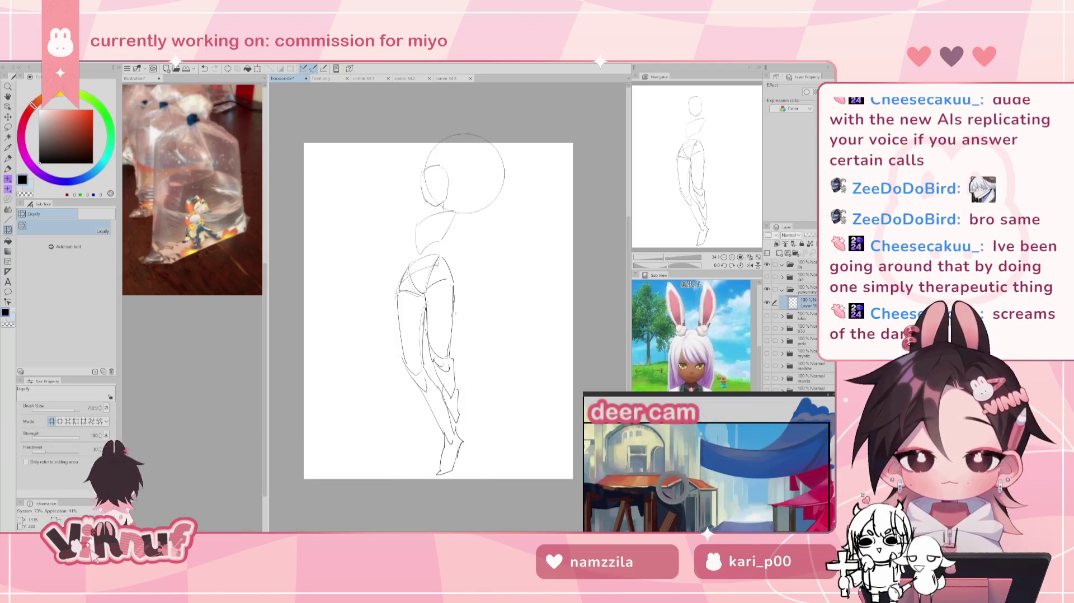
Step: Erase the legs and hips, then clear the remaining head and shoulders with Delete
{"action": "key", "text": "e"}
{"action": "left_click_drag", "start_coordinate": [431, 425], "coordinate": [395, 270]}
{"action": "key", "text": "Delete"}
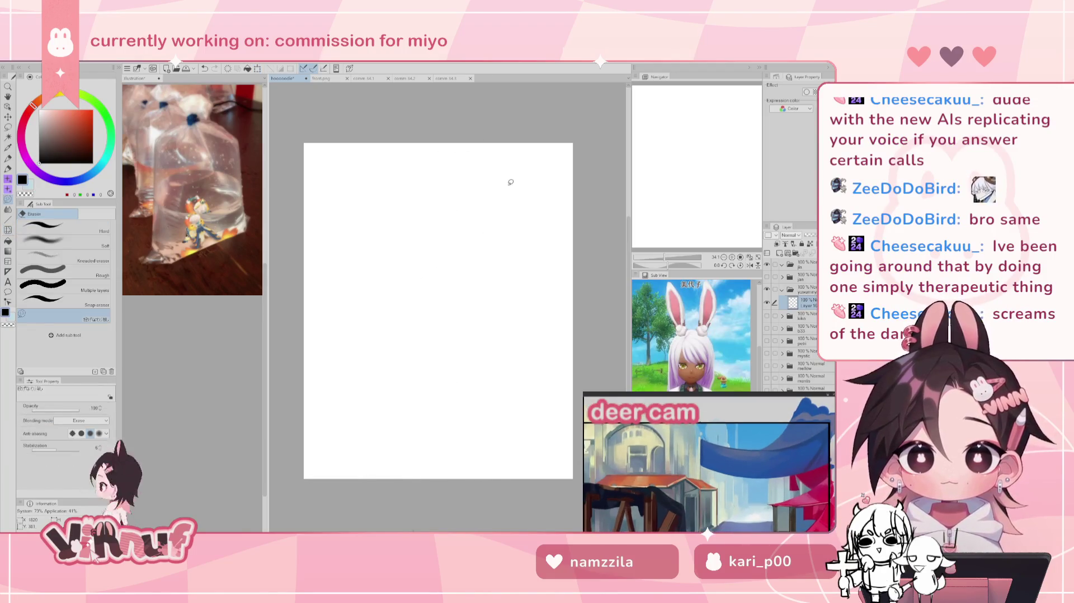
{"action": "key", "text": "p"}
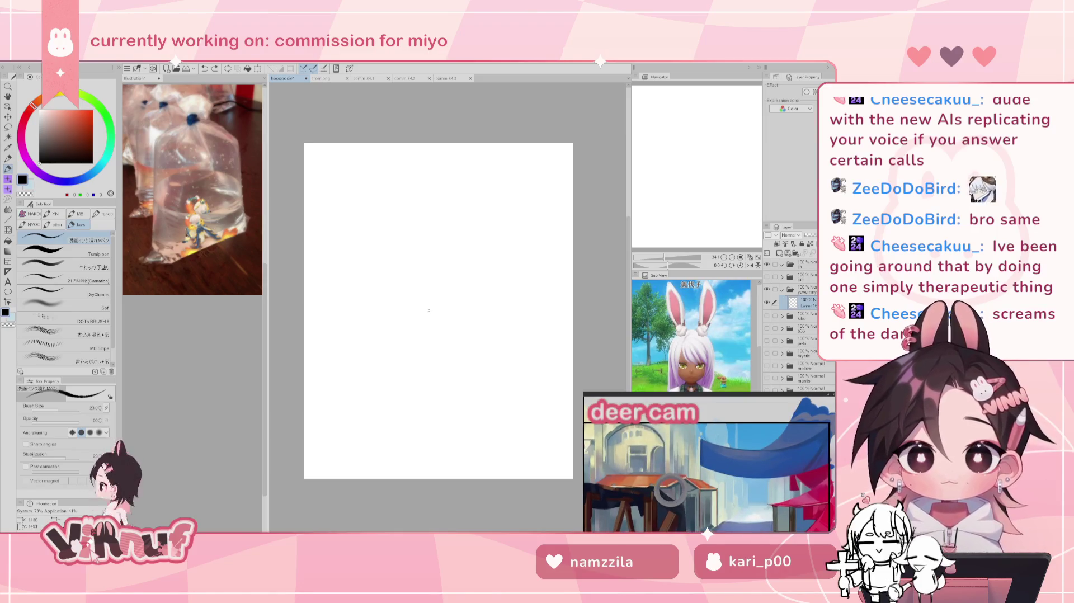
Step: Sketch the hip curves, undoing and redrawing several unsatisfying strokes
{"action": "mouse_move", "coordinate": [362, 310]}
{"action": "left_mouse_down"}
{"action": "mouse_move", "coordinate": [409, 299]}
{"action": "mouse_move", "coordinate": [360, 334]}
{"action": "left_mouse_up"}
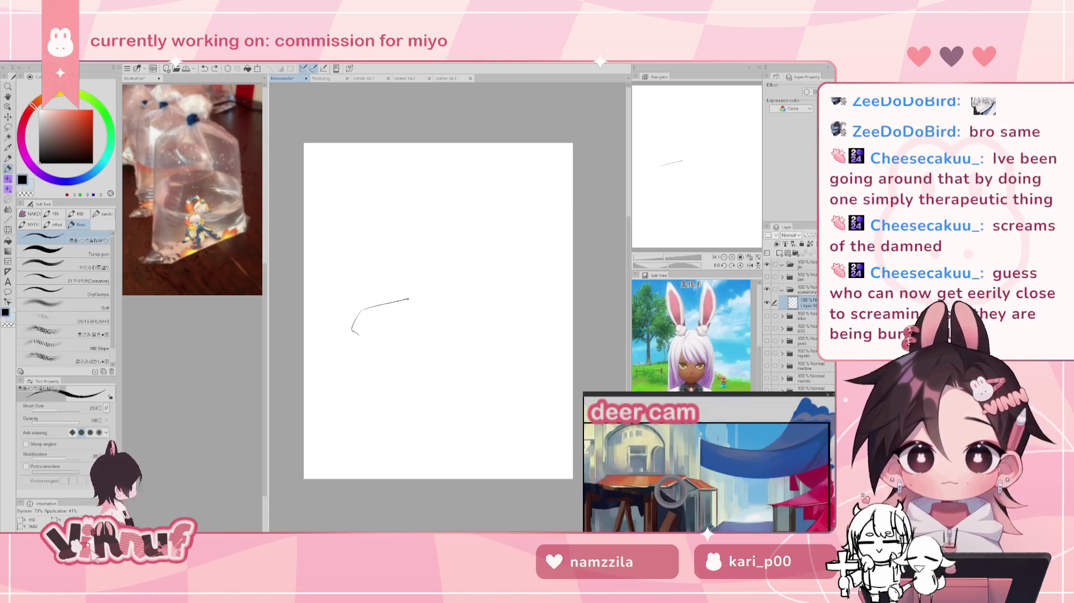
{"action": "left_click_drag", "start_coordinate": [409, 299], "coordinate": [431, 319]}
{"action": "key", "text": "ctrl+z"}
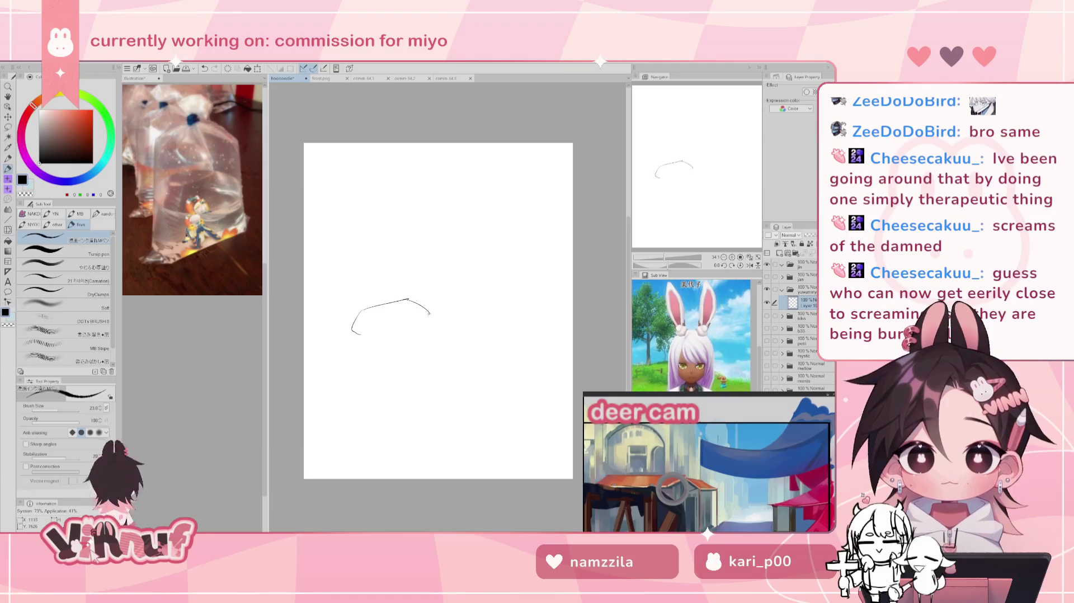
{"action": "left_click_drag", "start_coordinate": [367, 336], "coordinate": [428, 324]}
{"action": "key", "text": "ctrl+z"}
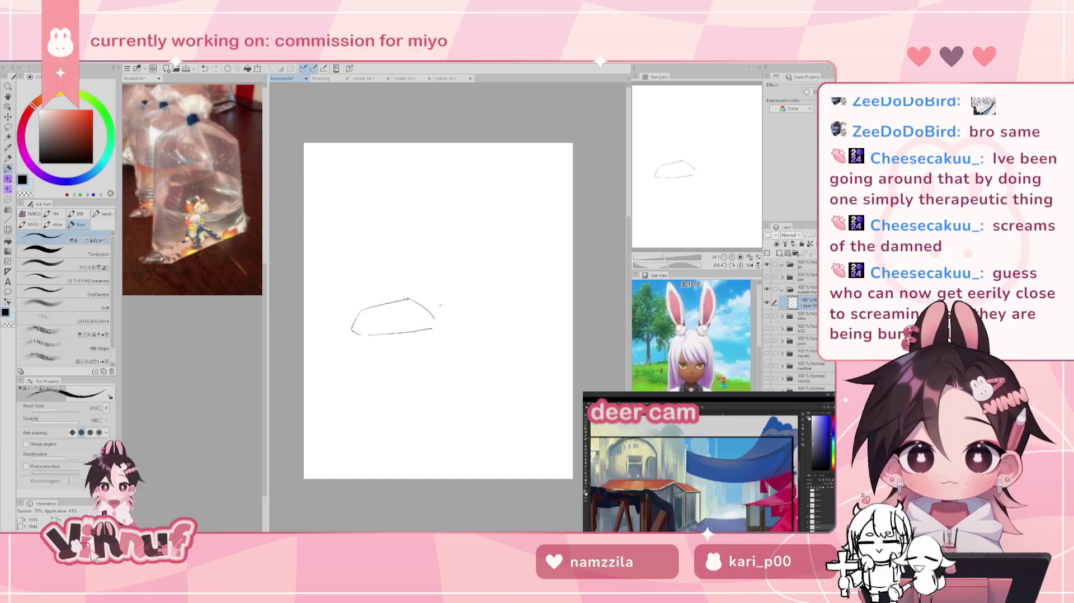
{"action": "key", "text": "ctrl+z"}
{"action": "mouse_move", "coordinate": [443, 323]}
{"action": "left_mouse_down"}
{"action": "mouse_move", "coordinate": [479, 271]}
{"action": "mouse_move", "coordinate": [495, 326]}
{"action": "left_mouse_up"}
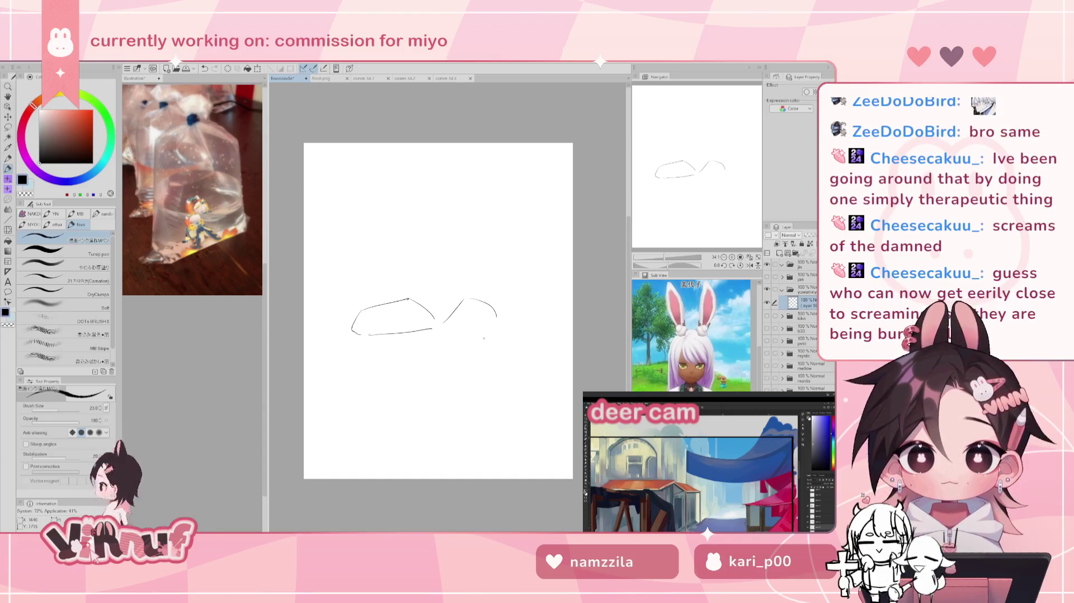
{"action": "key", "text": "ctrl+z"}
{"action": "key", "text": "ctrl+z"}
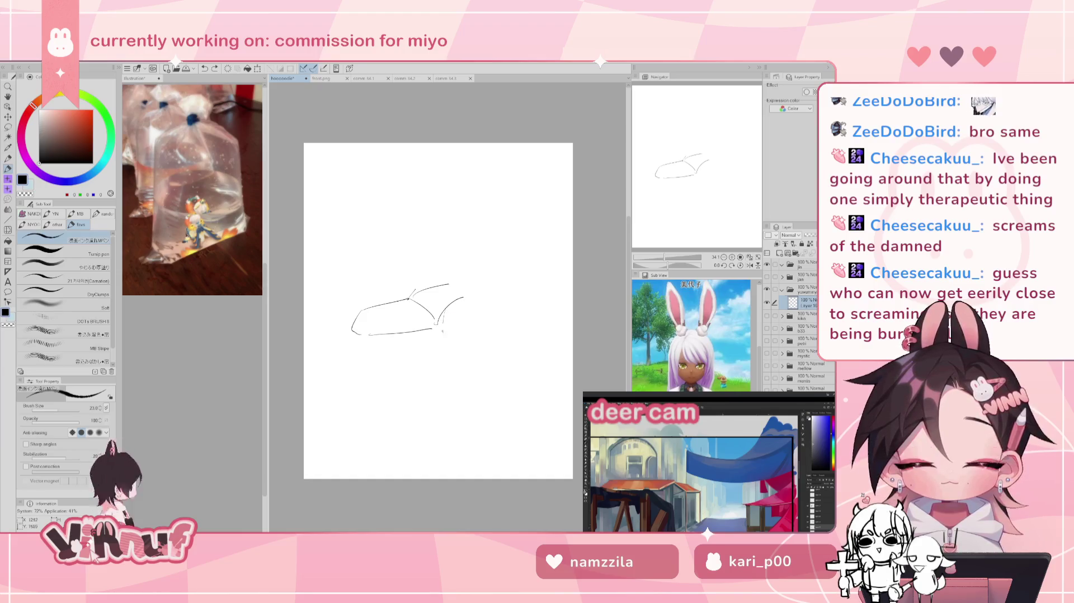
{"action": "left_click_drag", "start_coordinate": [448, 339], "coordinate": [473, 302]}
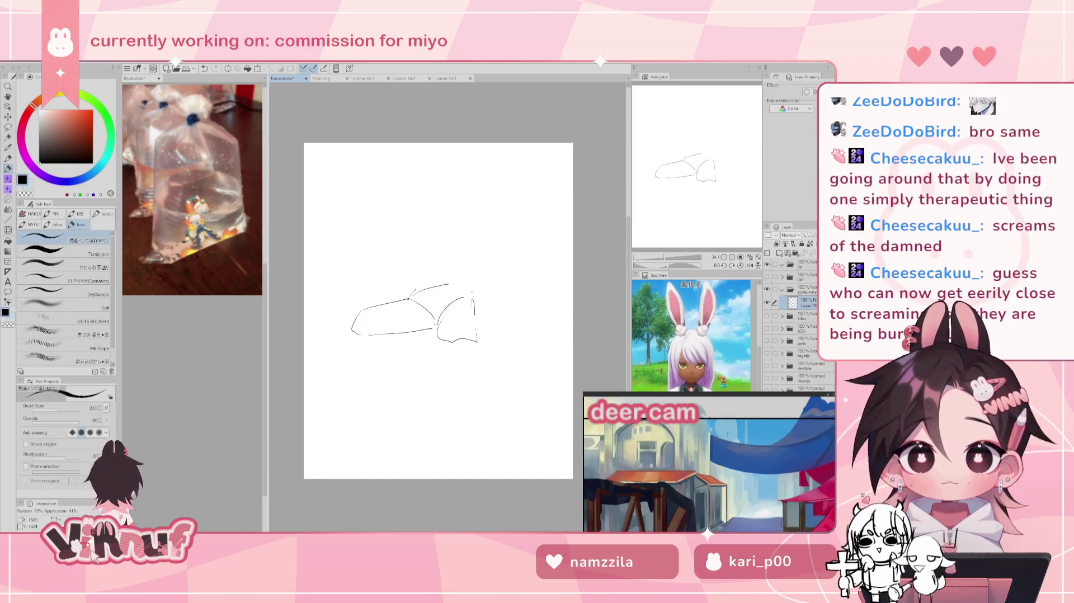
{"action": "key", "text": "ctrl+z"}
{"action": "key", "text": "ctrl+z"}
Step: Draw the thighs, bent legs and a foot stroke, then lasso-erase the whole leg sketch
{"action": "left_click_drag", "start_coordinate": [439, 321], "coordinate": [465, 337]}
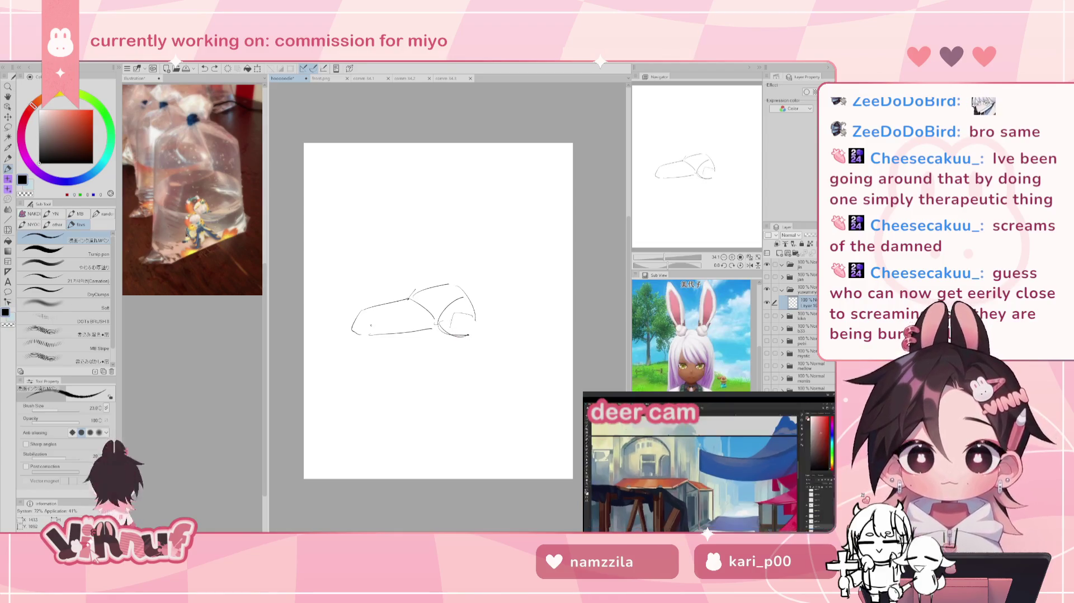
{"action": "left_click_drag", "start_coordinate": [391, 336], "coordinate": [411, 379]}
{"action": "left_click_drag", "start_coordinate": [352, 334], "coordinate": [410, 384]}
{"action": "left_click_drag", "start_coordinate": [364, 341], "coordinate": [426, 407]}
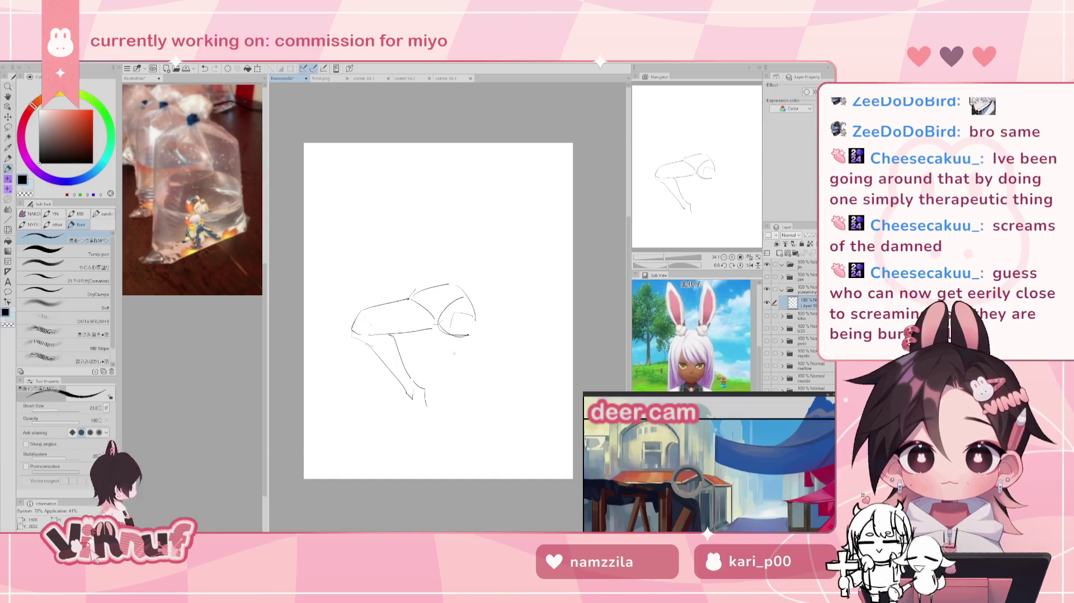
{"action": "left_click_drag", "start_coordinate": [453, 341], "coordinate": [449, 384]}
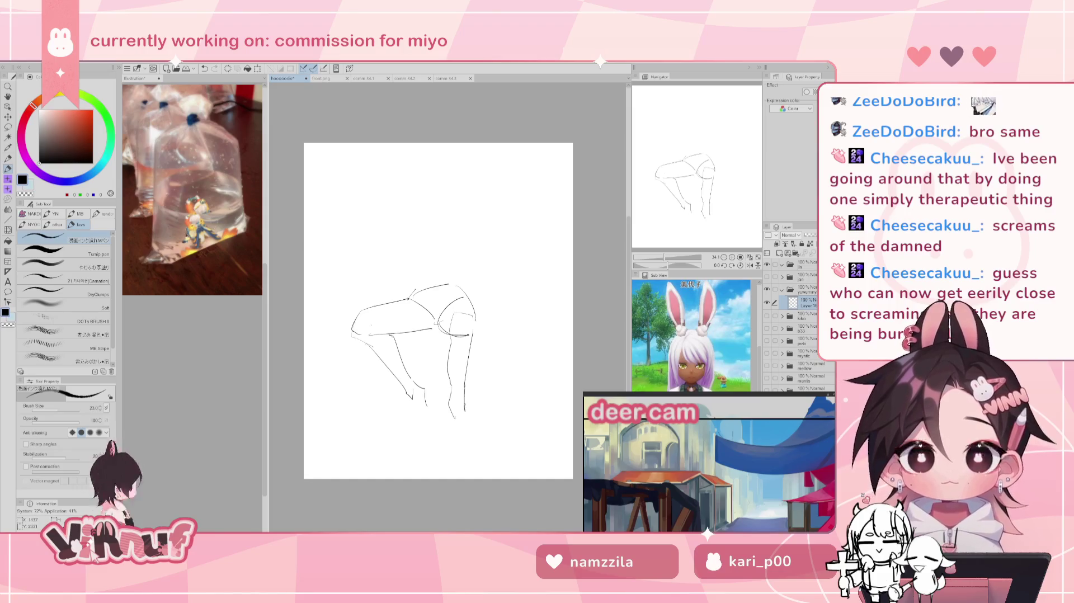
{"action": "key", "text": "ctrl+z"}
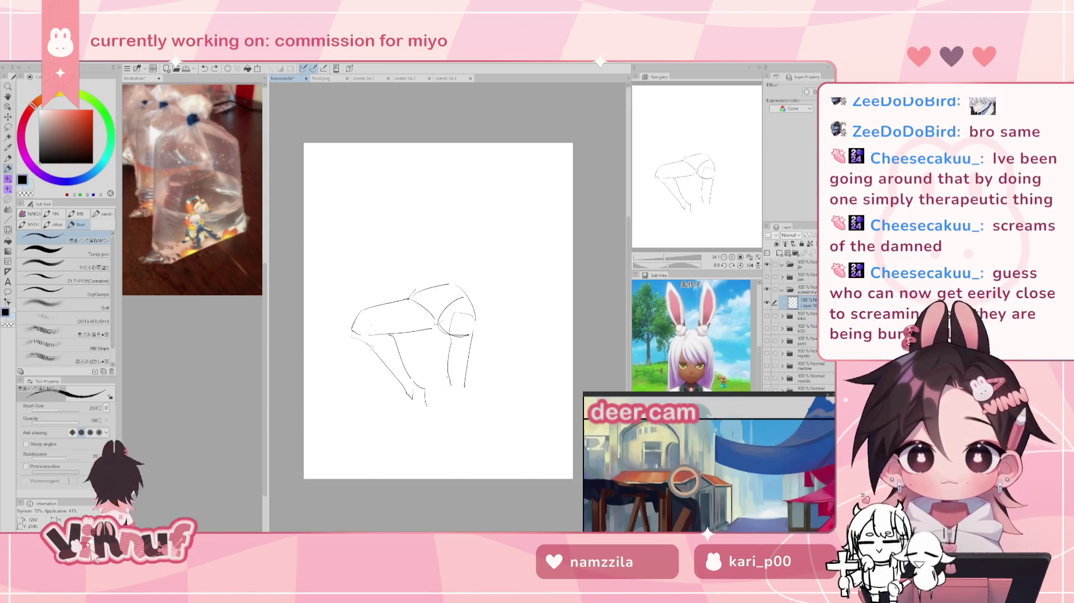
{"action": "key", "text": "ctrl+z"}
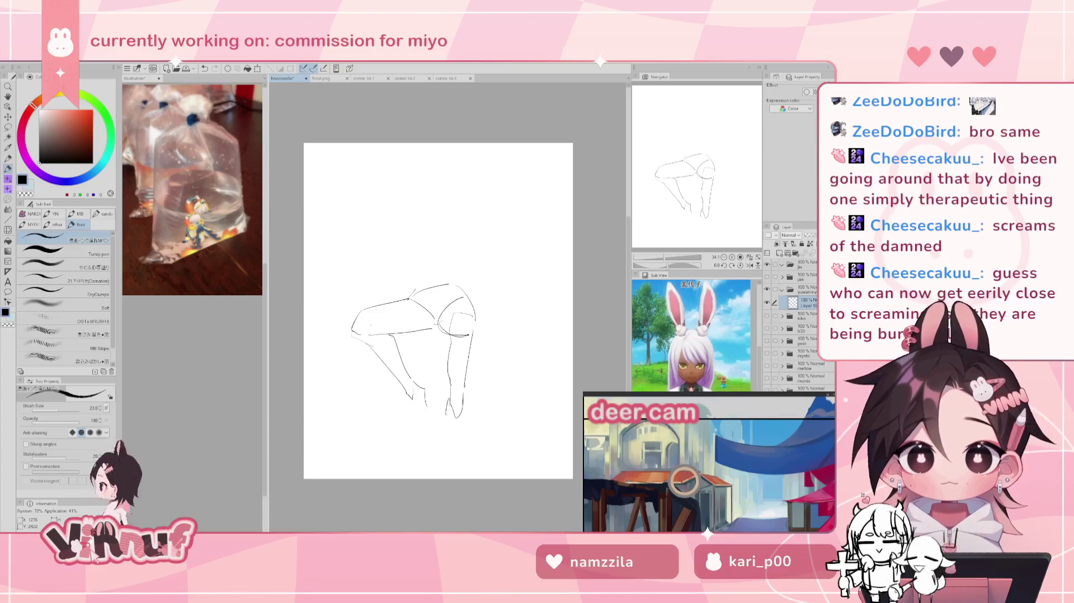
{"action": "key", "text": "ctrl+z"}
{"action": "left_click_drag", "start_coordinate": [450, 391], "coordinate": [449, 444]}
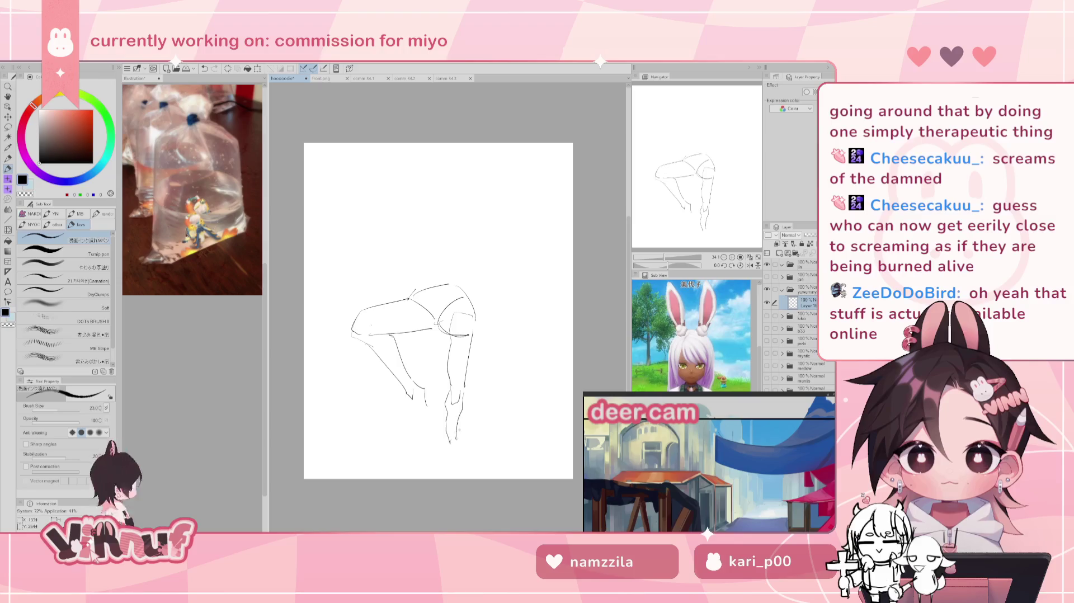
{"action": "key", "text": "e"}
{"action": "left_click_drag", "start_coordinate": [391, 256], "coordinate": [470, 203]}
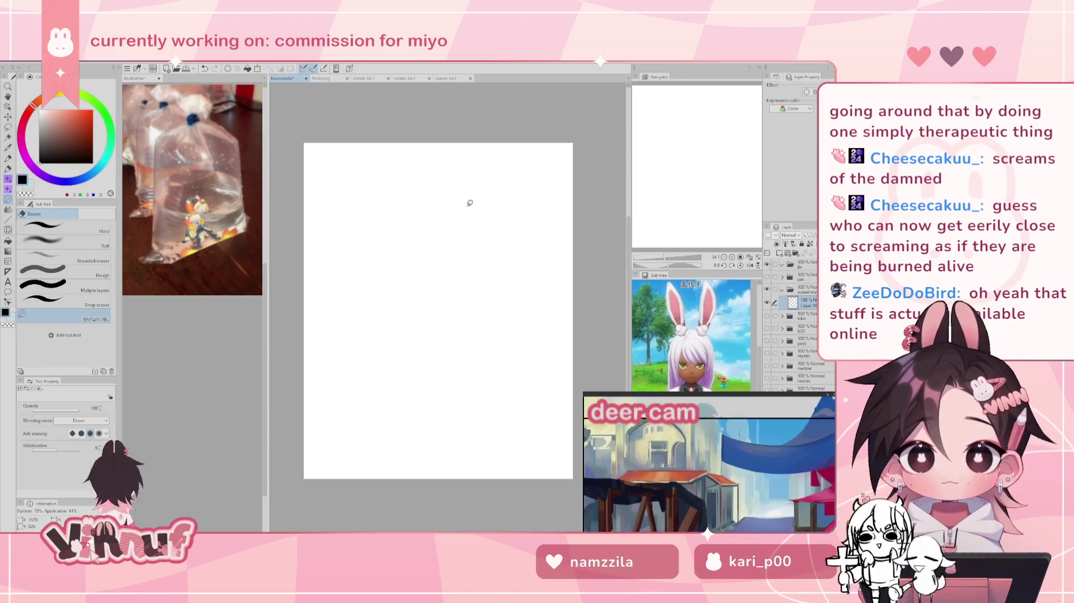
Step: Draw the oval head with the pen, redoing the arcs until they fit
{"action": "key", "text": "p"}
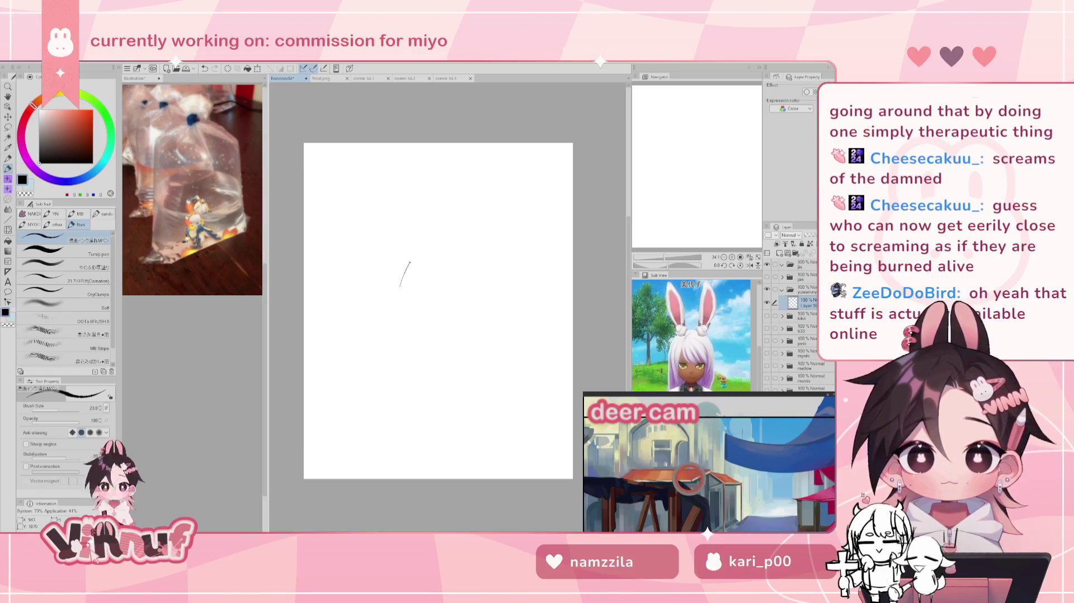
{"action": "left_click_drag", "start_coordinate": [408, 247], "coordinate": [418, 272]}
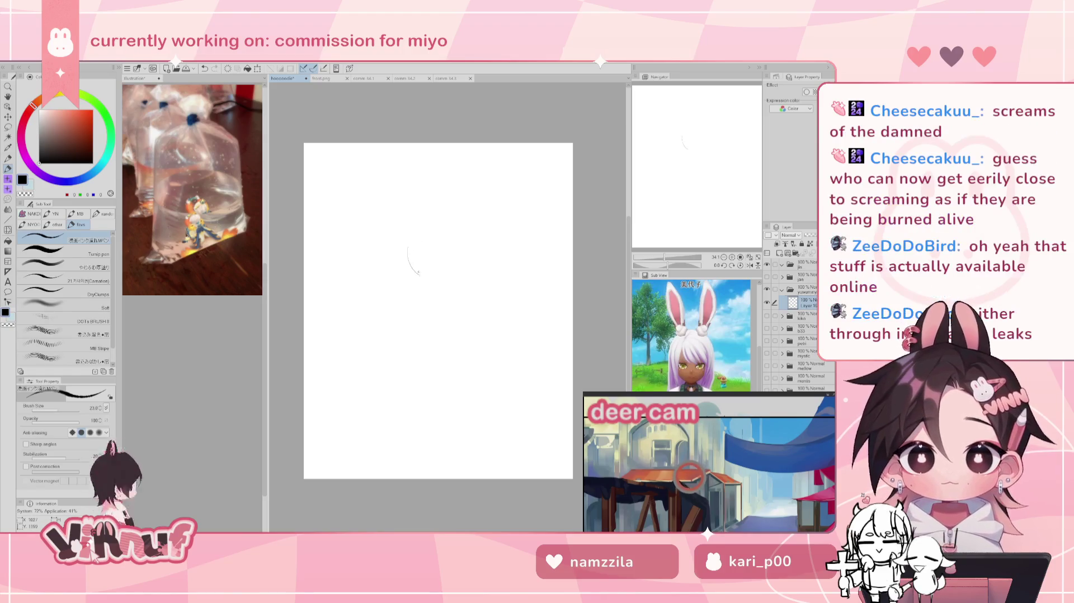
{"action": "key", "text": "ctrl+z"}
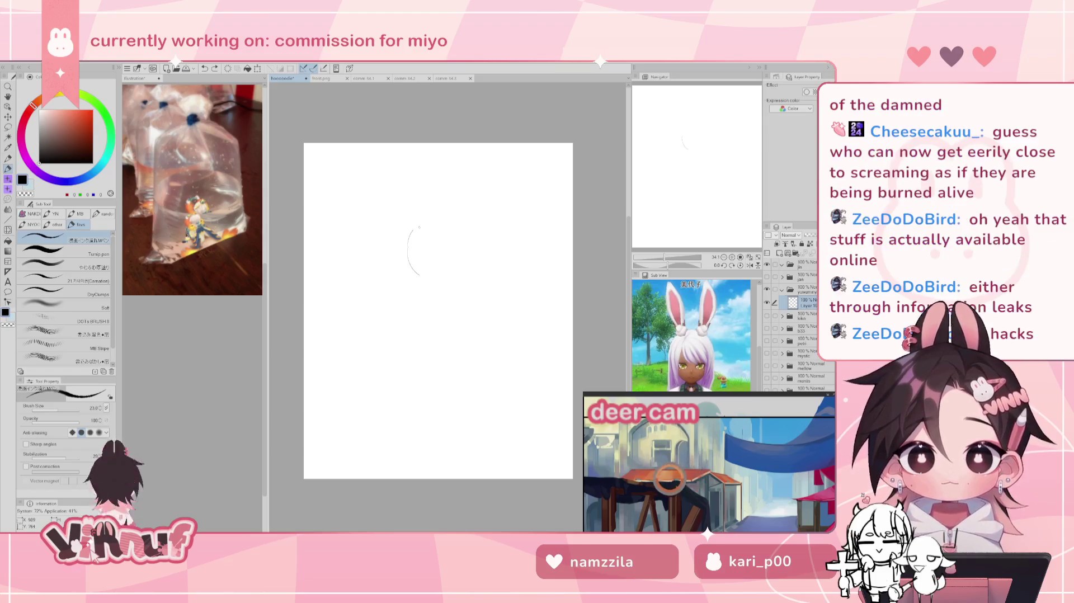
{"action": "left_click_drag", "start_coordinate": [413, 226], "coordinate": [444, 261]}
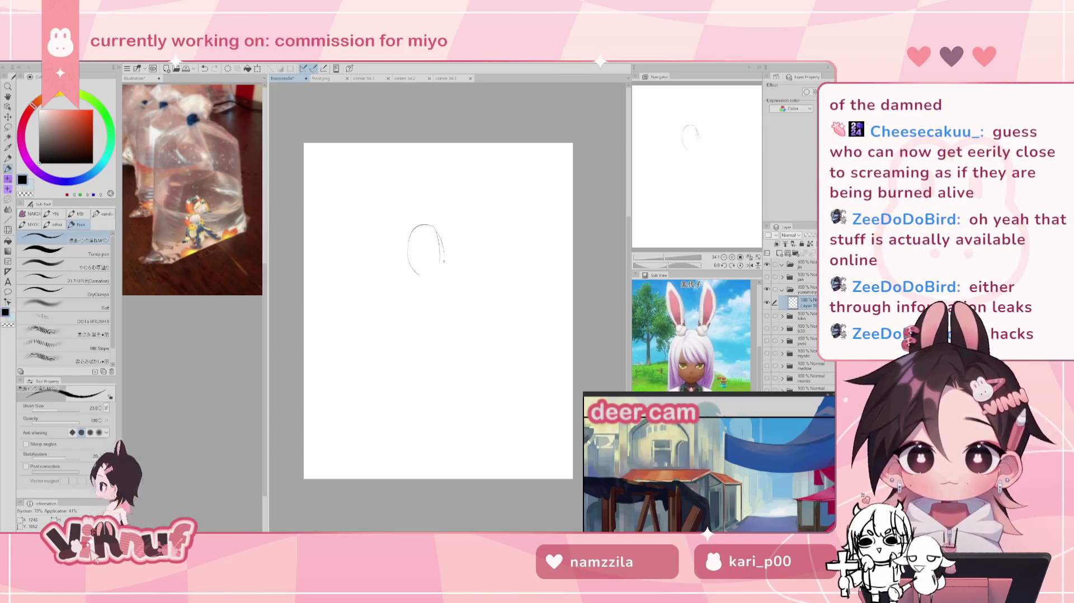
{"action": "key", "text": "ctrl+z"}
{"action": "key", "text": "ctrl+z"}
{"action": "mouse_move", "coordinate": [407, 236]}
{"action": "left_mouse_down"}
{"action": "mouse_move", "coordinate": [416, 271]}
{"action": "mouse_move", "coordinate": [433, 276]}
{"action": "left_mouse_up"}
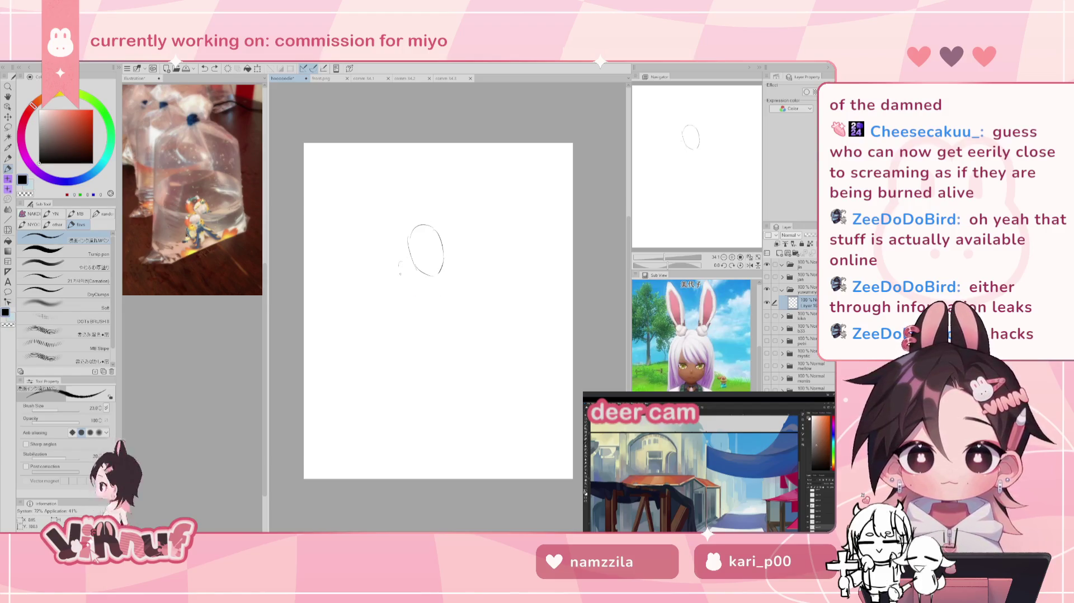
{"action": "mouse_move", "coordinate": [394, 262]}
{"action": "left_mouse_down"}
{"action": "mouse_move", "coordinate": [403, 286]}
{"action": "mouse_move", "coordinate": [446, 301]}
{"action": "left_mouse_up"}
Step: Sketch the shoulders, chest, lower-left arm and curved right side of the torso
{"action": "left_click_drag", "start_coordinate": [447, 257], "coordinate": [462, 290]}
{"action": "mouse_move", "coordinate": [451, 258]}
{"action": "left_mouse_down"}
{"action": "mouse_move", "coordinate": [467, 285]}
{"action": "mouse_move", "coordinate": [455, 300]}
{"action": "left_mouse_up"}
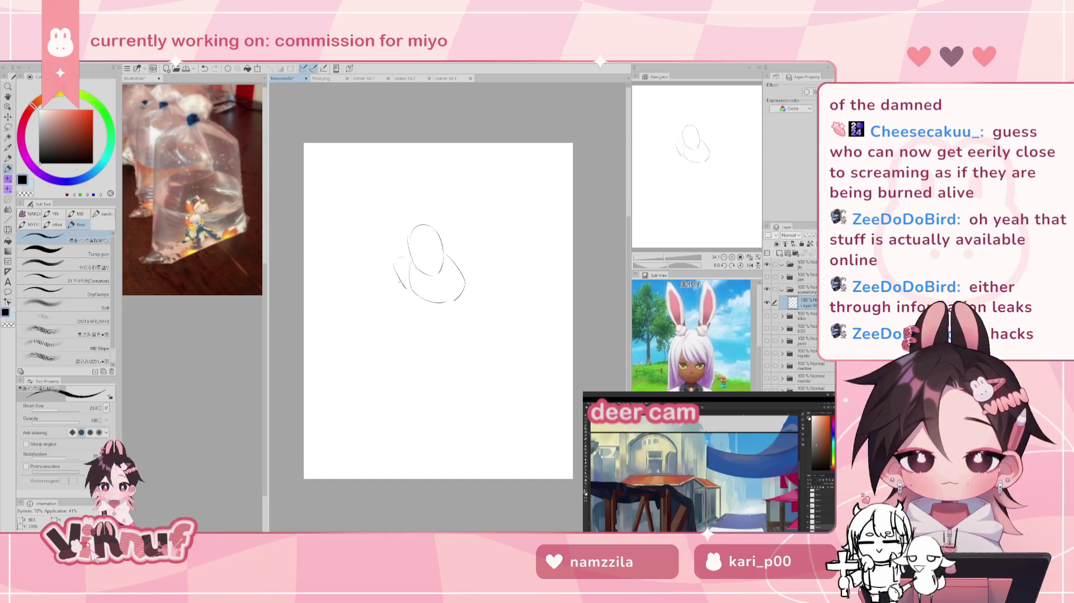
{"action": "left_click_drag", "start_coordinate": [400, 279], "coordinate": [438, 363]}
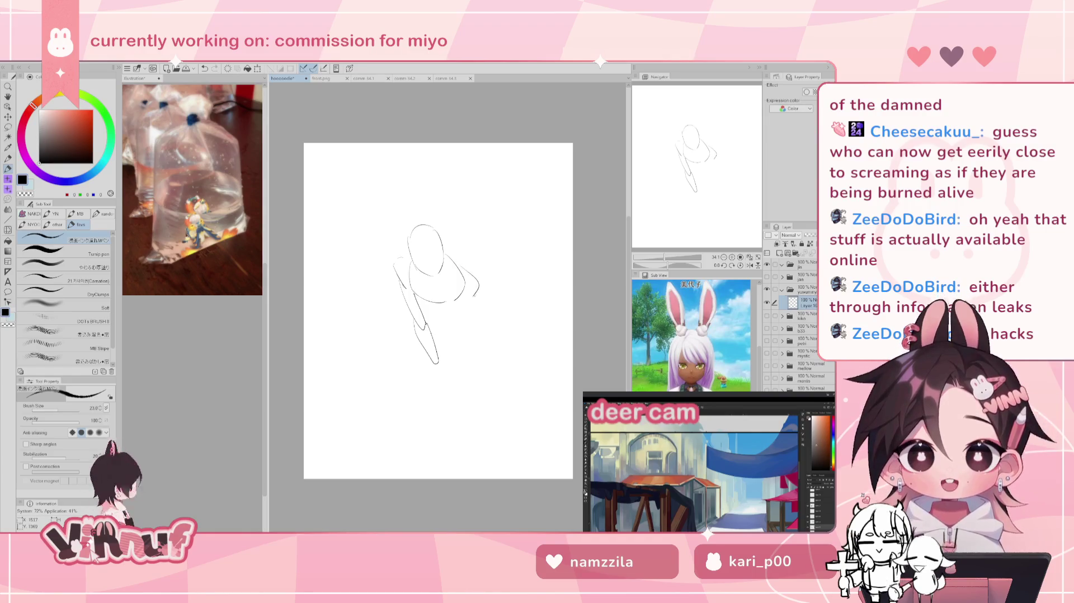
{"action": "left_click_drag", "start_coordinate": [463, 296], "coordinate": [446, 367]}
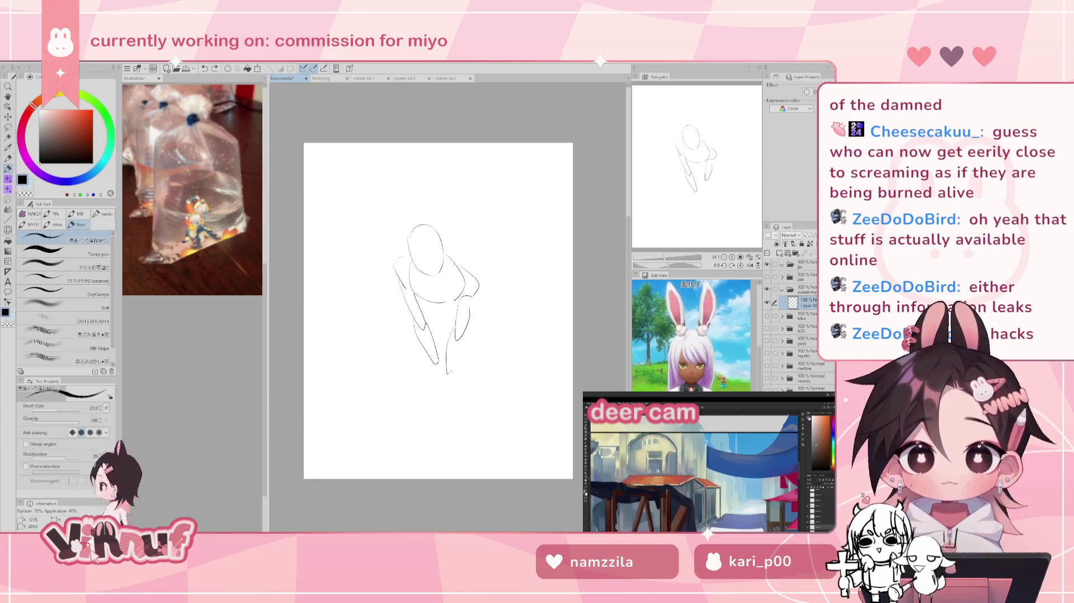
Step: Redraw the right leg line several times until its length looks right
{"action": "key", "text": "ctrl+z"}
{"action": "left_click_drag", "start_coordinate": [452, 347], "coordinate": [447, 378]}
{"action": "key", "text": "ctrl+z"}
{"action": "left_click_drag", "start_coordinate": [453, 331], "coordinate": [451, 381]}
{"action": "key", "text": "ctrl+z"}
{"action": "key", "text": "ctrl+z"}
{"action": "left_click_drag", "start_coordinate": [453, 341], "coordinate": [449, 376]}
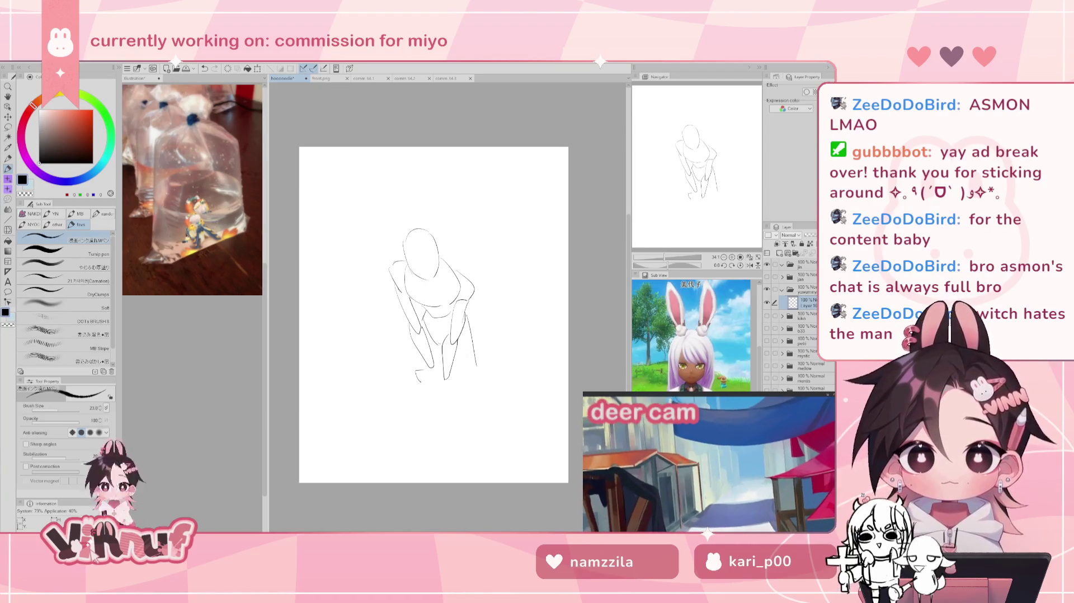
Step: Nudge the canvas view slightly up-left in the Navigator
{"action": "left_click_drag", "start_coordinate": [687, 154], "coordinate": [690, 155]}
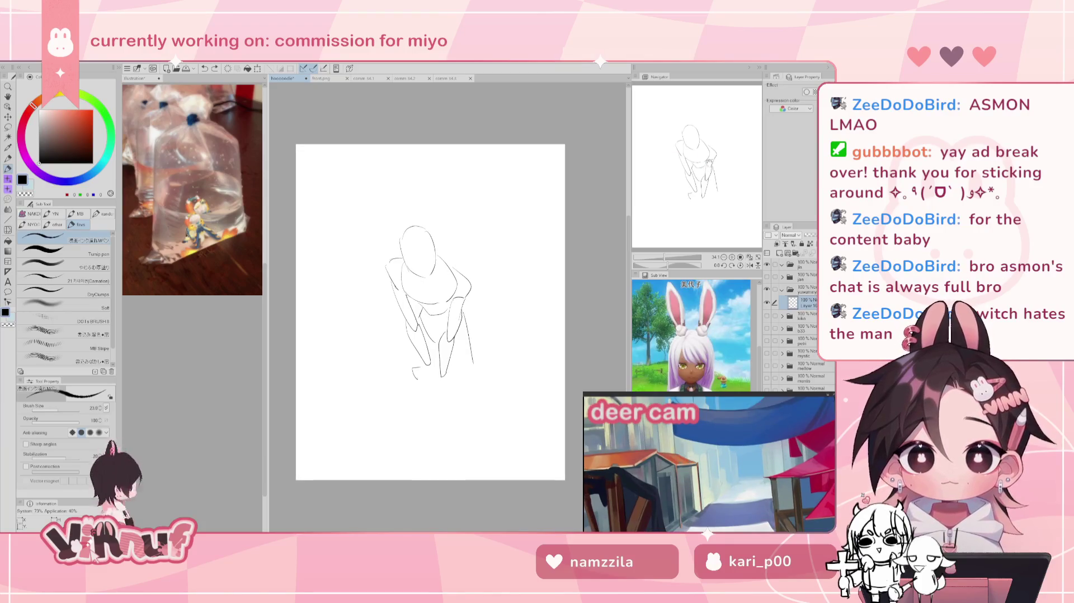